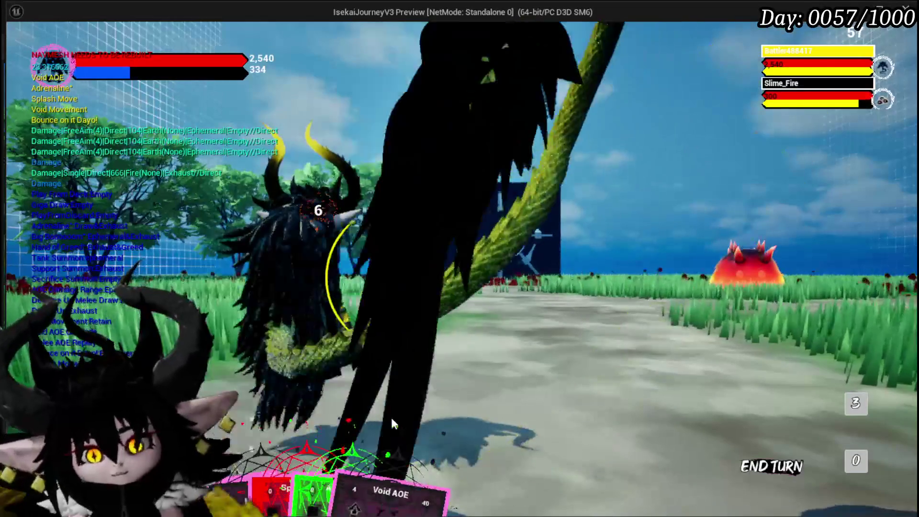
- Play the Splash Move card and cast it on the fire slime
mouse_move(345, 442)
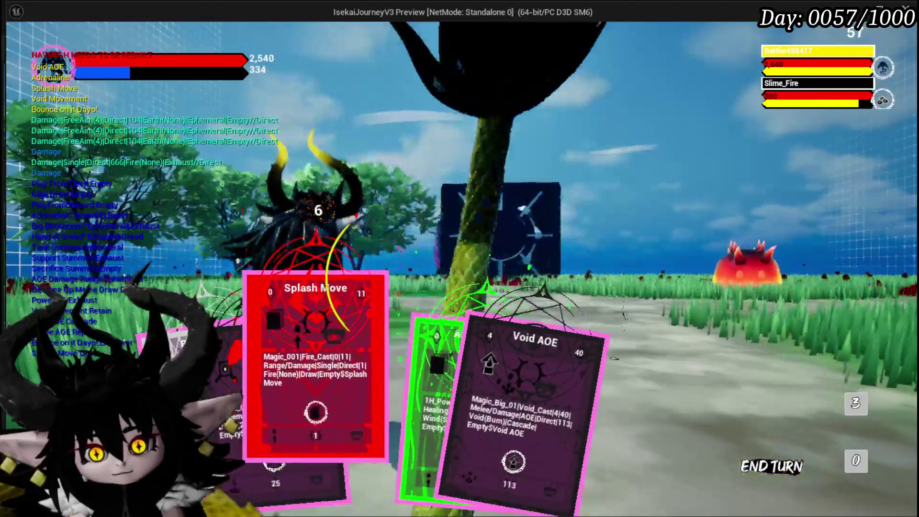
left_click(252, 390)
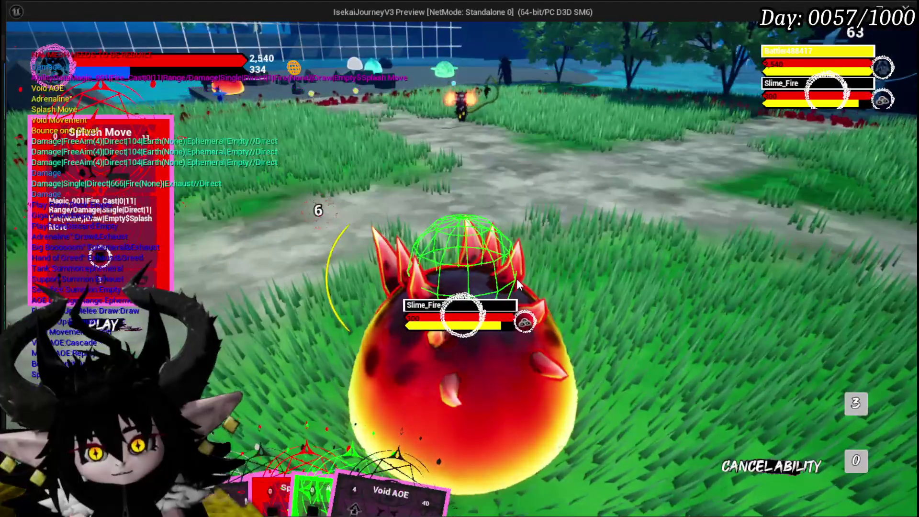
mouse_move(334, 461)
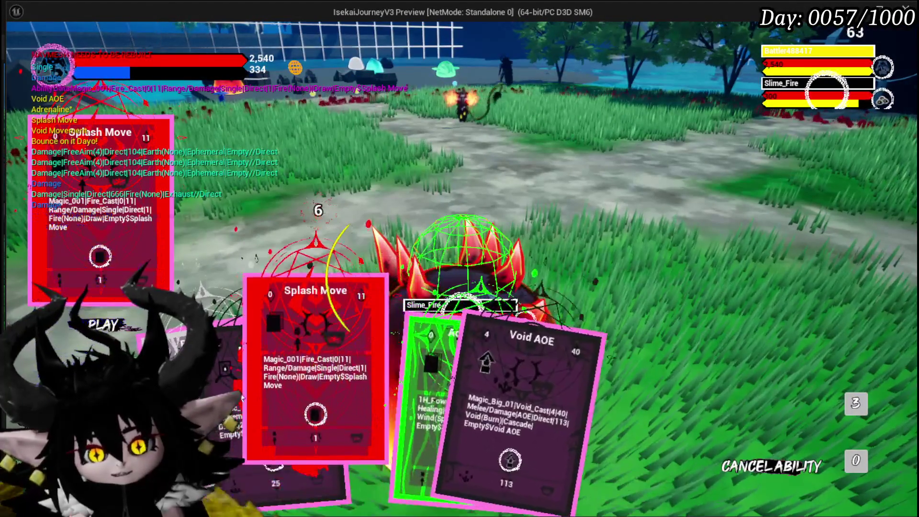
left_click(314, 445)
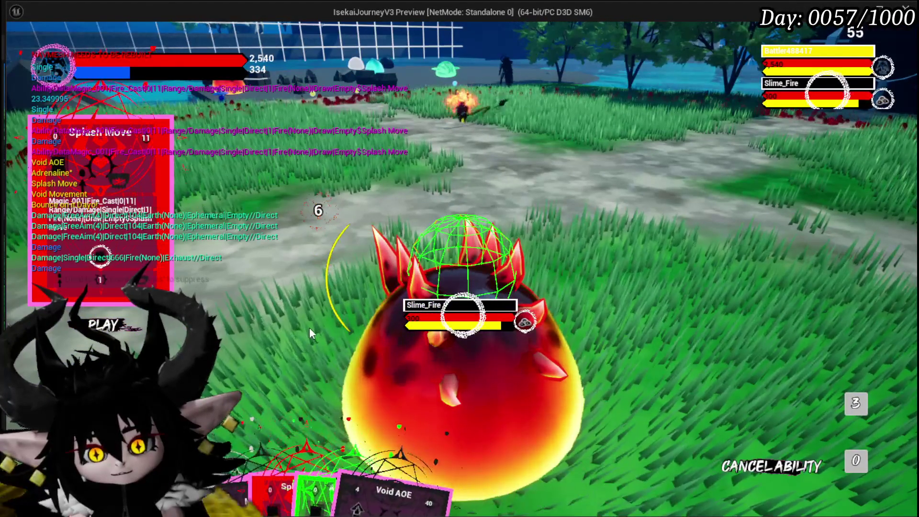
- Play Adrenaline, Splash Move again, and Play From Deck against the slime
mouse_move(327, 393)
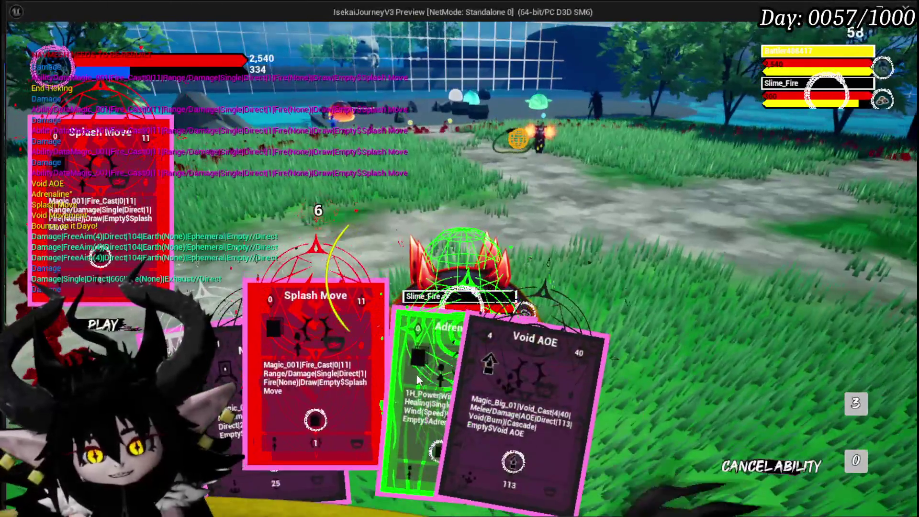
left_click(418, 380)
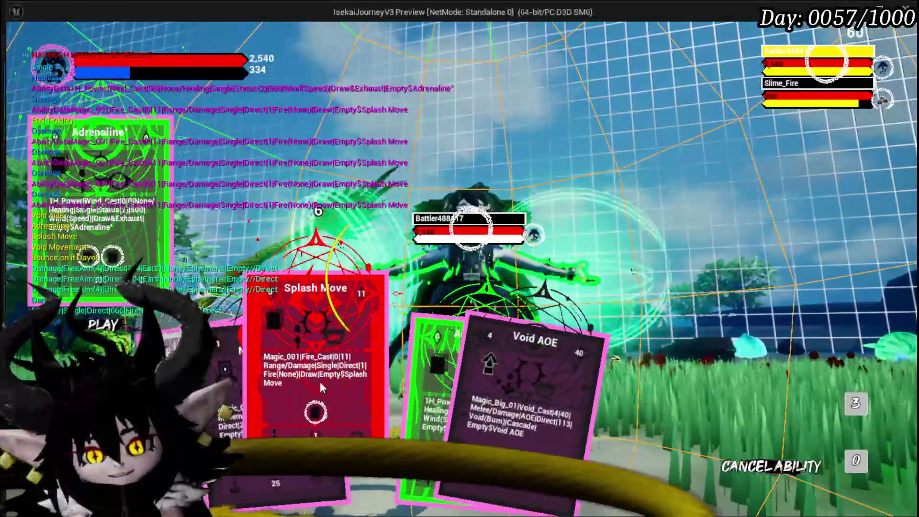
left_click(320, 381)
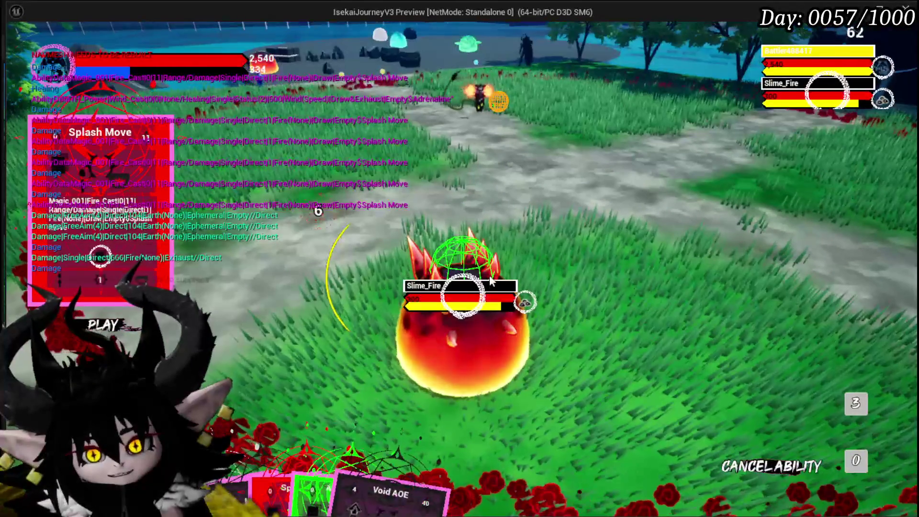
left_click(492, 283)
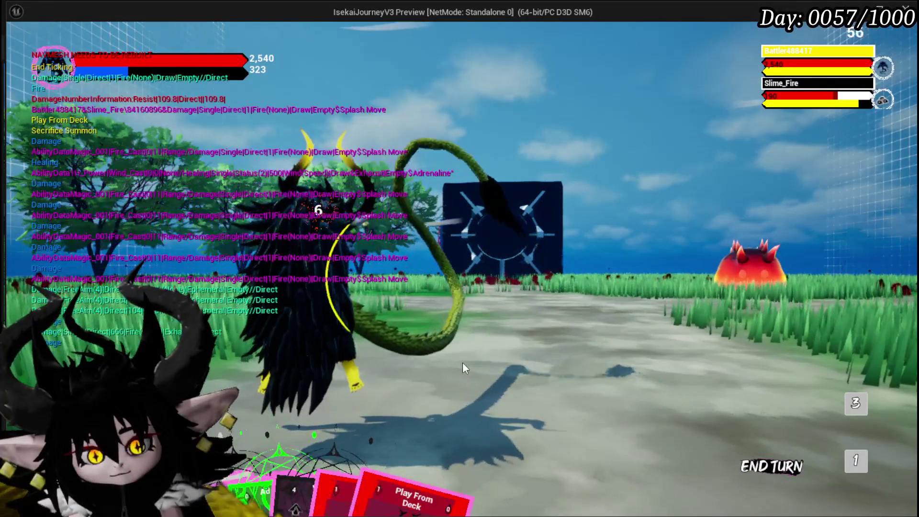
- Select the Play From Deck card, then cancel the selection
mouse_move(372, 407)
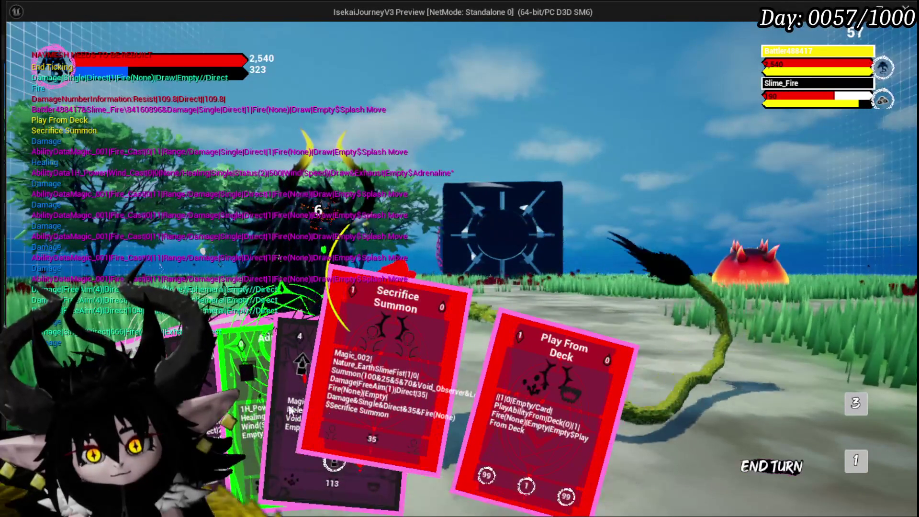
mouse_move(399, 461)
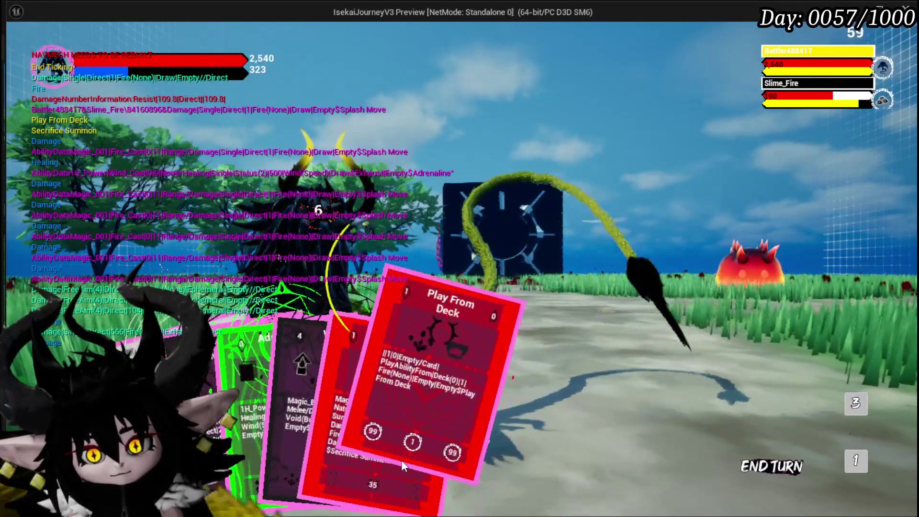
left_click(429, 426)
right_click(495, 403)
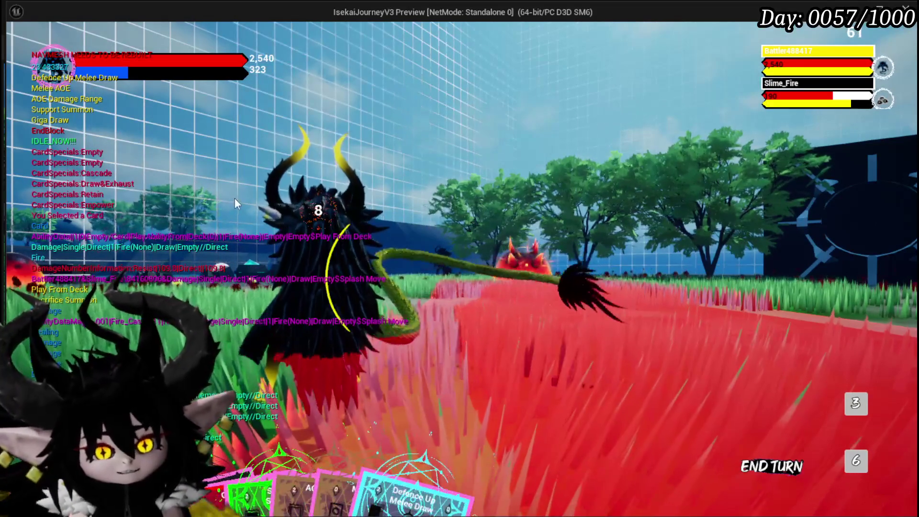
- Stop the play session and save the L_DungeonCreationTest level
mouse_move(249, 392)
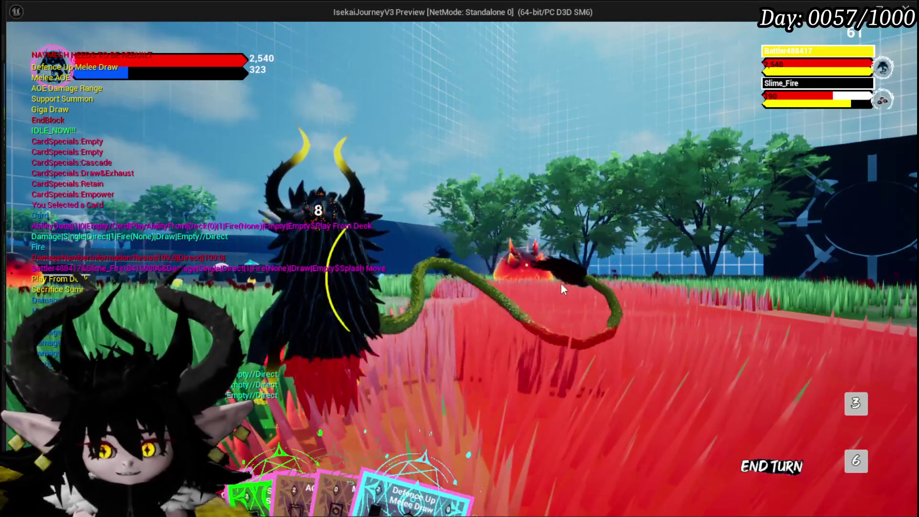
key("Escape")
left_click(18, 48)
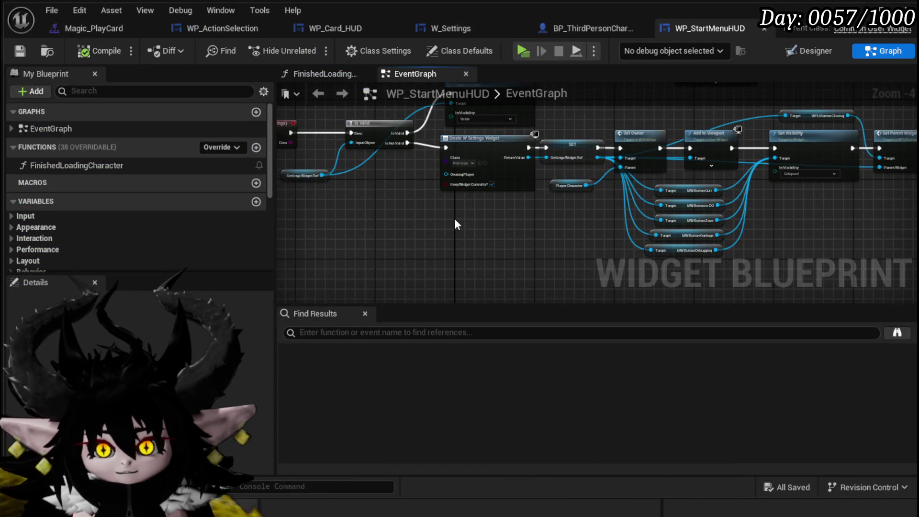
- Leave the WP_StartMenuHUD event graph and launch a new Play-In-Editor session
scroll(472, 224, "down", 2)
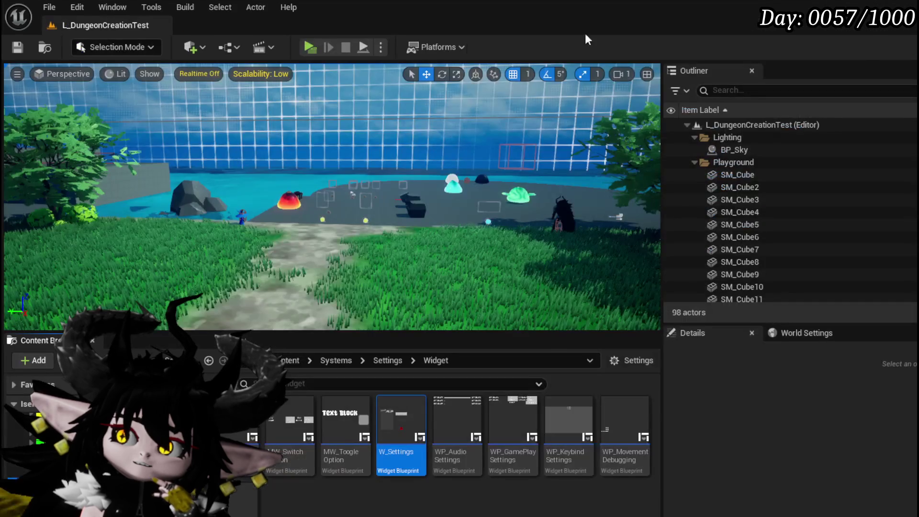
left_click(310, 47)
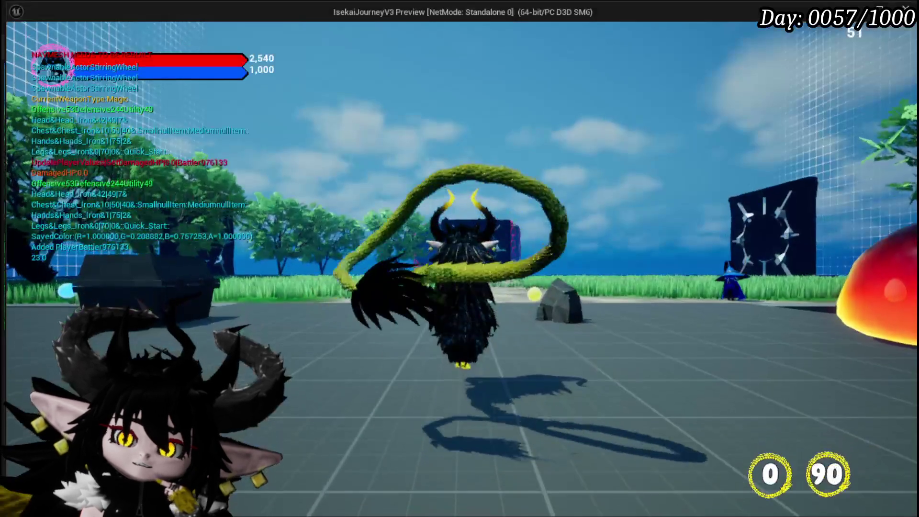
- Check the To Do List under Game Play in the pause menu, then close it
key("Escape")
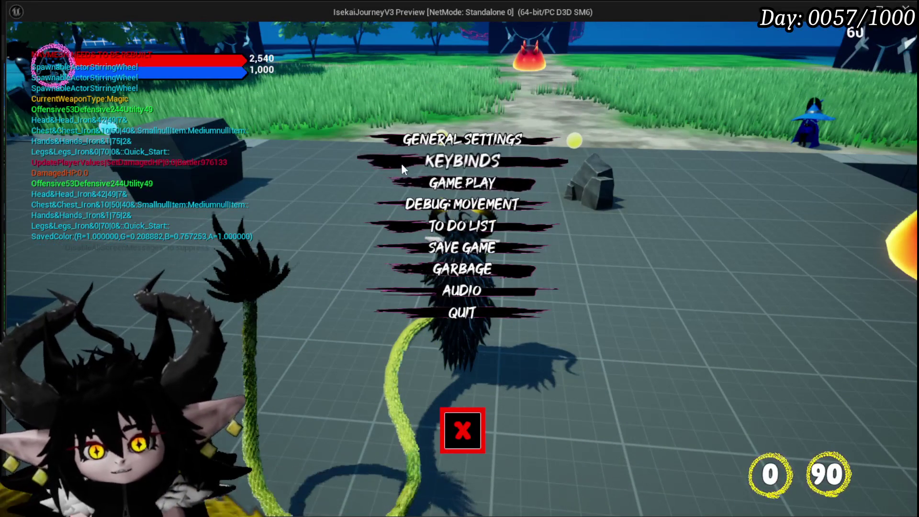
left_click(433, 187)
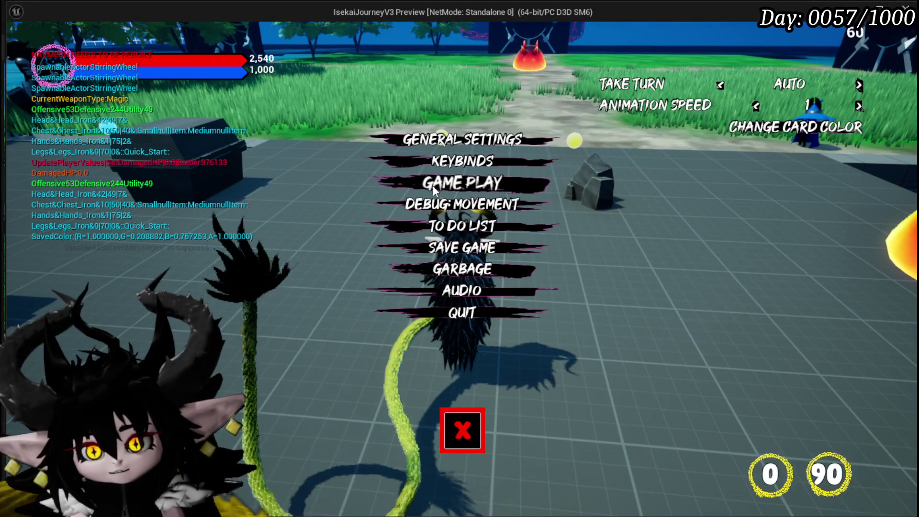
left_click(435, 230)
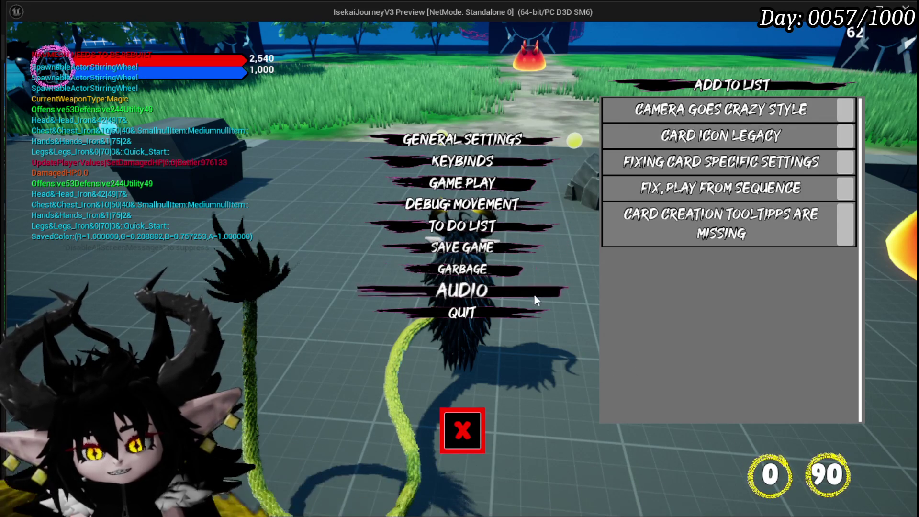
left_click(445, 438)
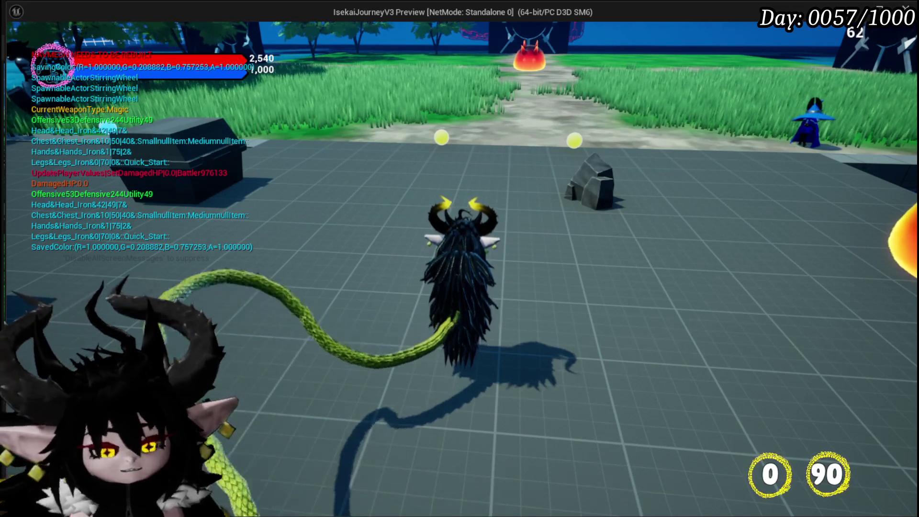
- Review the move list on the equipment screen and close it
left_click(76, 32)
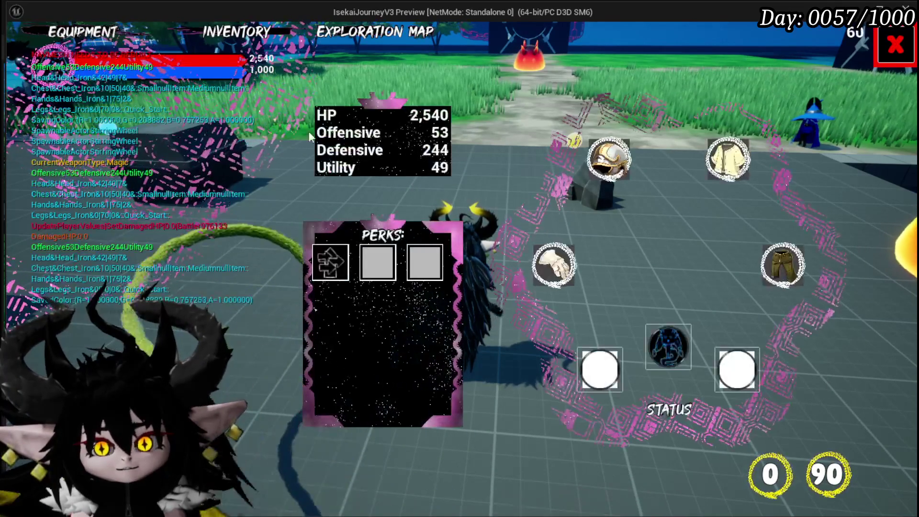
mouse_move(163, 256)
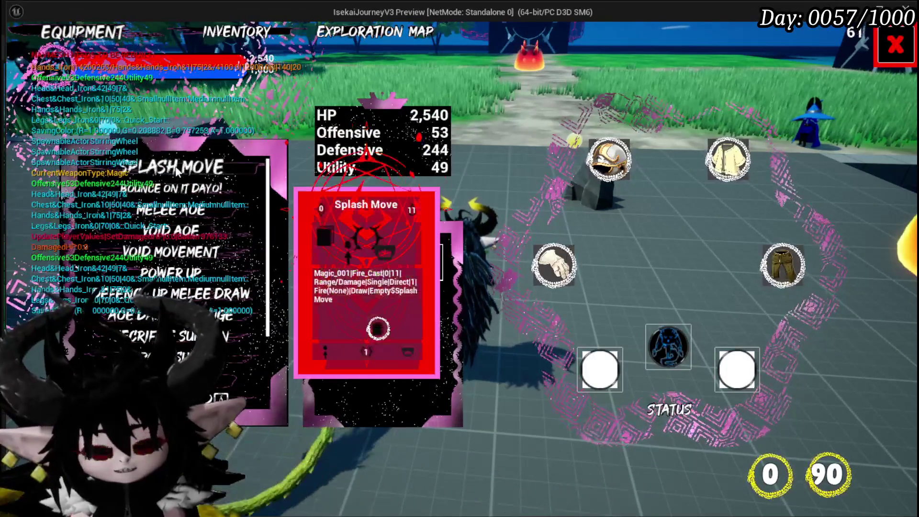
mouse_move(201, 294)
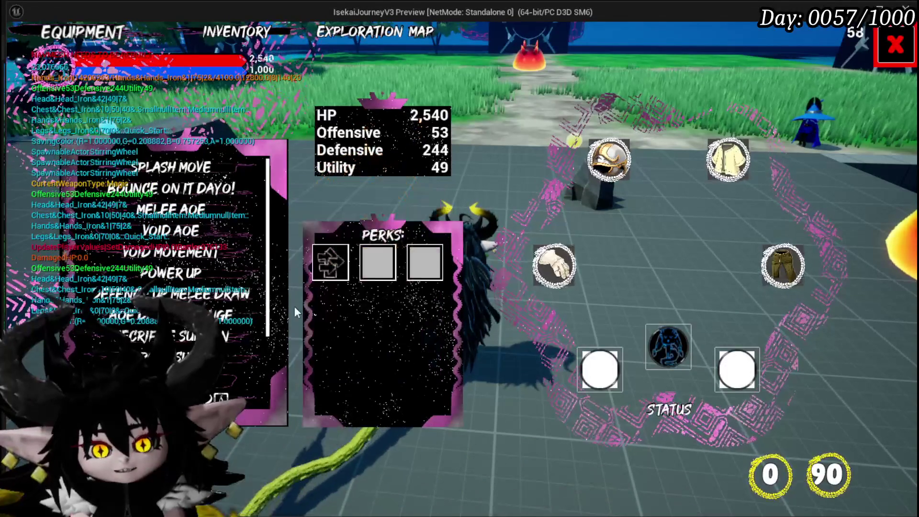
mouse_move(219, 280)
mouse_move(194, 174)
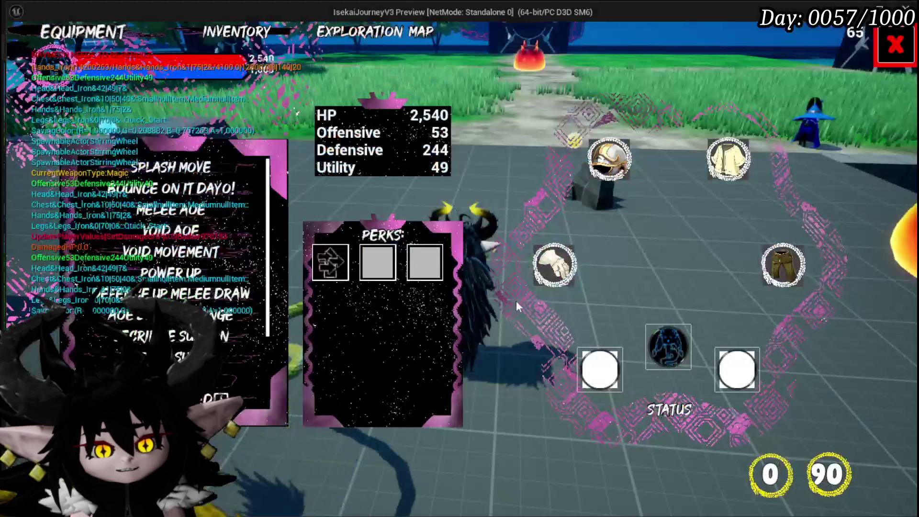
left_click(895, 45)
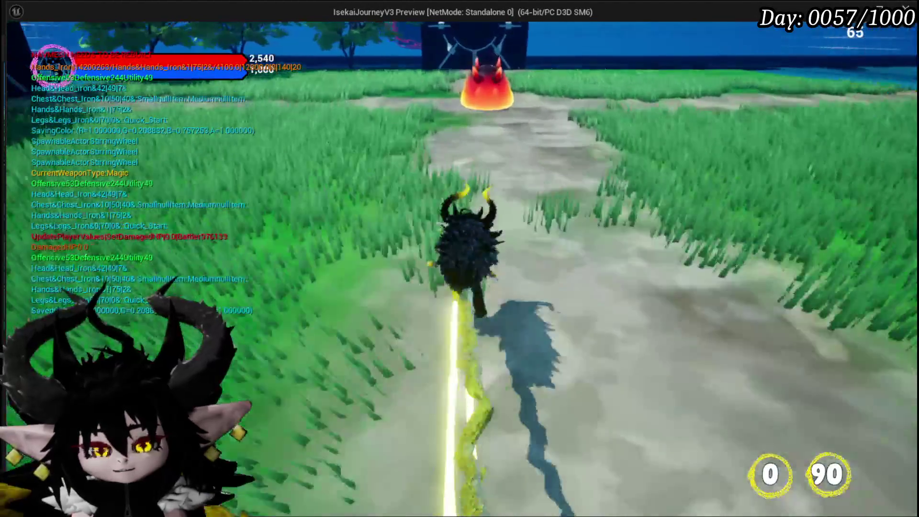
- Cast a spell at the fire slime to begin the card battle, then stop Play-In-Editor
key("e")
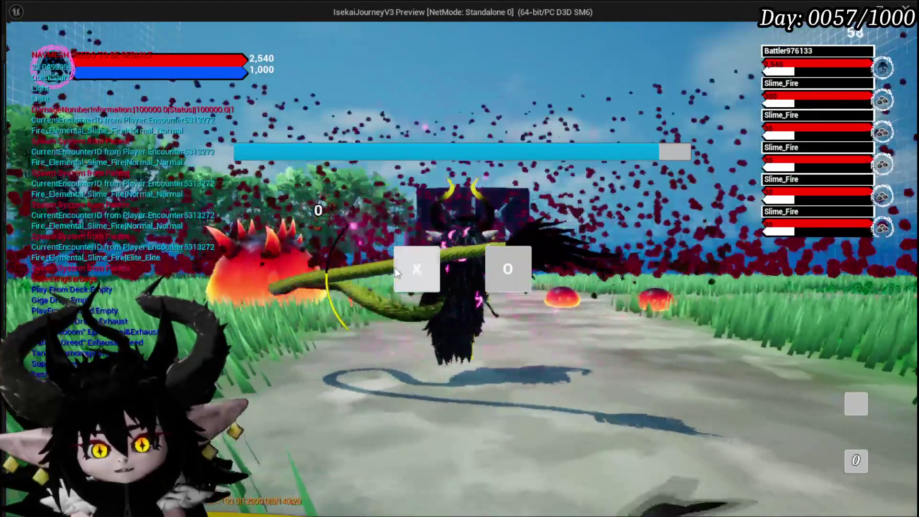
left_click(396, 272)
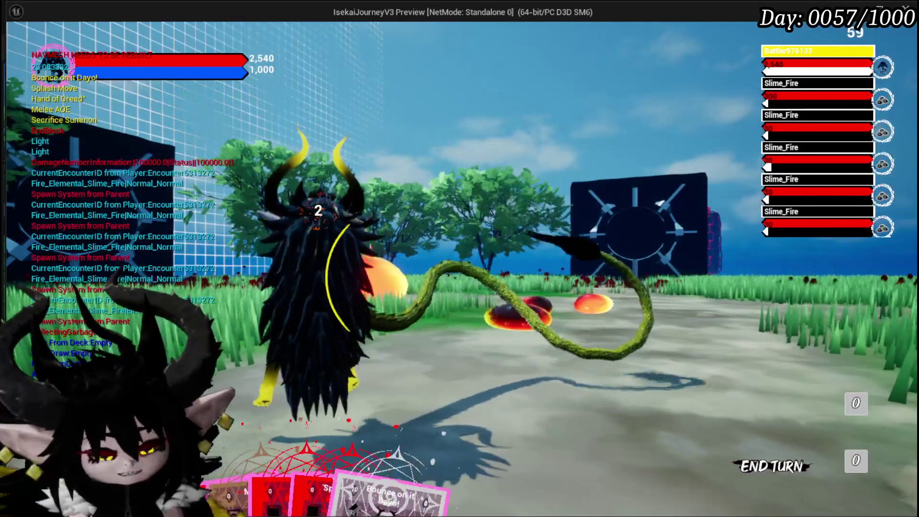
key("Escape")
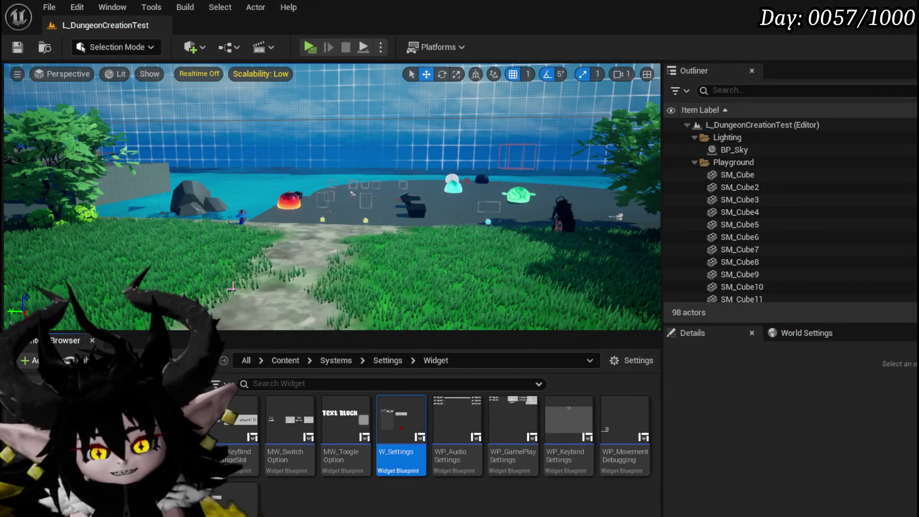
- Browse to Content > Systems > AbilitySystem > UI and open WP_AbilityToolTipp
right_click(112, 431)
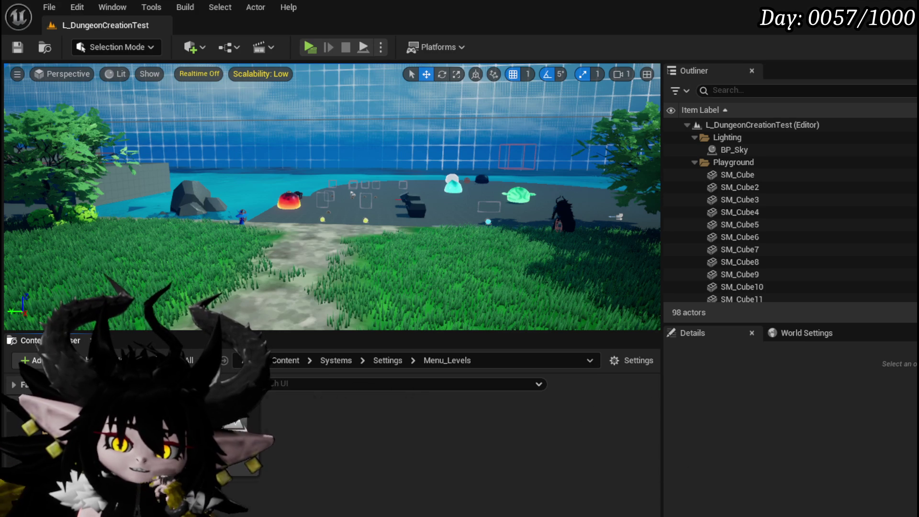
scroll(617, 412, "down", 1)
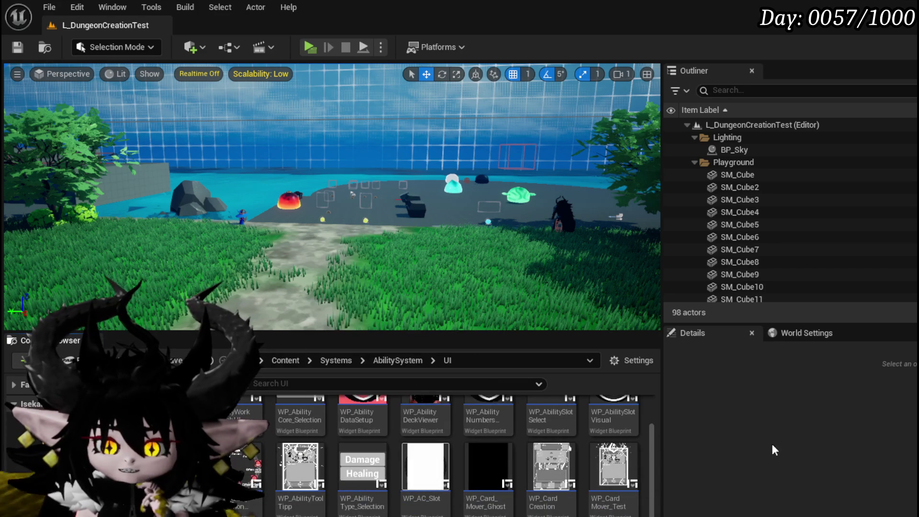
scroll(629, 459, "up", 1)
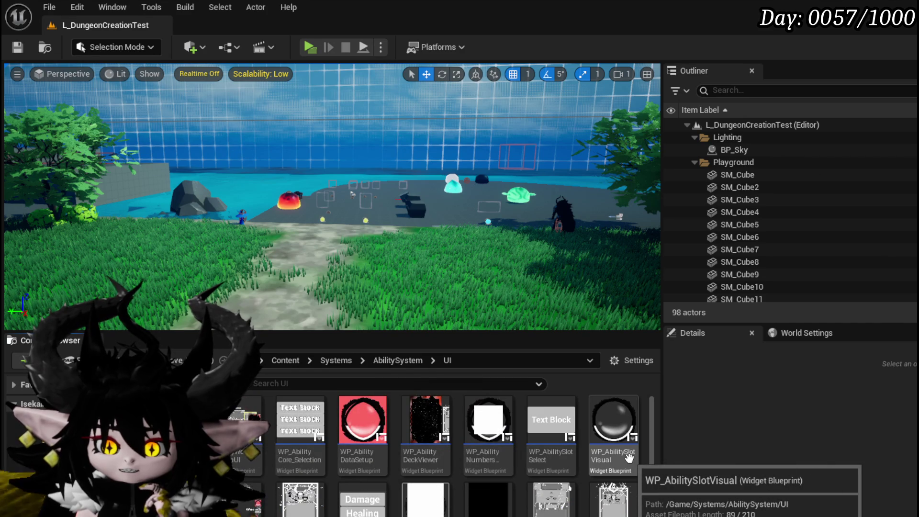
scroll(629, 459, "down", 1)
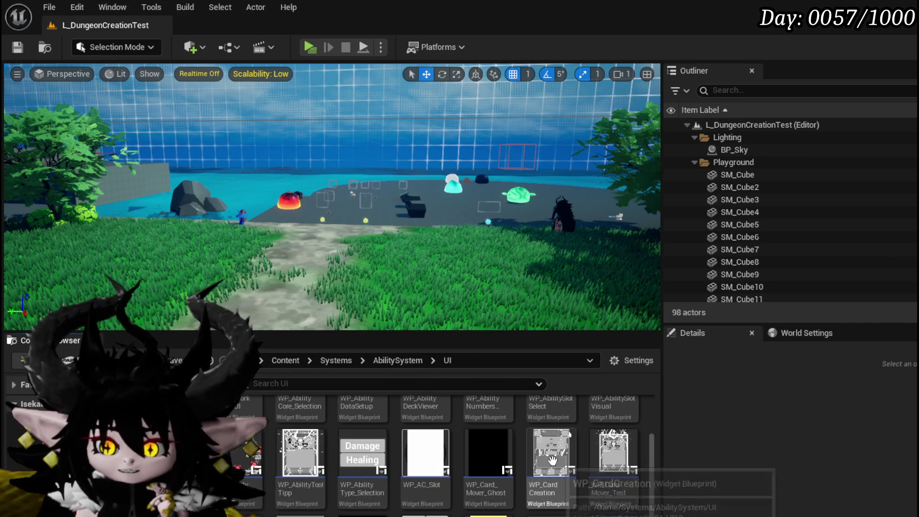
double_click(300, 454)
scroll(396, 227, "down", 3)
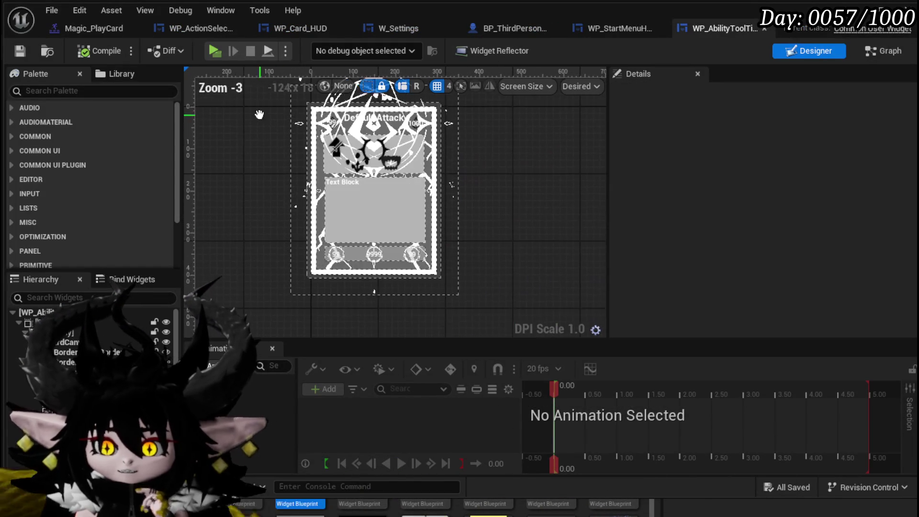
left_click(365, 206)
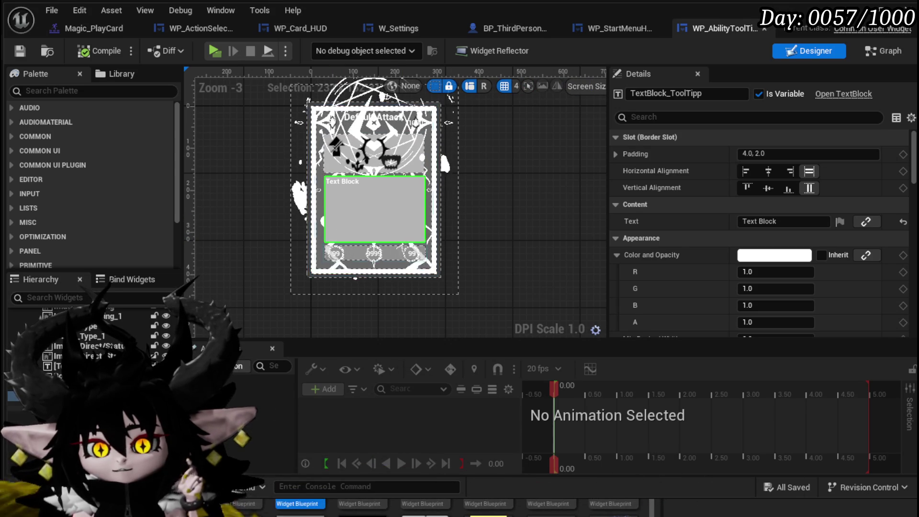
scroll(96, 335, "down", 2)
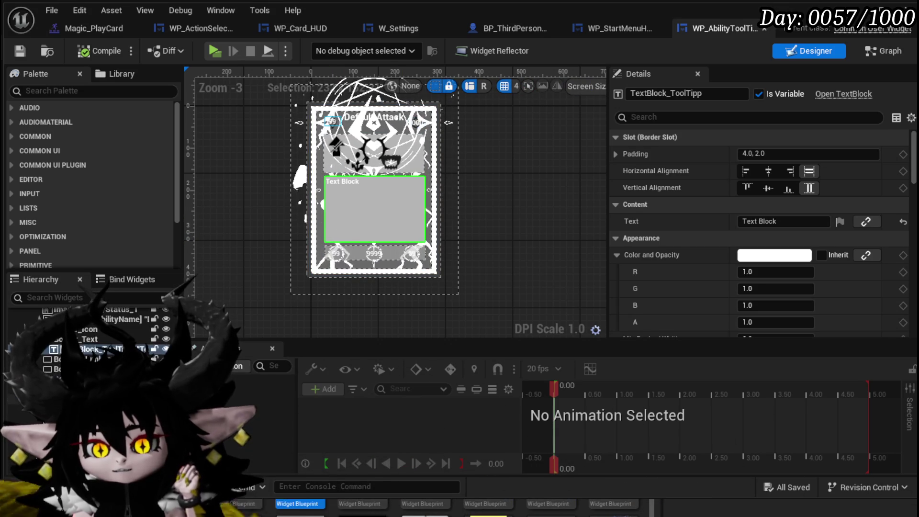
left_click(375, 232)
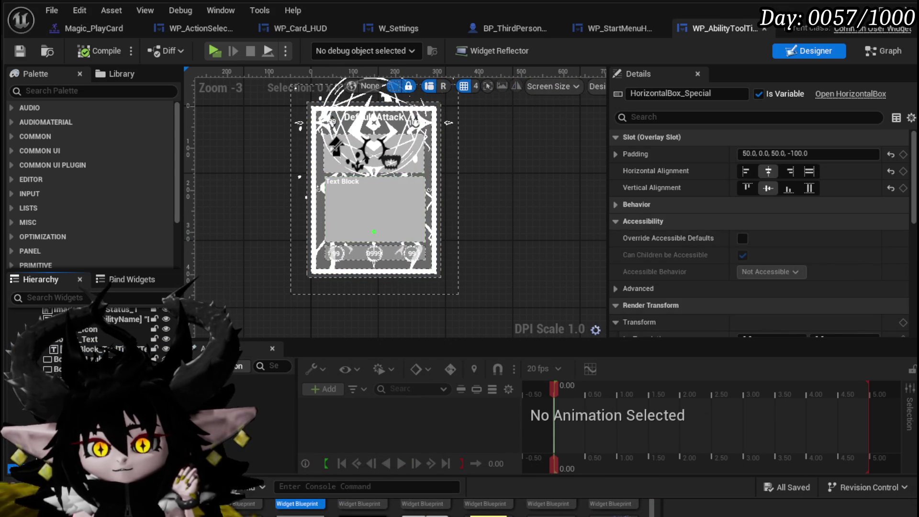
scroll(269, 291, "up", 4)
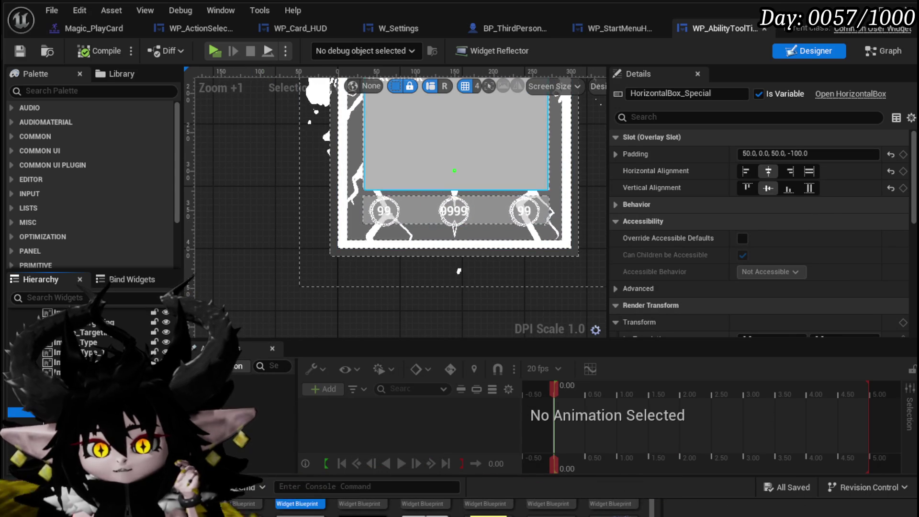
key("Up")
key("Up")
key("Down")
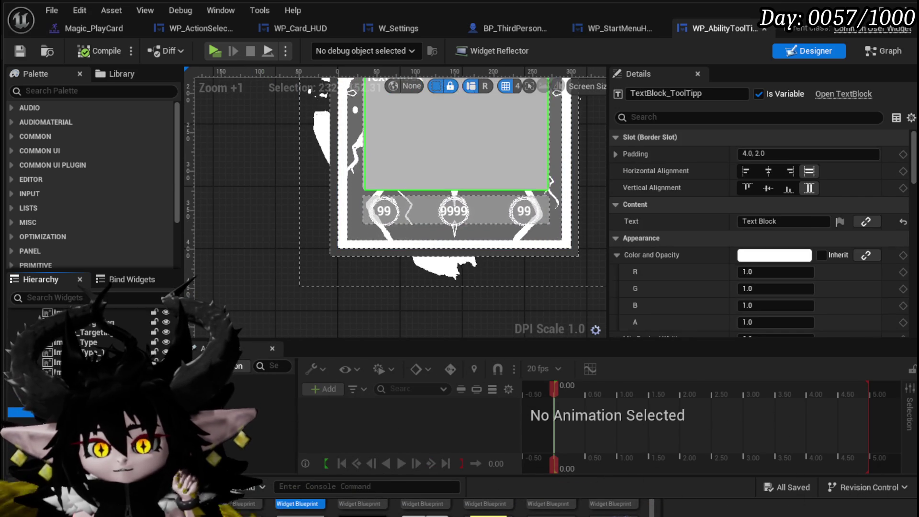
scroll(314, 218, "down", 1)
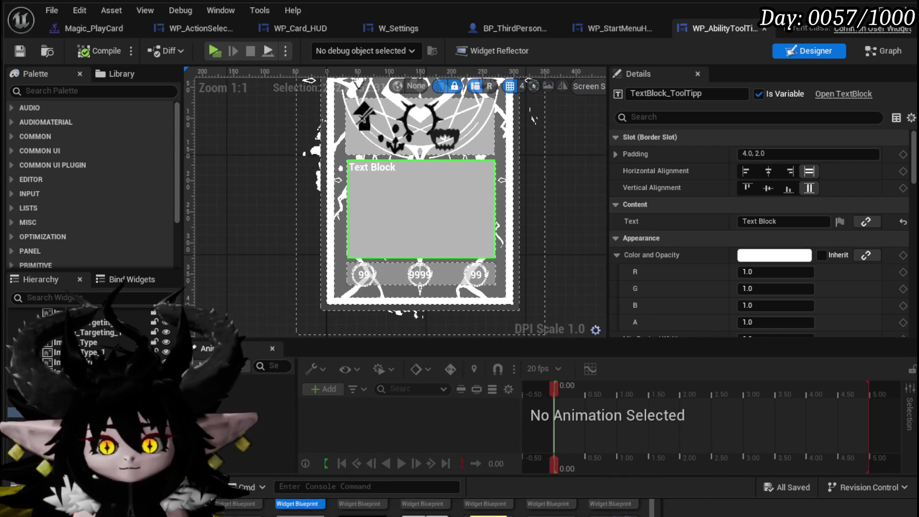
key("Up")
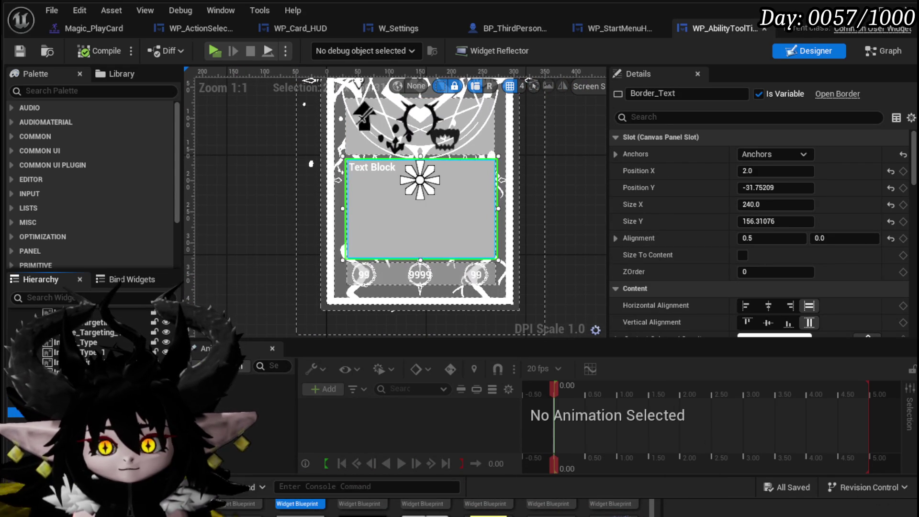
key("Down")
key("Up")
key("Down")
key("Up")
key("Down")
key("Up")
key("Down")
key("Up")
key("Down")
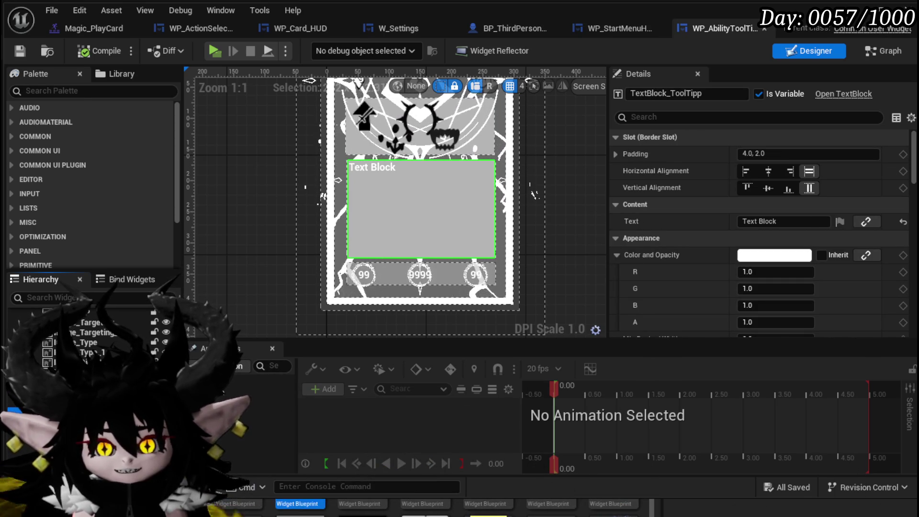
key("Up")
key("Down")
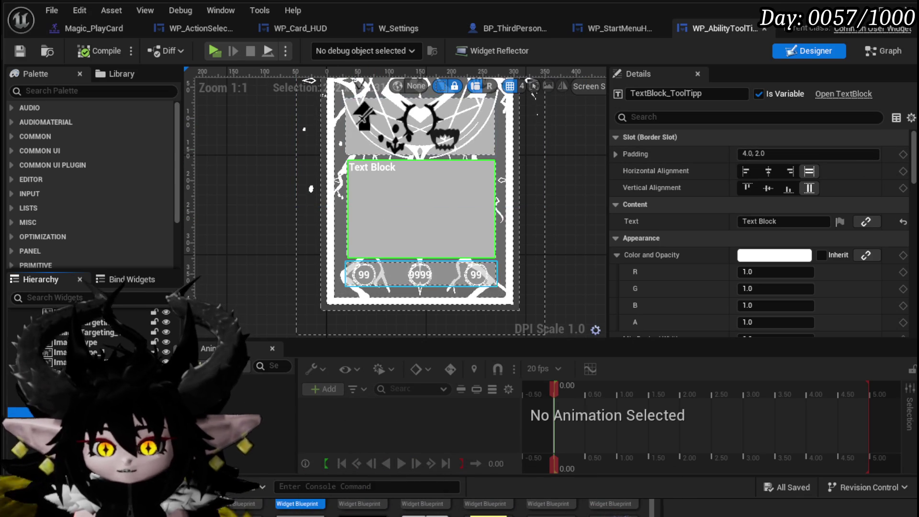
- Rename the Border_Text container to Border_Legacy
left_click(345, 211)
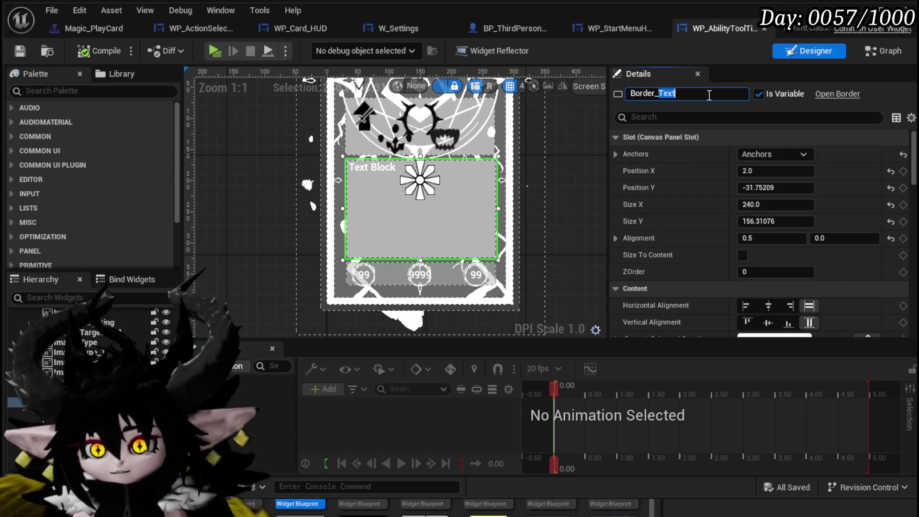
type("Lege")
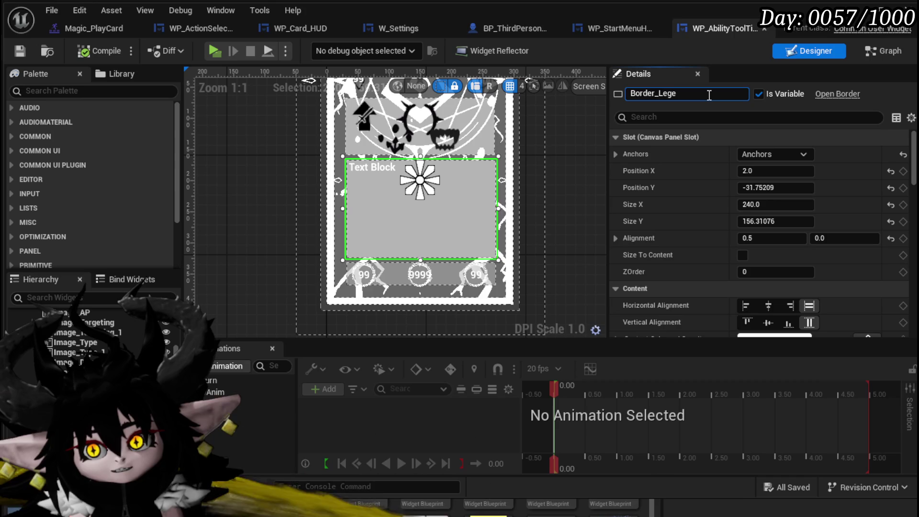
key("BackSpace")
type("acy")
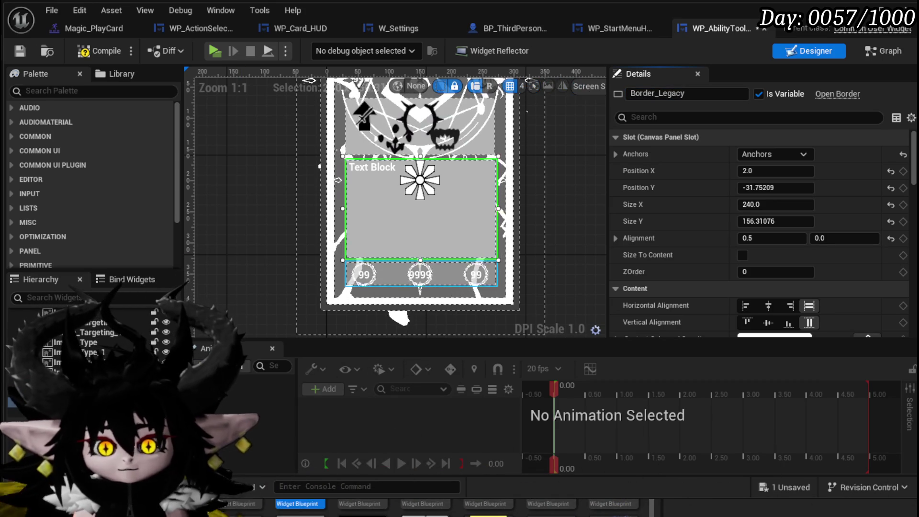
- Remove the tooltip's old text block and save the blueprint
left_click(422, 211)
left_click(455, 327)
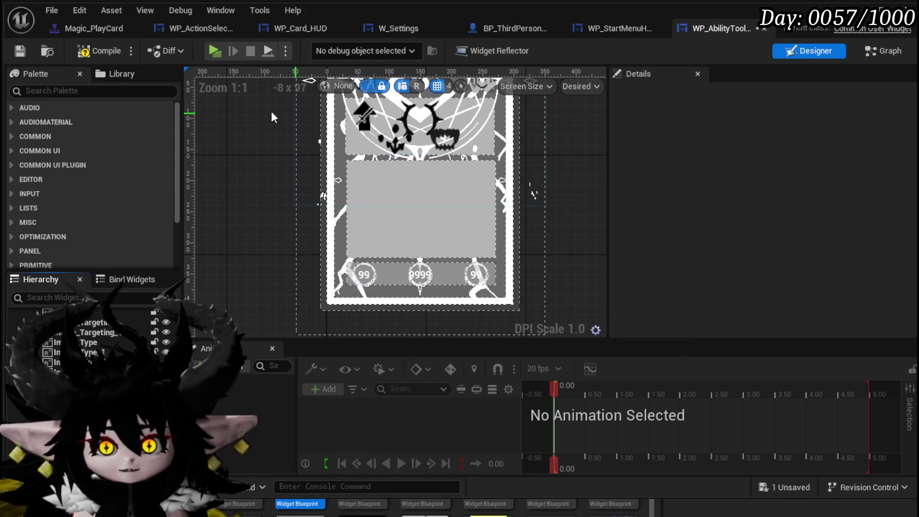
left_click(22, 53)
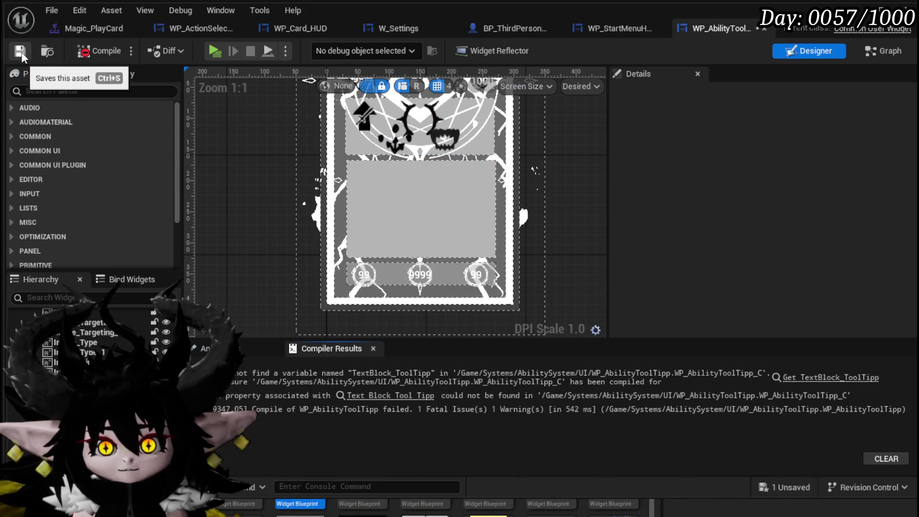
- Add a Vertical Box from the Palette into Border_Legacy and extend the border downward
left_click(61, 91)
type("Vert")
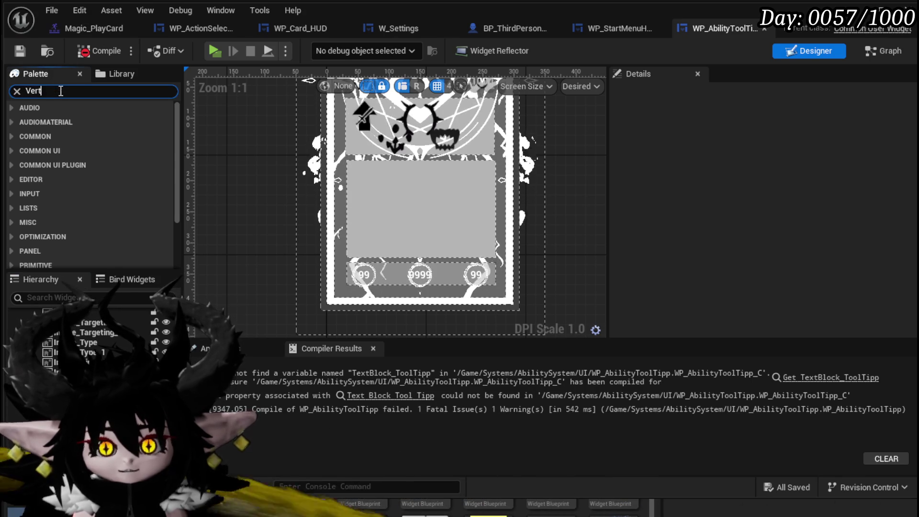
type("ica")
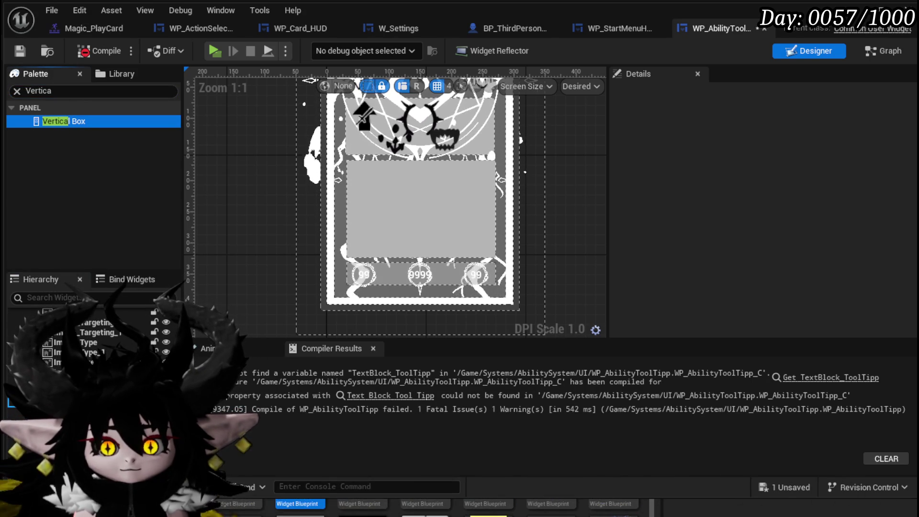
left_click_drag(62, 121, 421, 209)
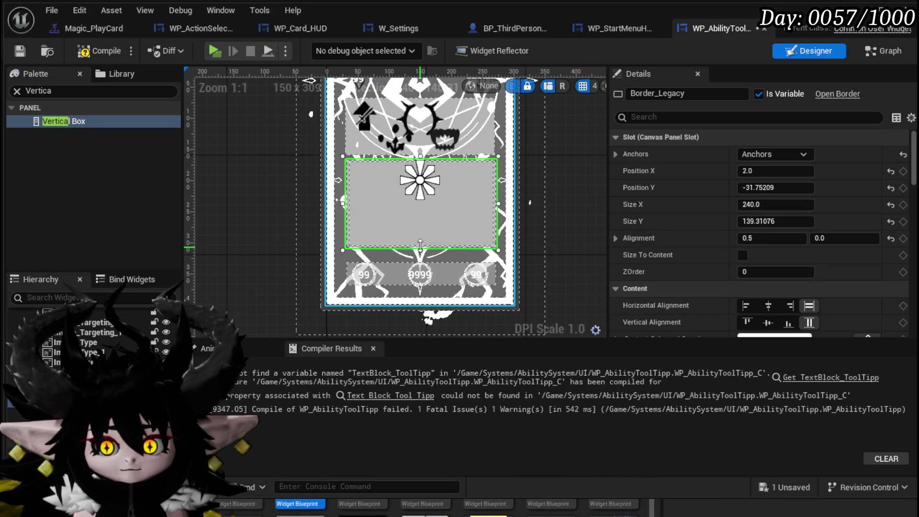
left_click_drag(421, 247, 421, 260)
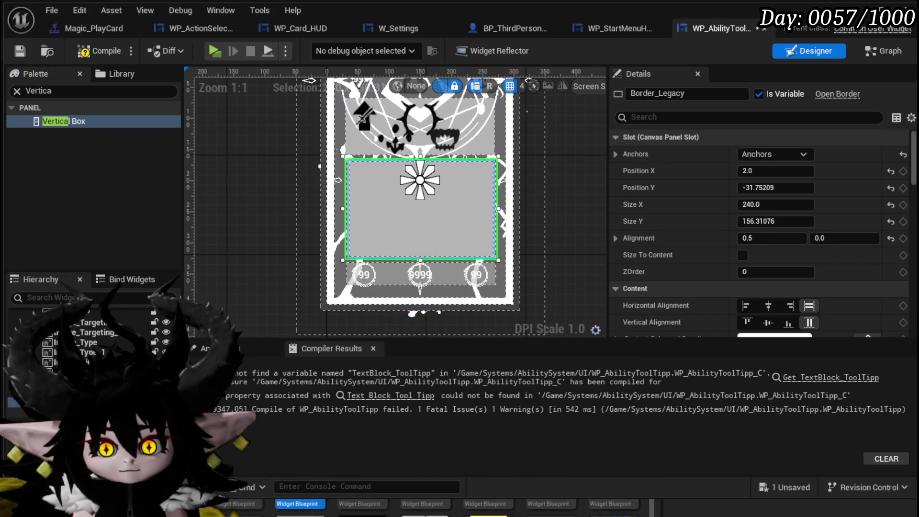
- Give the vertical box a bottom padding of 40 and recompile the blueprint
left_click(390, 259)
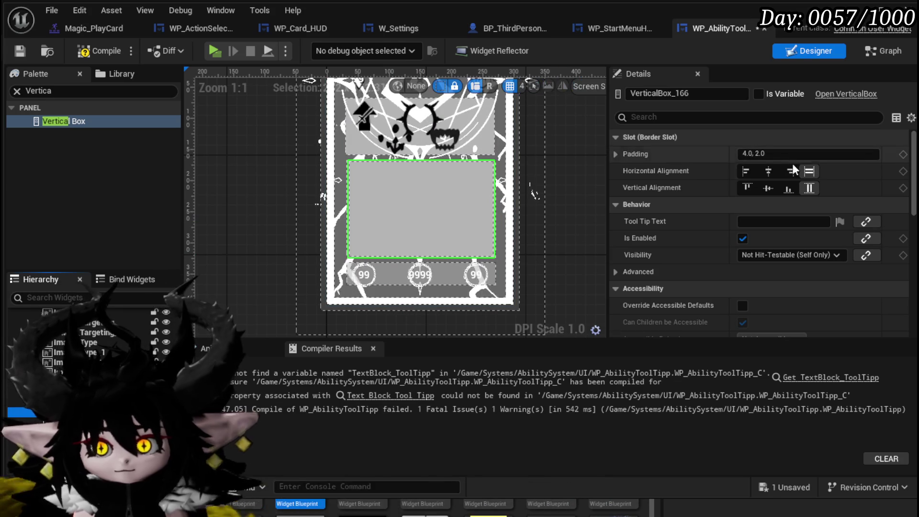
left_click(618, 153)
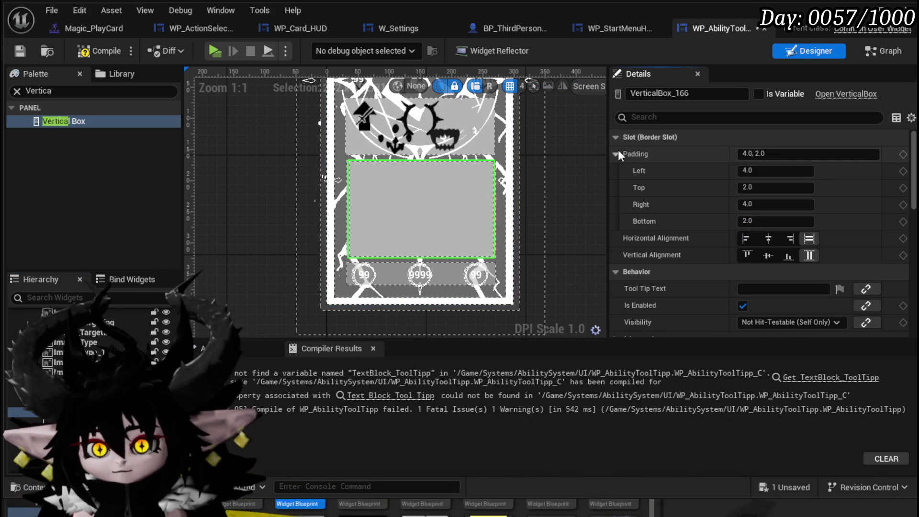
left_click(763, 221)
type("2")
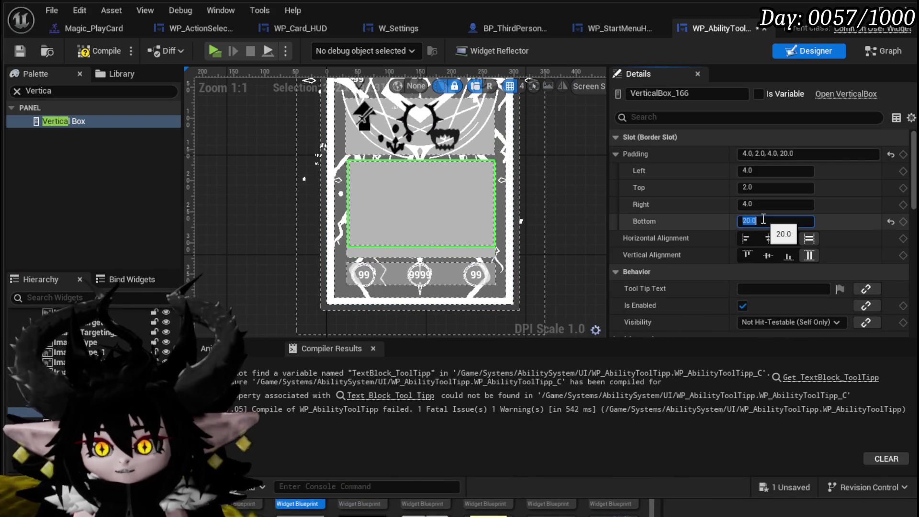
type("3")
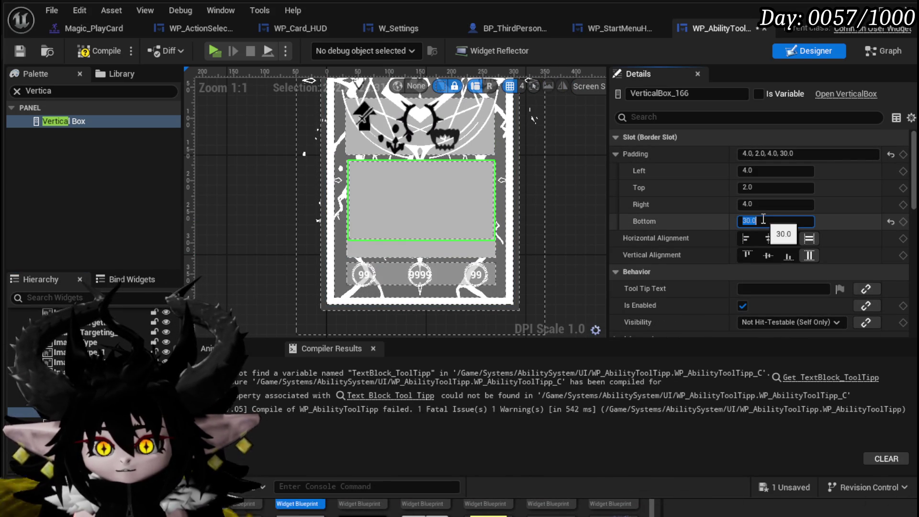
type("40")
key("Return")
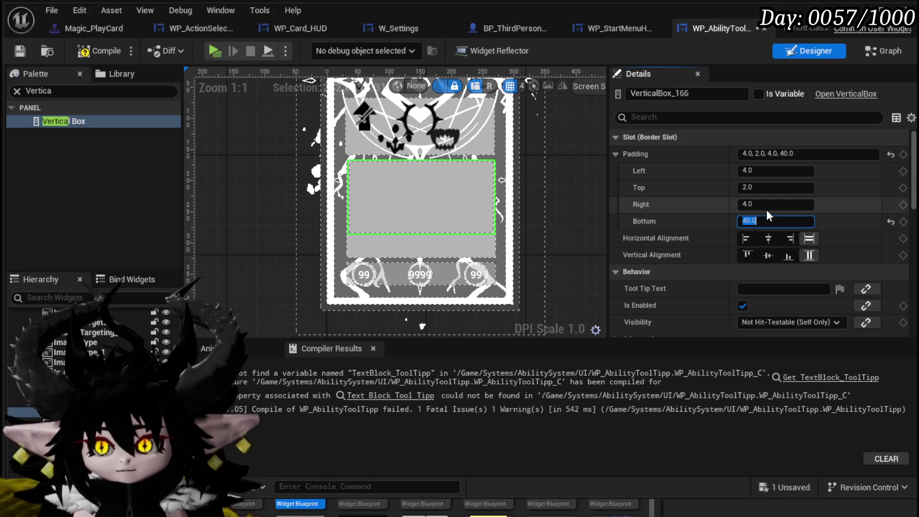
left_click(46, 52)
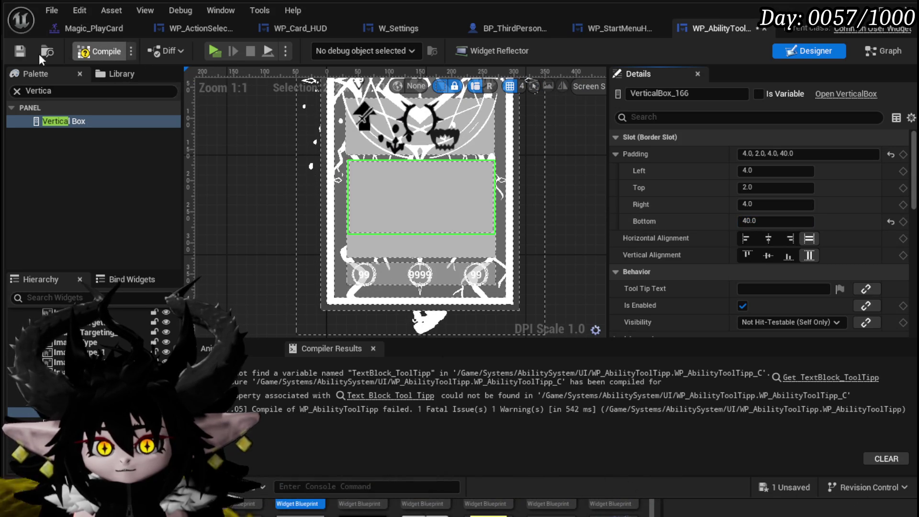
left_click(21, 53)
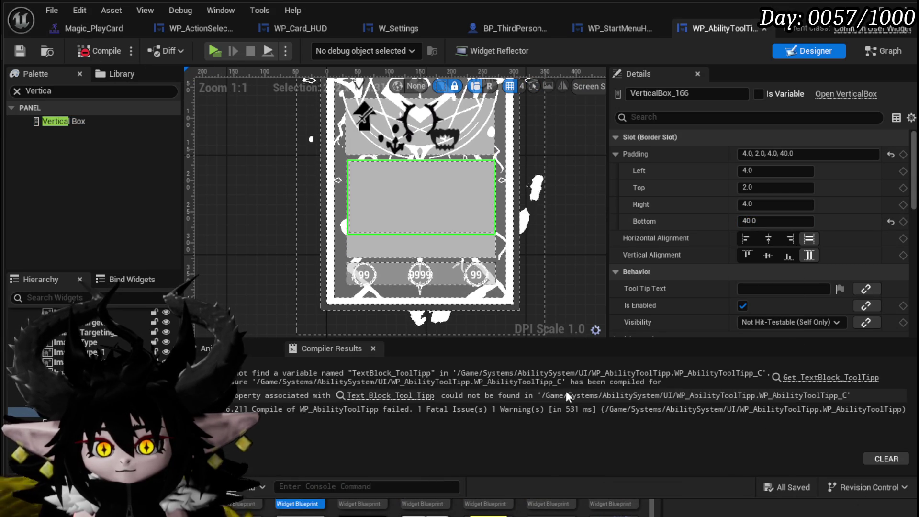
left_click(855, 379)
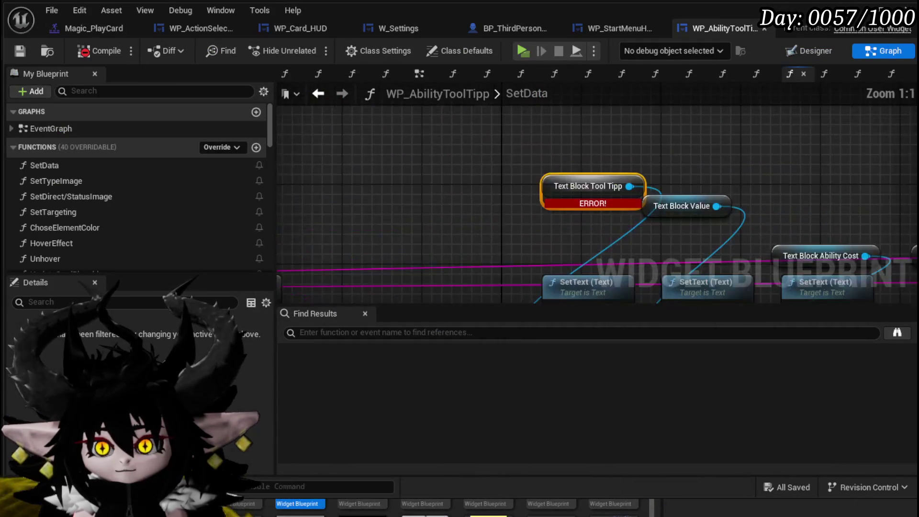
- Rewire SetData's execution past the broken SetText and delete the unused To Text (String) node
mouse_move(416, 219)
left_mouse_down()
mouse_move(740, 229)
mouse_move(731, 220)
left_mouse_up()
scroll(540, 182, "down", 1)
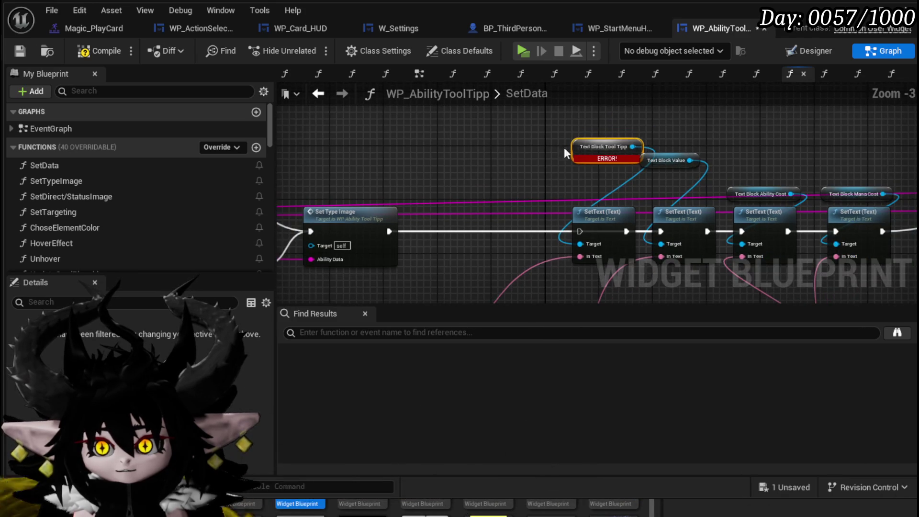
left_click_drag(559, 252, 552, 188)
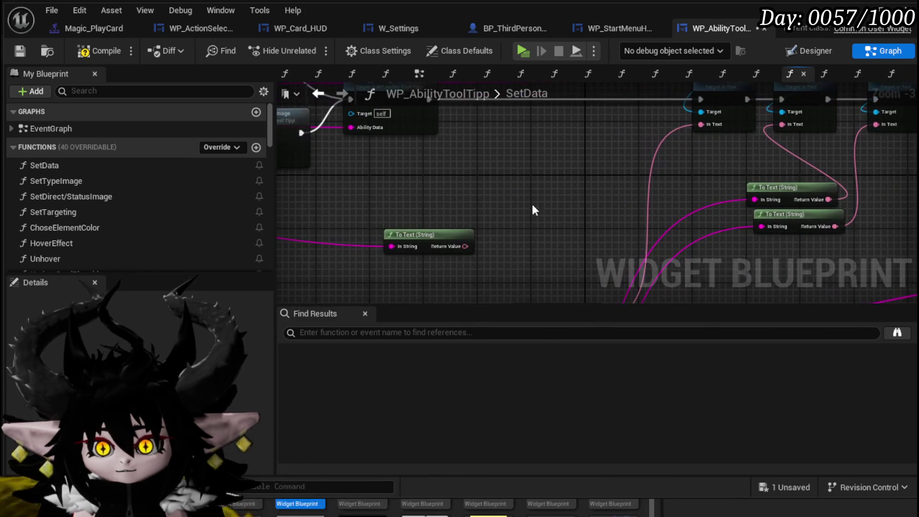
key("Delete")
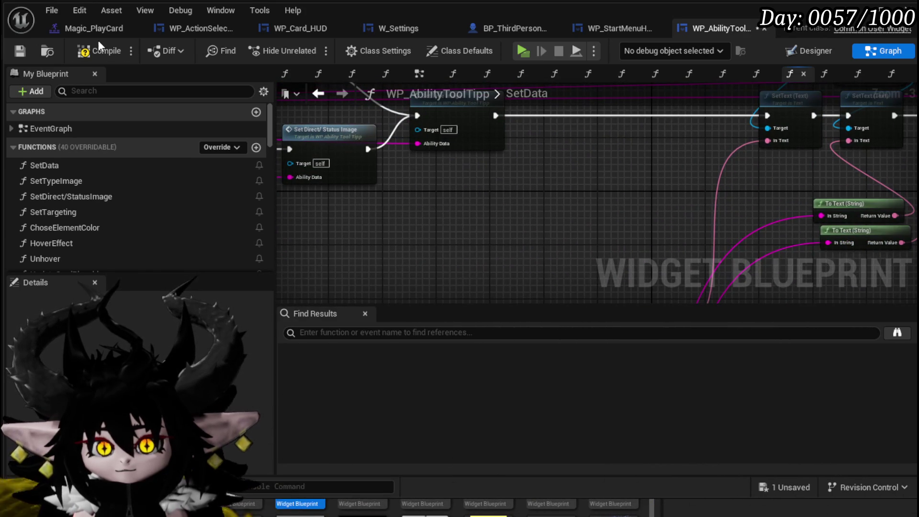
- Save the blueprint, check the Designer layout, then return to the SetData graph
left_click(21, 50)
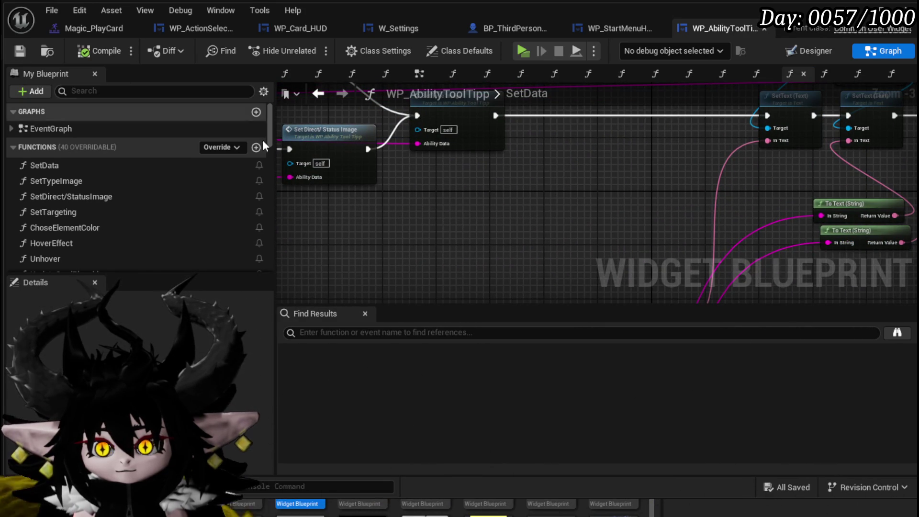
left_click(799, 54)
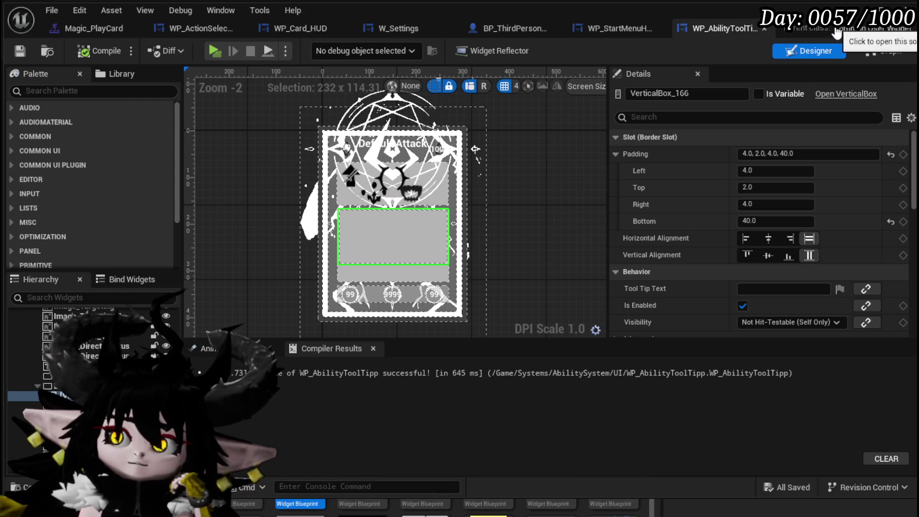
left_click(881, 50)
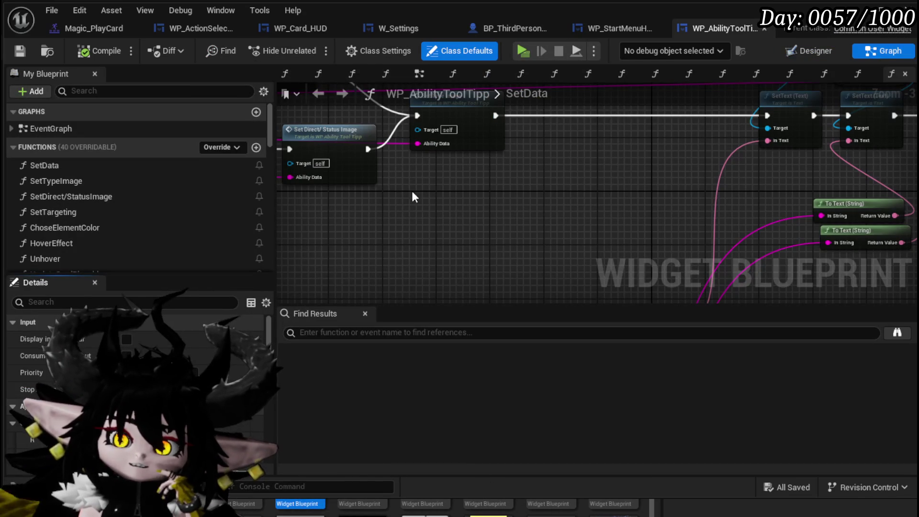
scroll(652, 154, "down", 2)
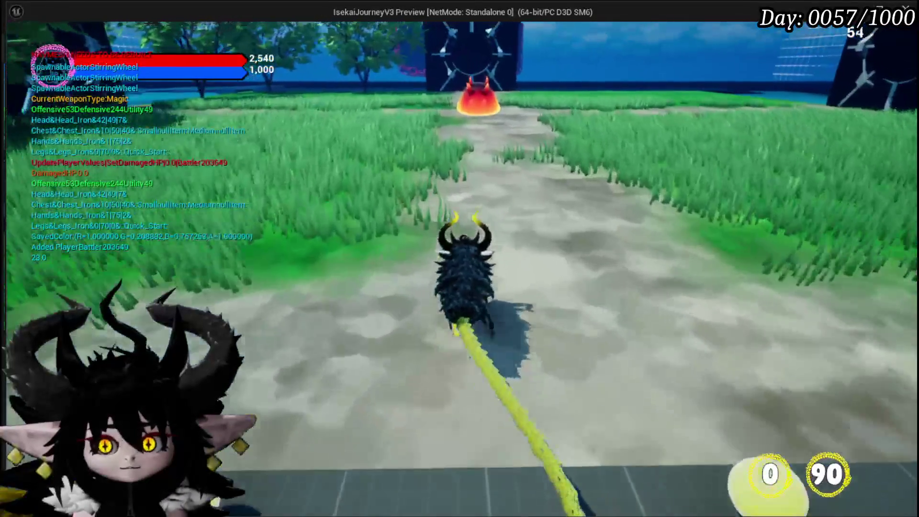
- Walk to the red slime, attack it to start a card battle, then exit the preview
key("w")
key("e")
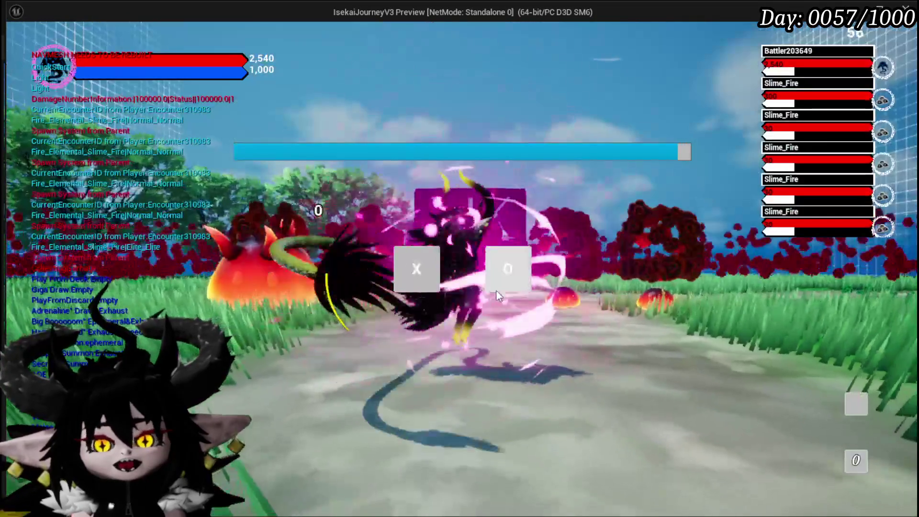
left_click(493, 285)
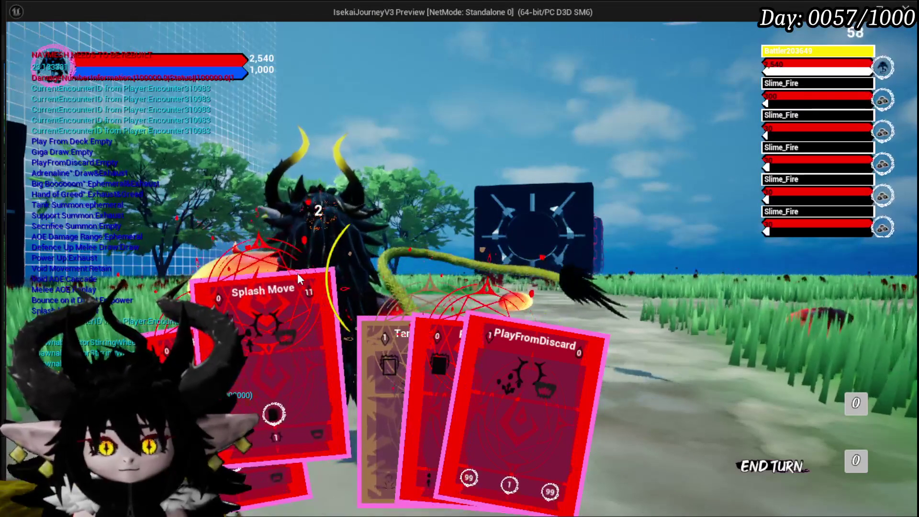
key("Escape")
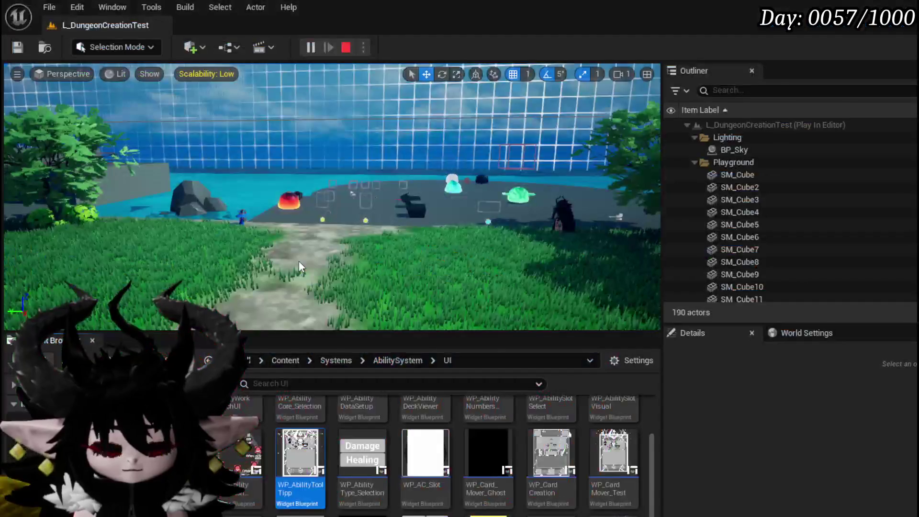
- Save the level and create a new widget blueprint with UserWidget as its parent class
left_click(18, 47)
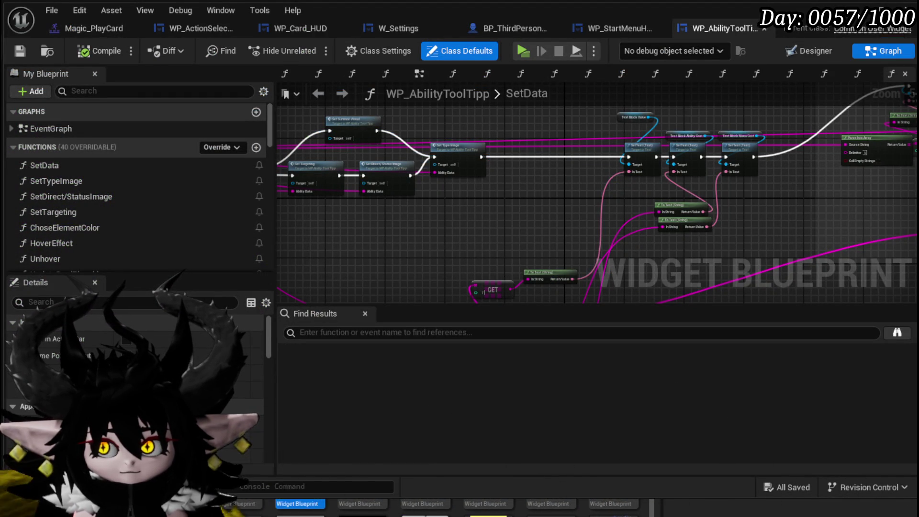
left_click(885, 15)
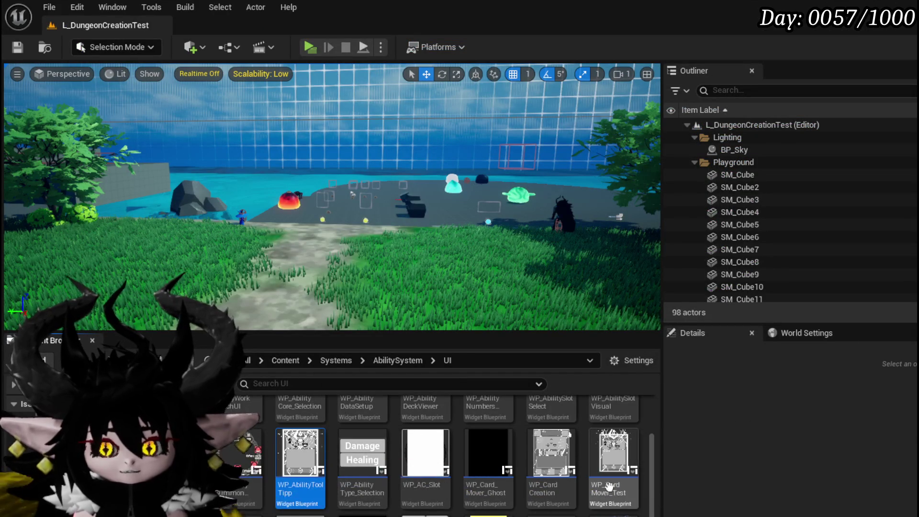
right_click(647, 472)
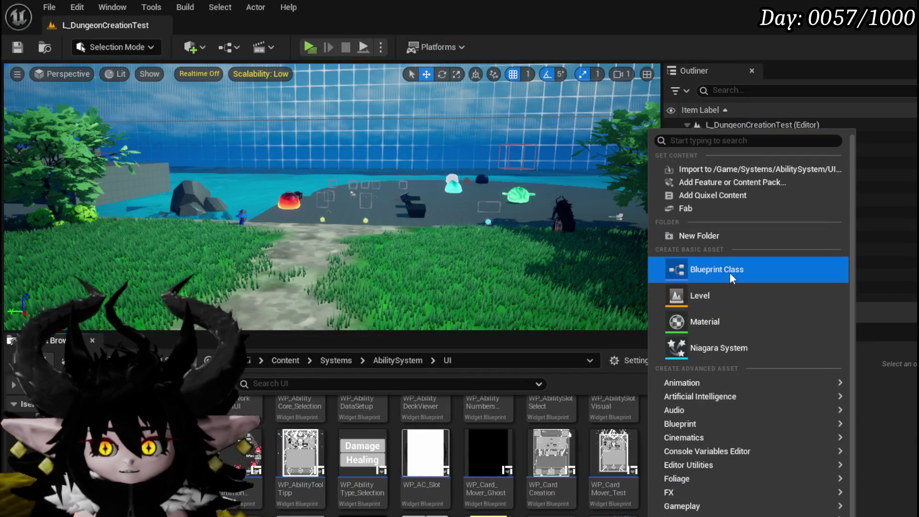
scroll(748, 364, "down", 2)
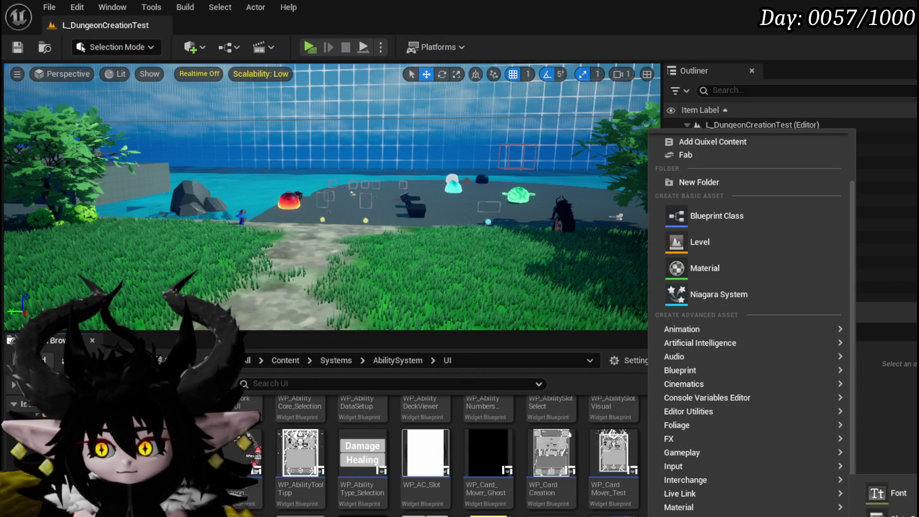
left_click(895, 515)
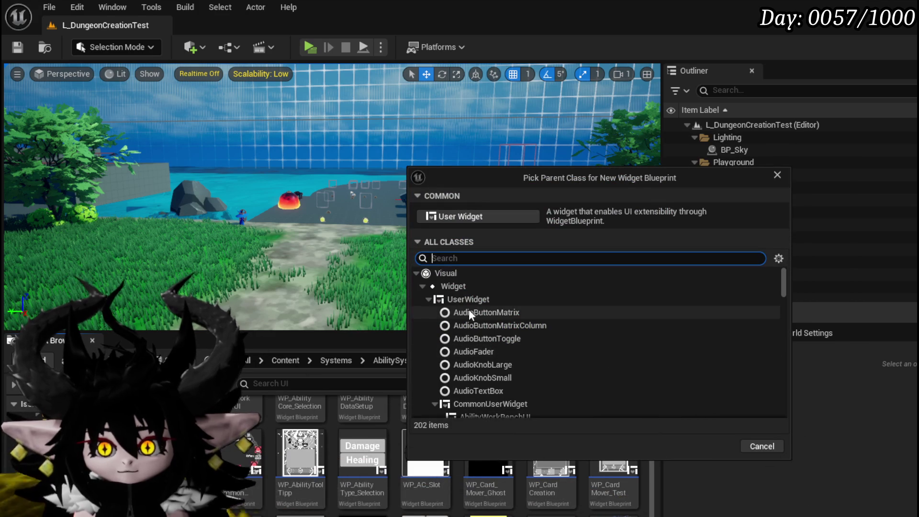
left_click(467, 300)
left_click(704, 446)
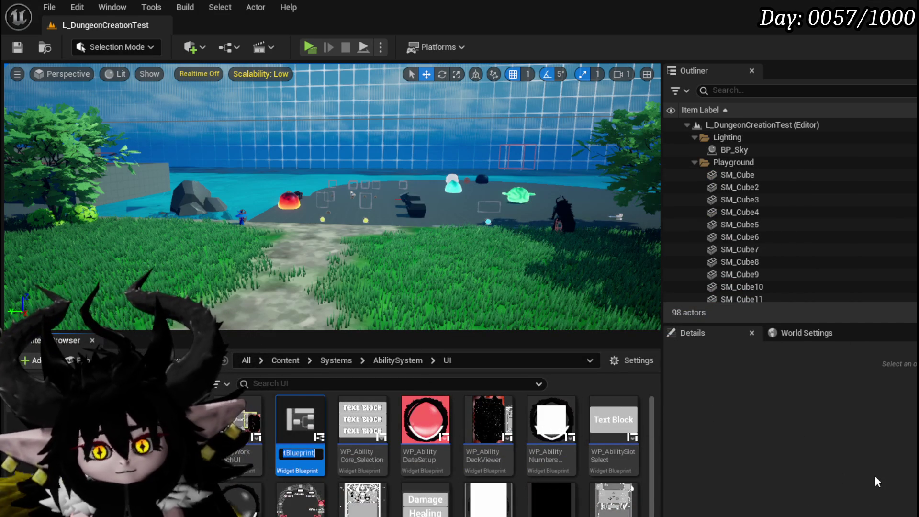
- Name the new widget blueprint WP_Legacy, save it, and open it
type("W")
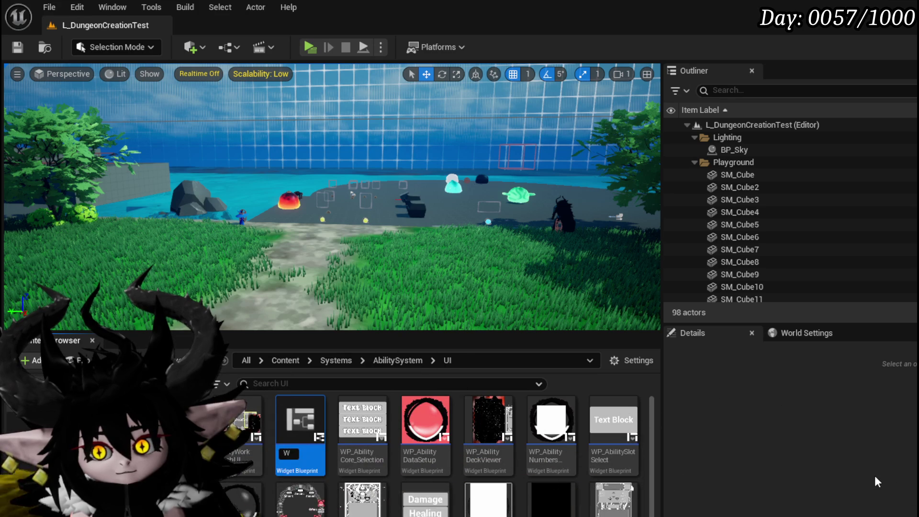
type("P_")
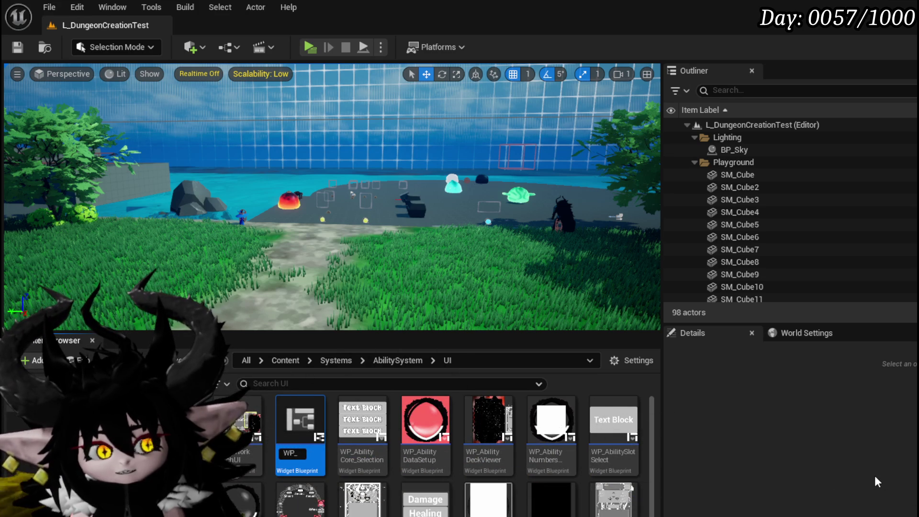
type("Icon")
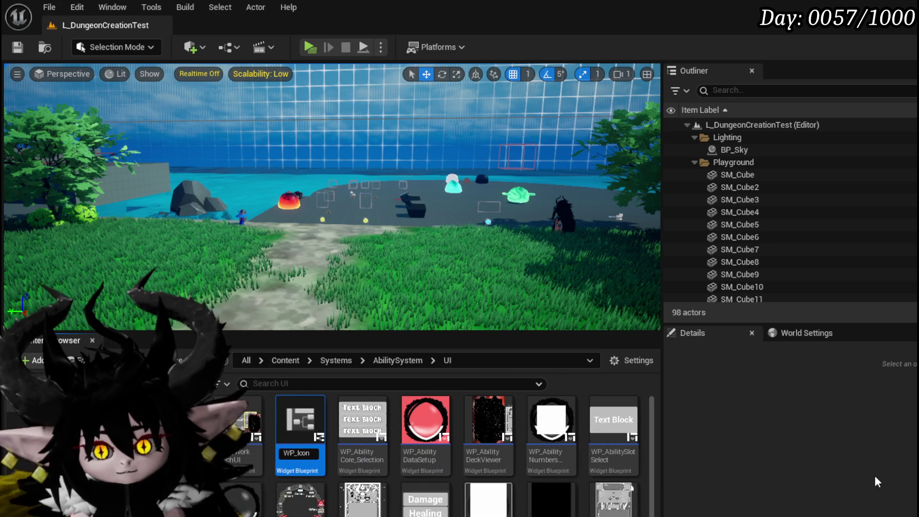
key("BackSpace")
key("BackSpace")
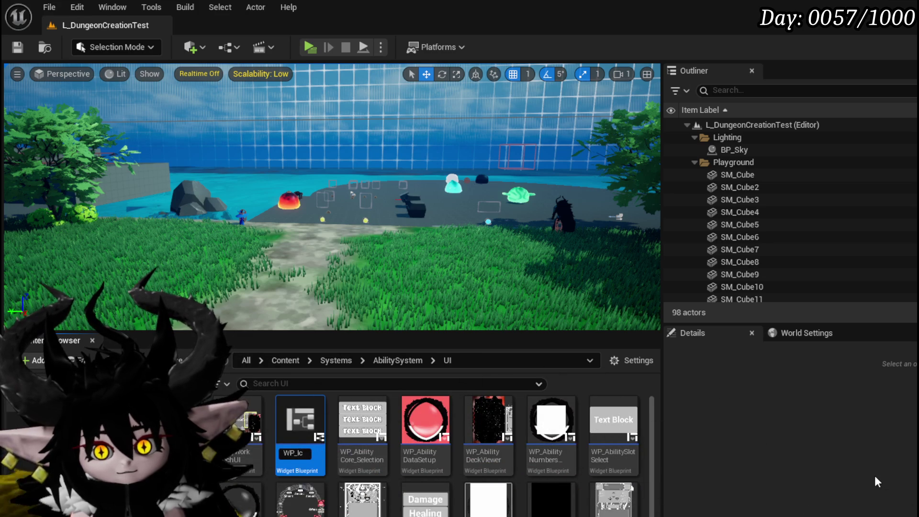
key("BackSpace")
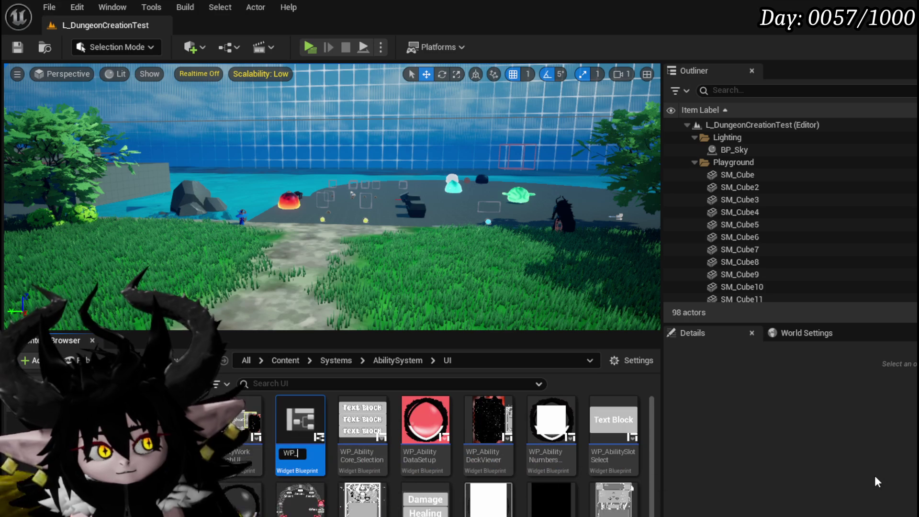
type("U")
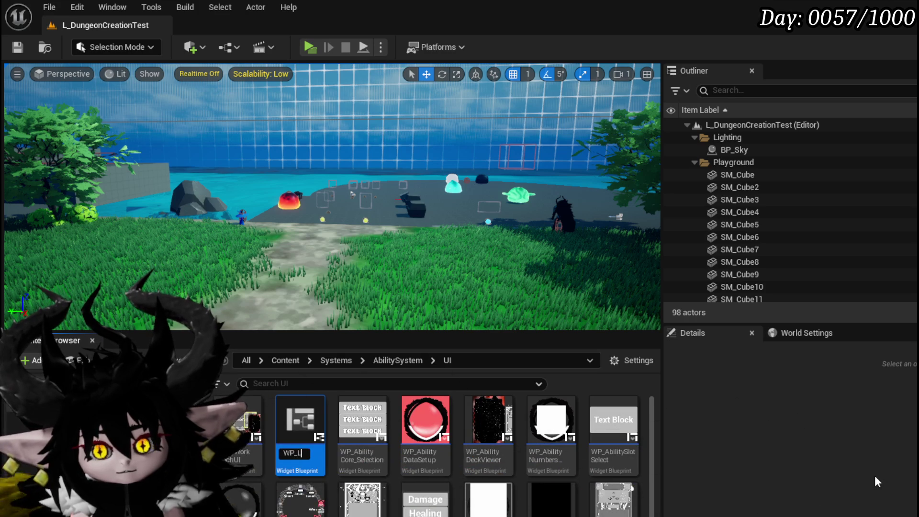
type("egacy")
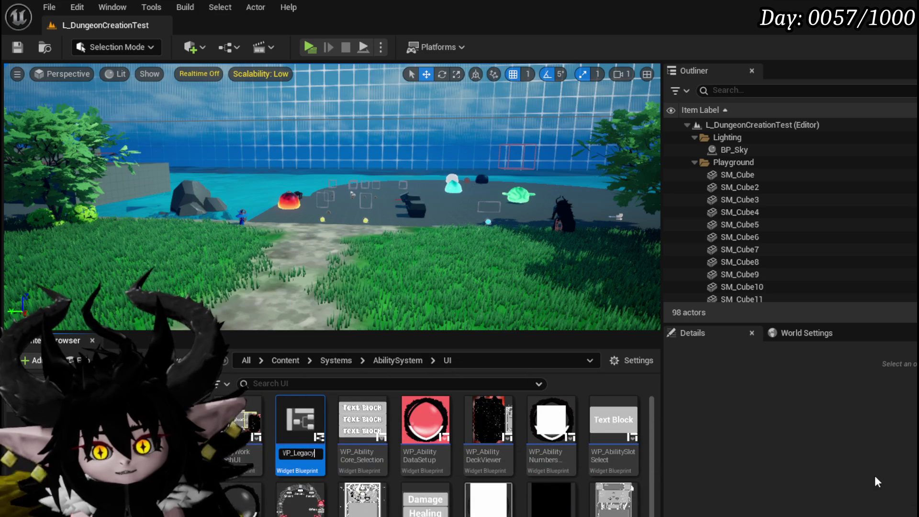
key("Return")
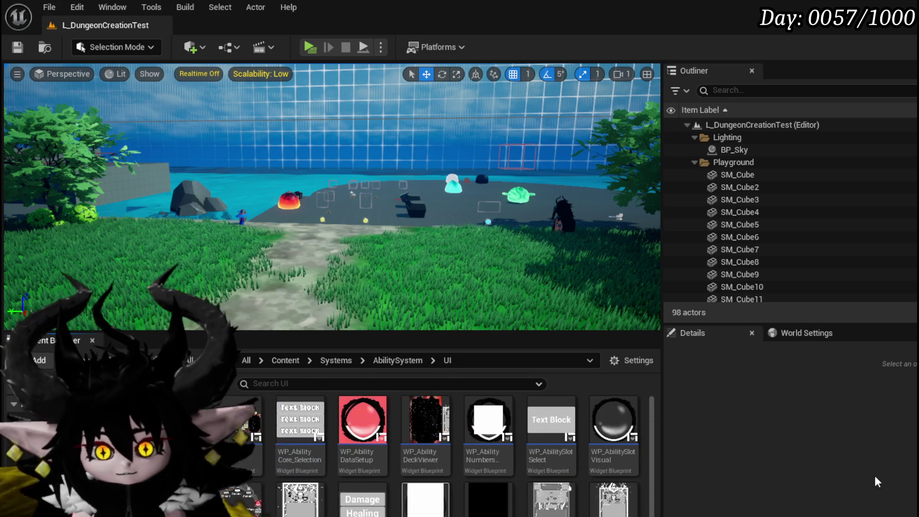
scroll(410, 448, "down", 5)
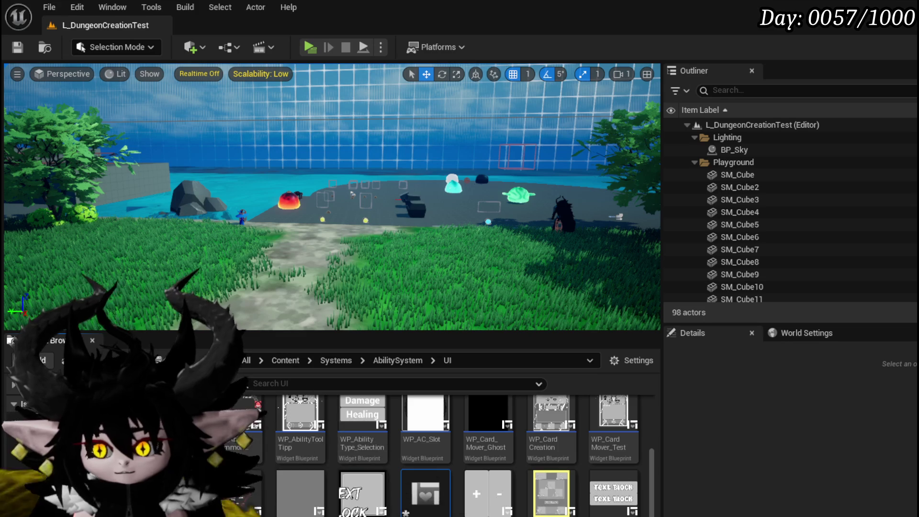
key("ctrl+shift+s")
left_click(693, 469)
double_click(550, 491)
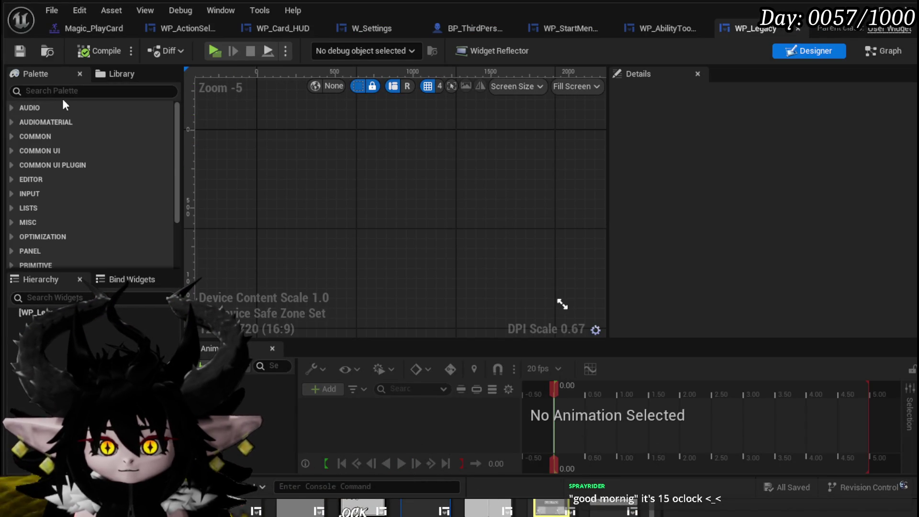
- Add a Horizontal Box holding an MW Icon and an MW Text widget
type("Hori")
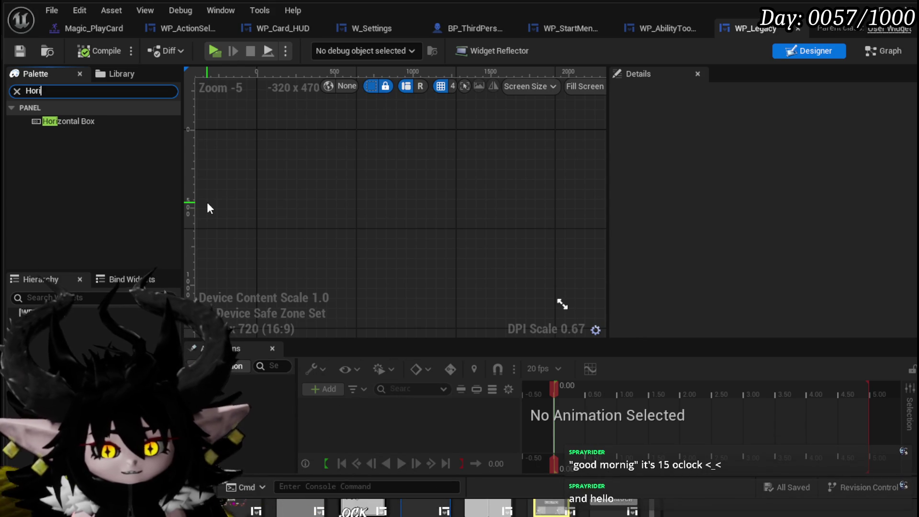
mouse_move(69, 121)
left_mouse_down()
mouse_move(96, 216)
mouse_move(29, 313)
left_mouse_up()
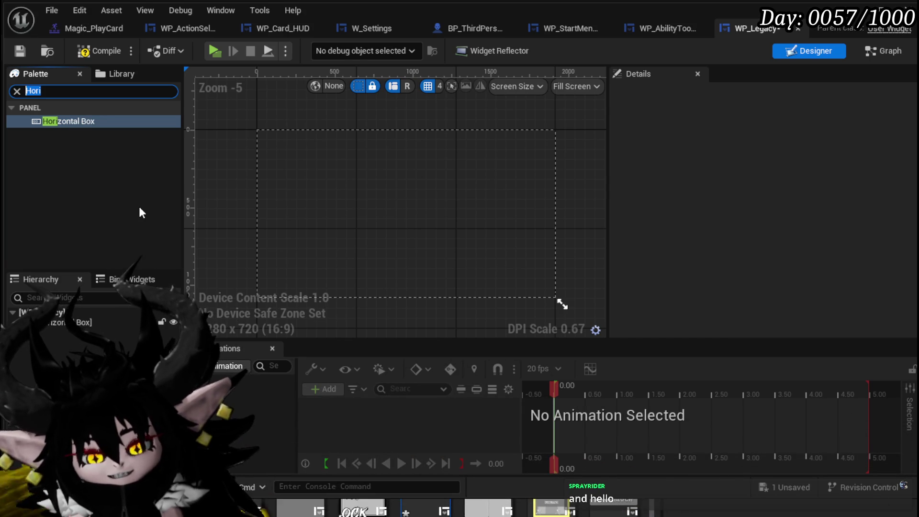
type("Icon")
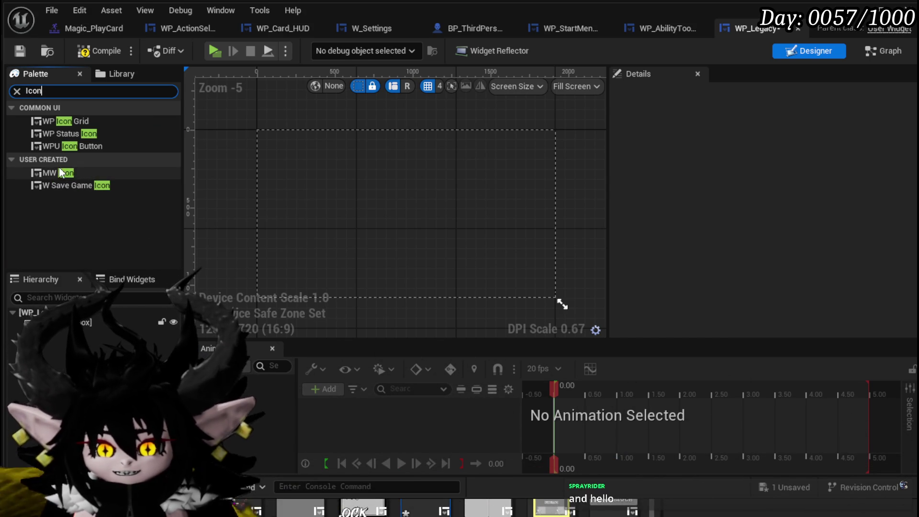
left_click_drag(63, 329, 65, 330)
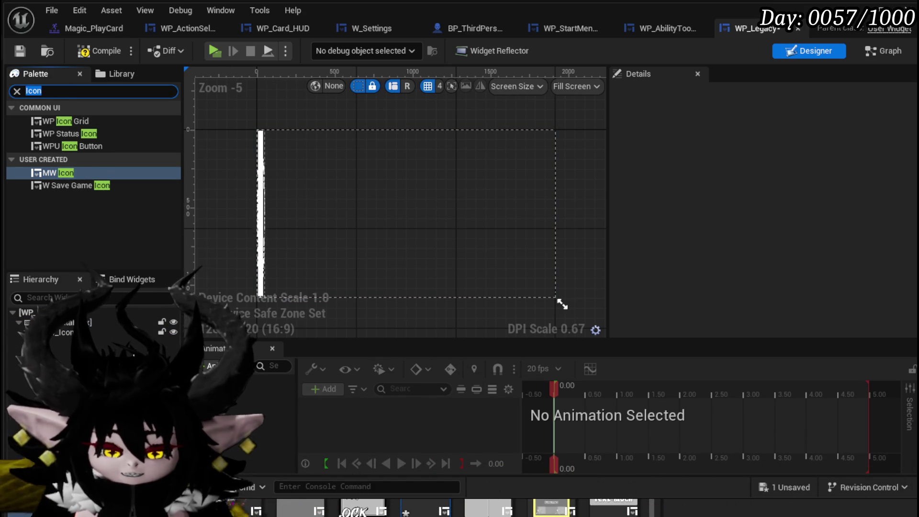
type("MW text")
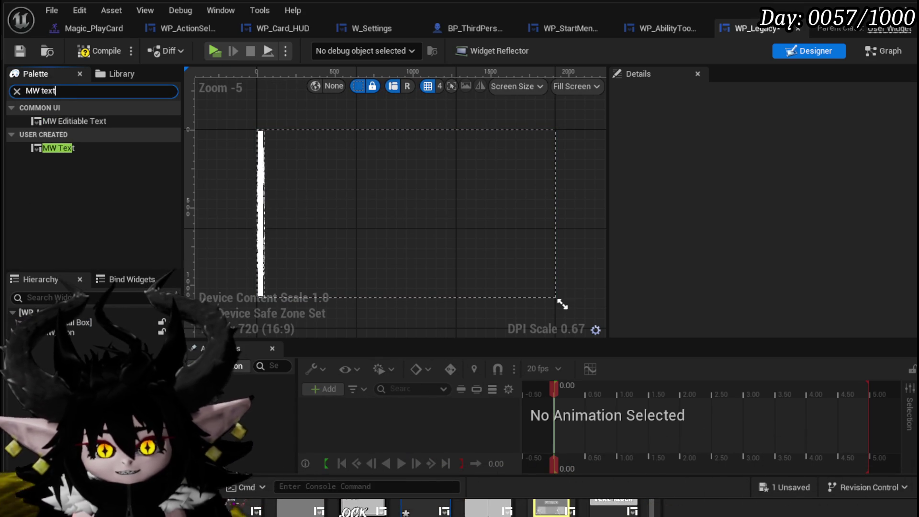
left_click(67, 150)
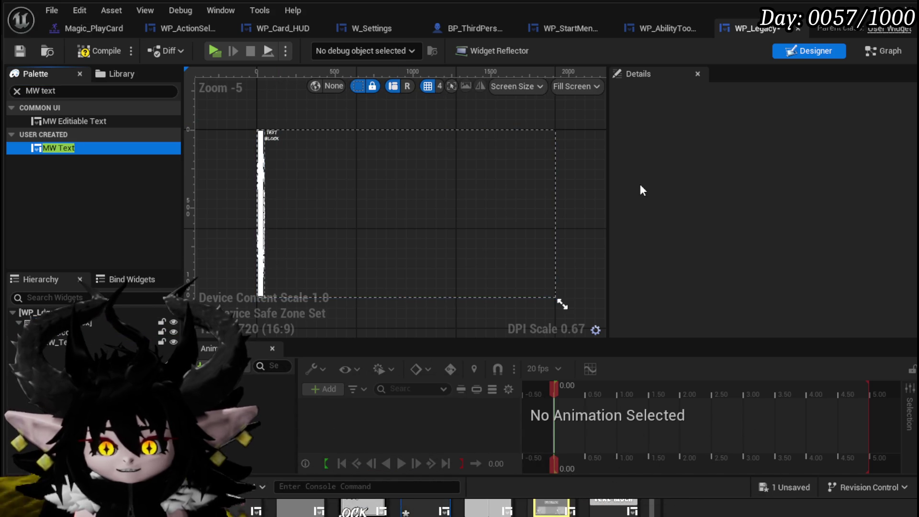
- Set the designer preview size to Desired
left_click_drag(607, 87, 690, 87)
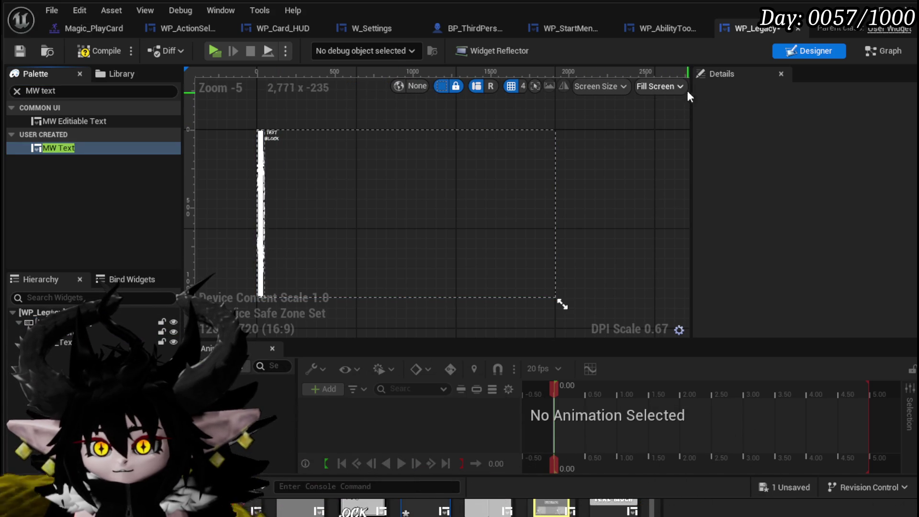
left_click(682, 86)
left_click(680, 149)
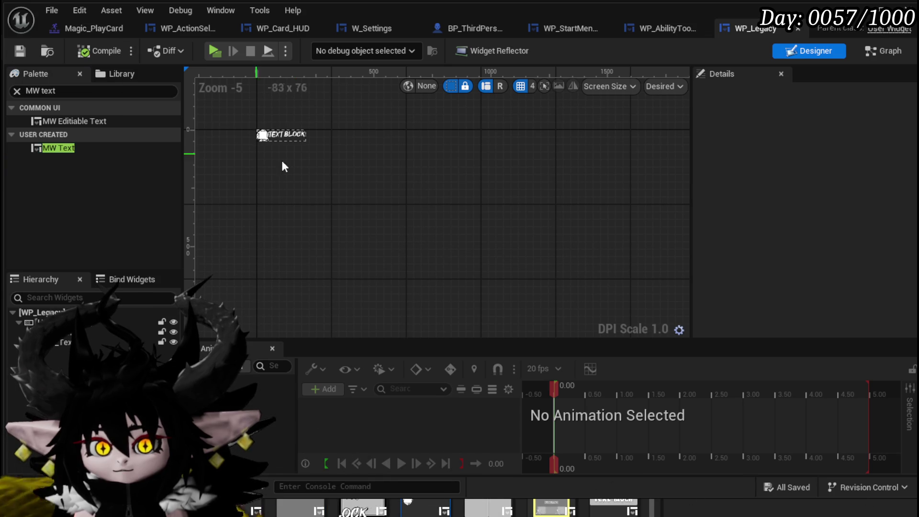
- Set MW_Icon's slot horizontal and vertical alignment to Center
scroll(461, 230, "up", 3)
left_click(371, 188)
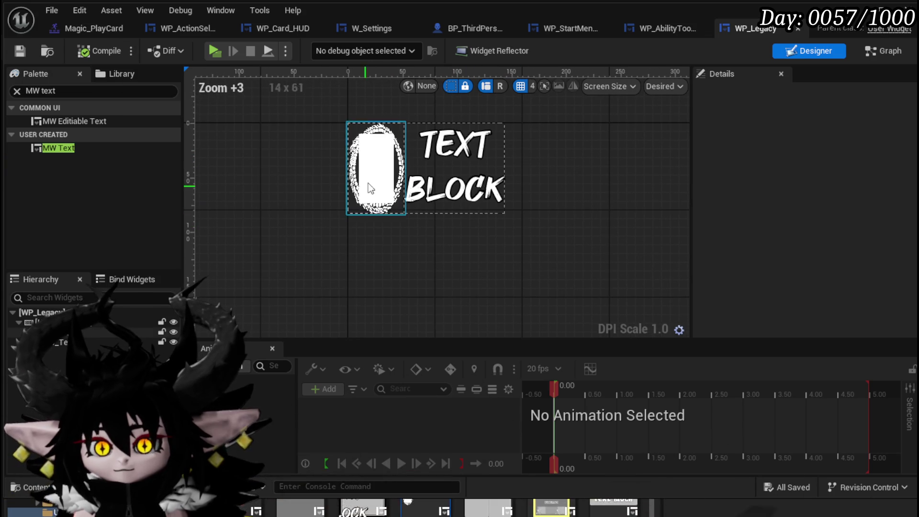
left_click(391, 168)
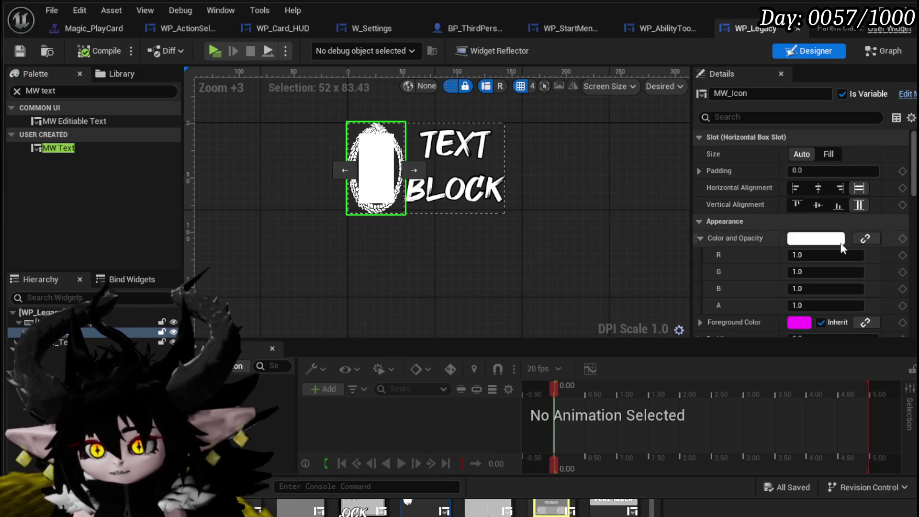
scroll(774, 193, "down", 3)
scroll(774, 193, "up", 3)
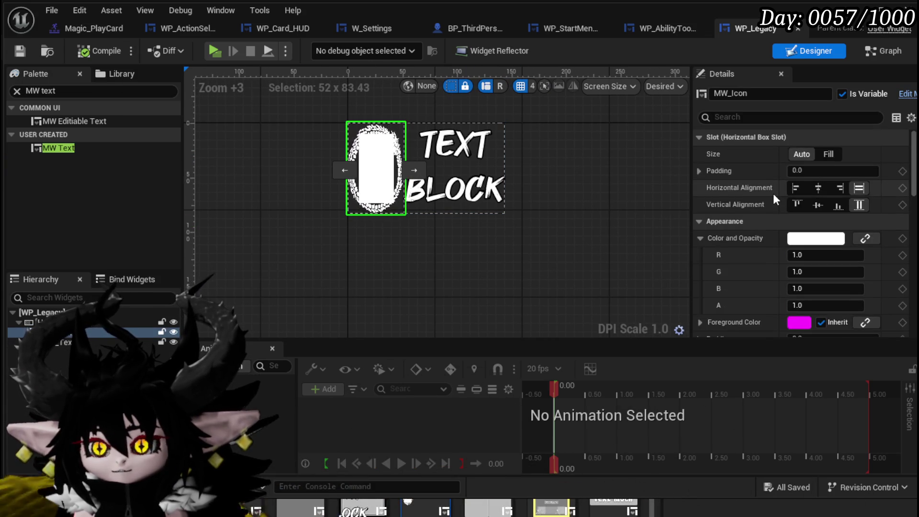
left_click(820, 192)
left_click(822, 204)
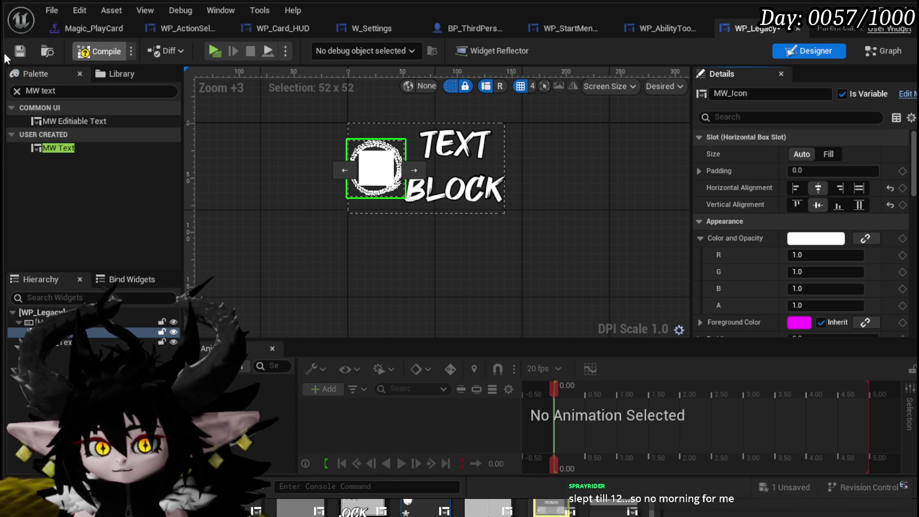
- Compile the widget and go to its Event Graph, selecting all nodes
left_click(21, 52)
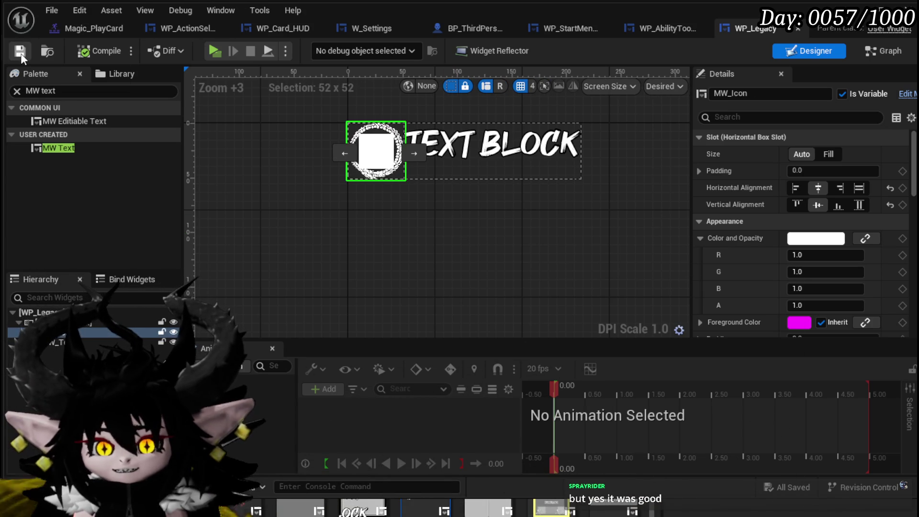
left_click(884, 50)
scroll(318, 237, "down", 3)
key("ctrl+a")
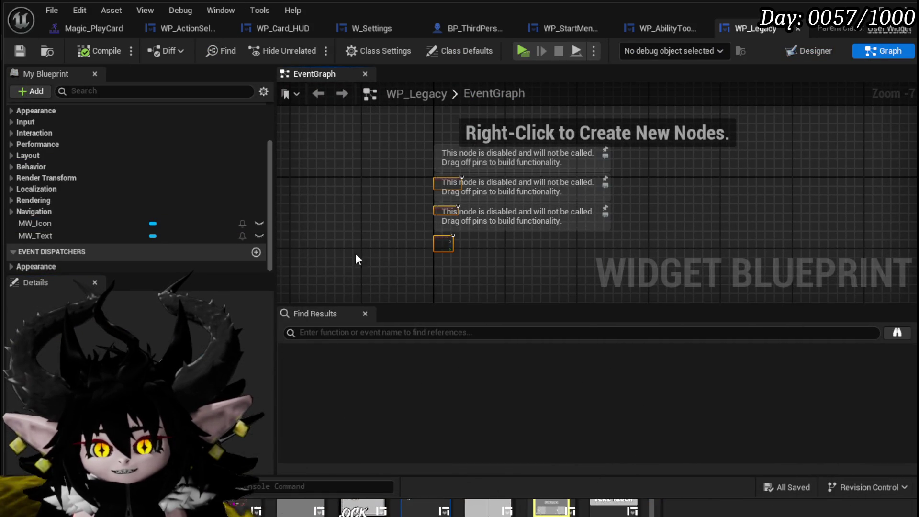
left_click_drag(369, 263, 484, 216)
scroll(104, 178, "up", 5)
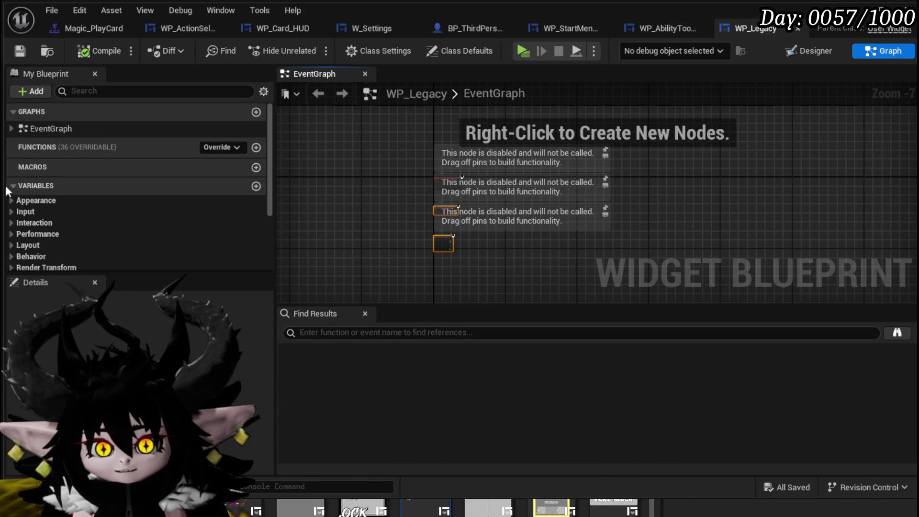
scroll(105, 221, "down", 4)
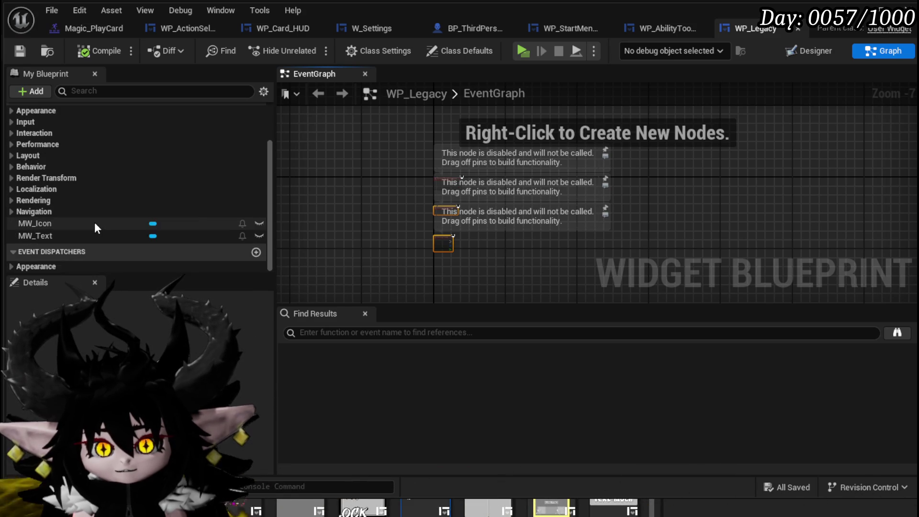
scroll(93, 222, "up", 5)
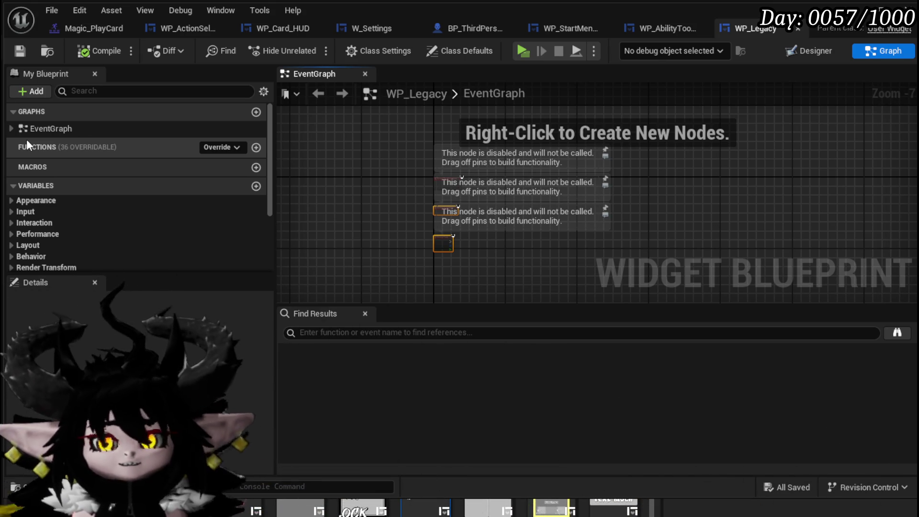
- Create a new function named SetText and compile
left_click(256, 148)
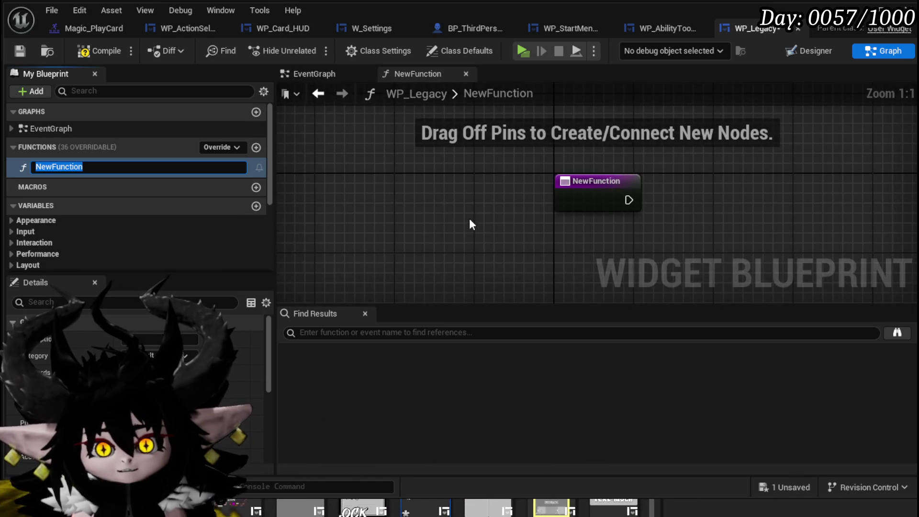
type("Set")
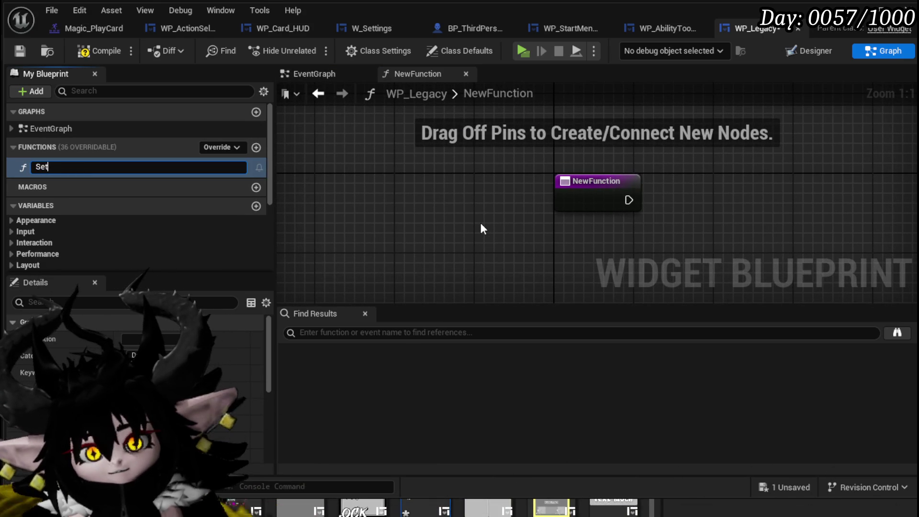
type("Text")
key("Return")
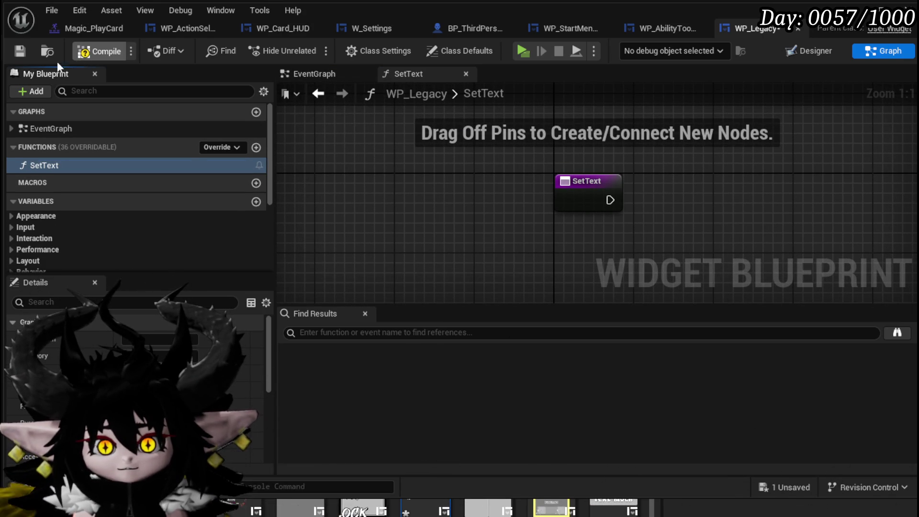
left_click(19, 50)
scroll(125, 211, "down", 5)
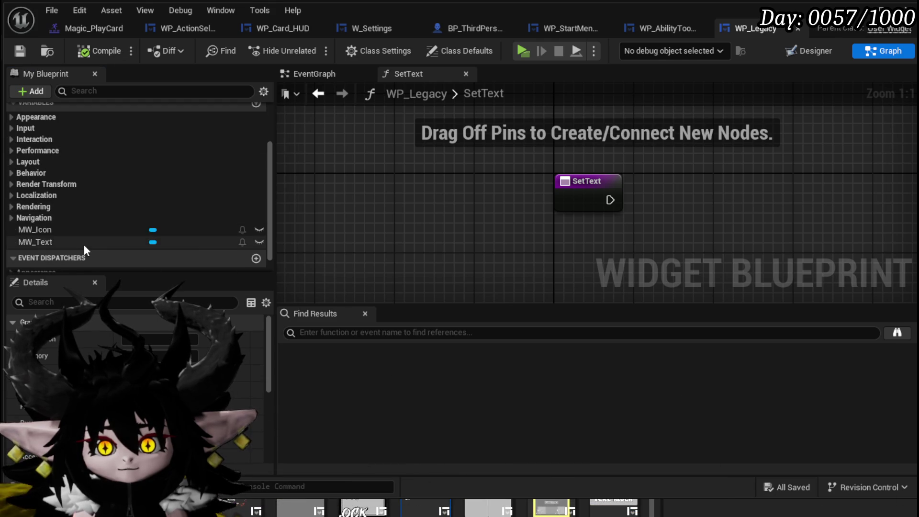
- In SetText, add an MW_Text getter and a Set Text call run from the entry node
left_click(178, 242)
mouse_move(177, 241)
left_mouse_down()
mouse_move(566, 172)
mouse_move(563, 160)
left_mouse_up()
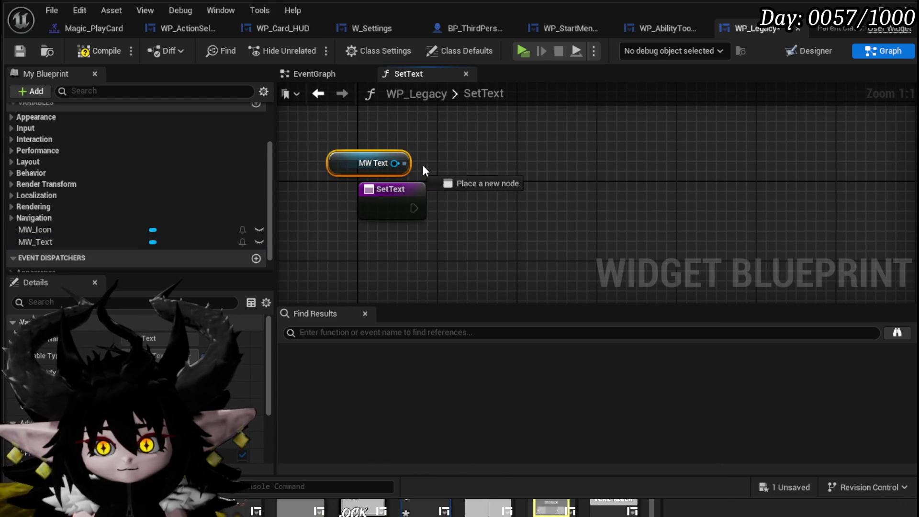
left_click_drag(402, 163, 511, 169)
type("Set Text")
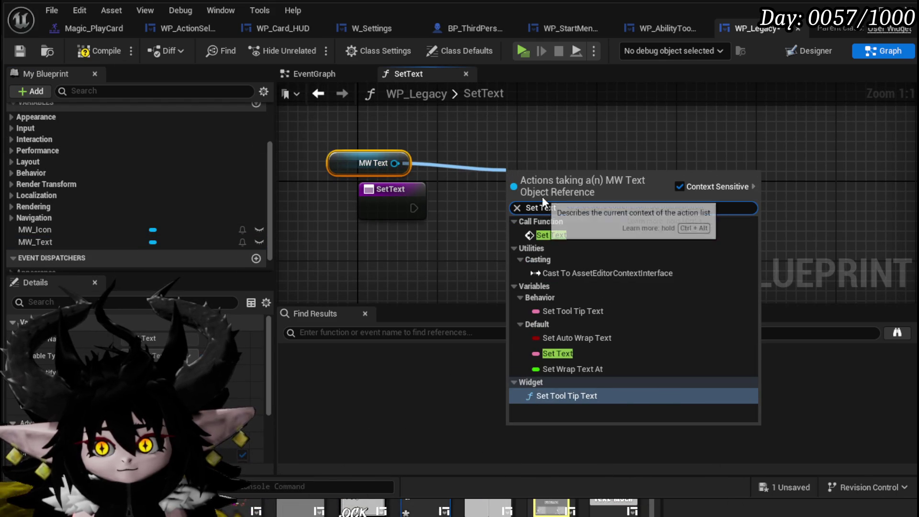
left_click(552, 235)
mouse_move(397, 211)
left_mouse_down()
mouse_move(495, 200)
mouse_move(316, 211)
mouse_move(512, 198)
left_mouse_up()
mouse_move(552, 198)
left_mouse_down()
mouse_move(573, 219)
mouse_move(593, 211)
left_mouse_up()
left_click_drag(470, 225, 558, 195)
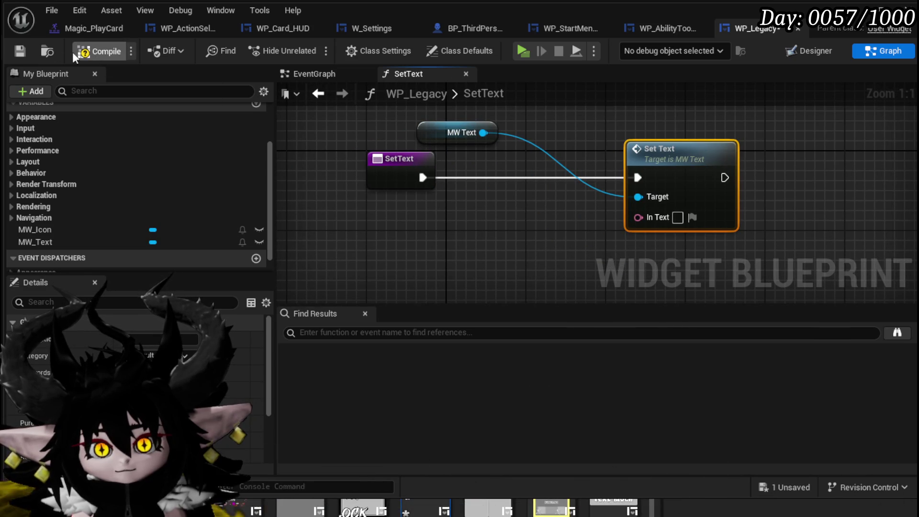
left_click(20, 51)
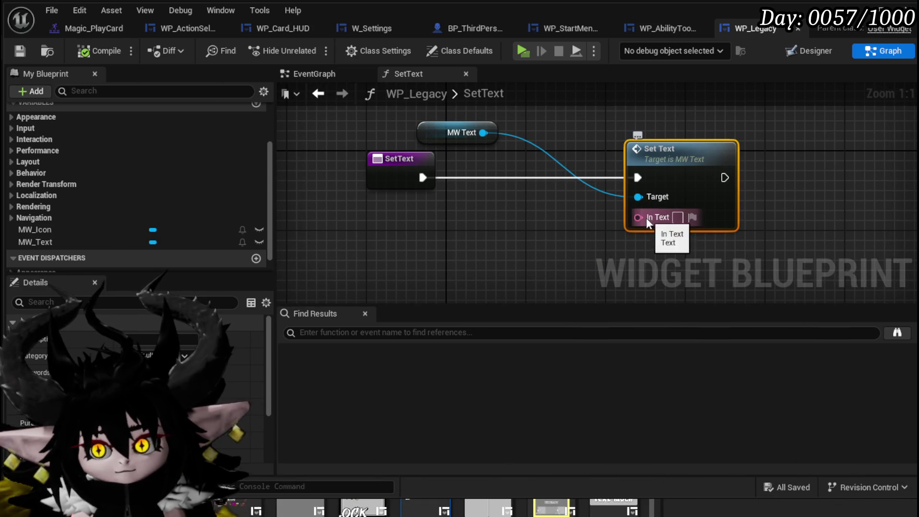
- Tidy the nodes, save, and add a new input parameter to SetText
left_click(374, 177)
left_click(405, 249)
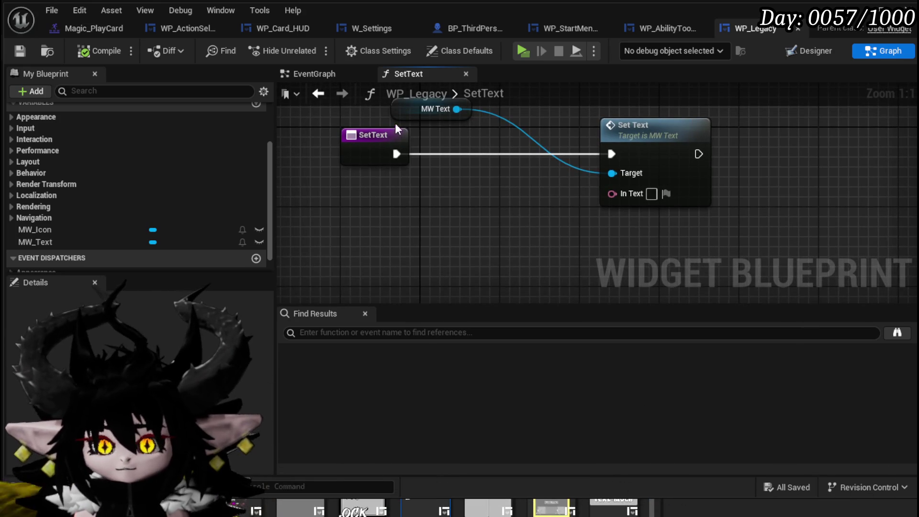
left_click_drag(432, 151, 378, 144)
left_click(558, 155)
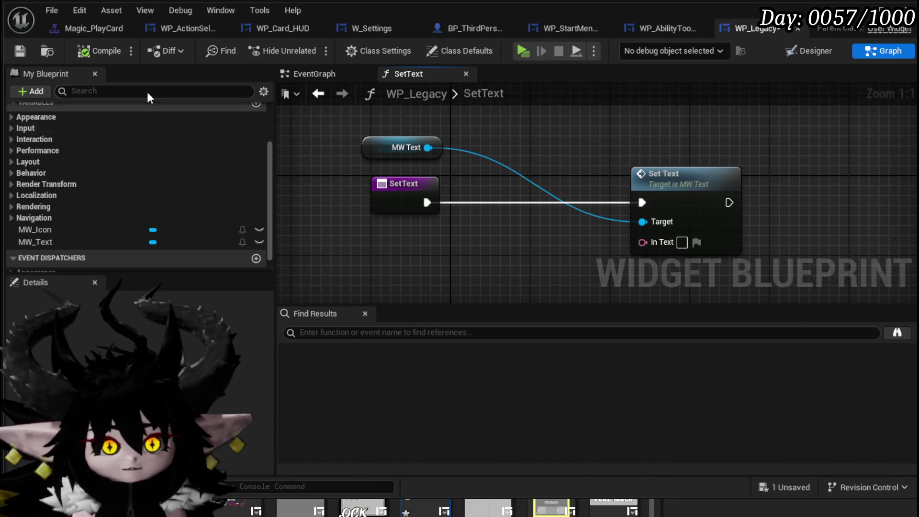
left_click(20, 52)
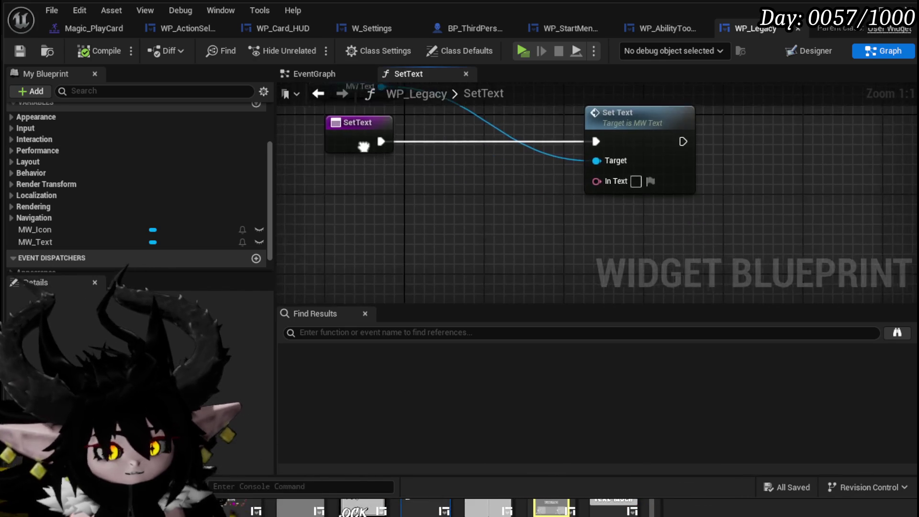
left_click_drag(347, 154, 383, 161)
left_click_drag(412, 190, 409, 171)
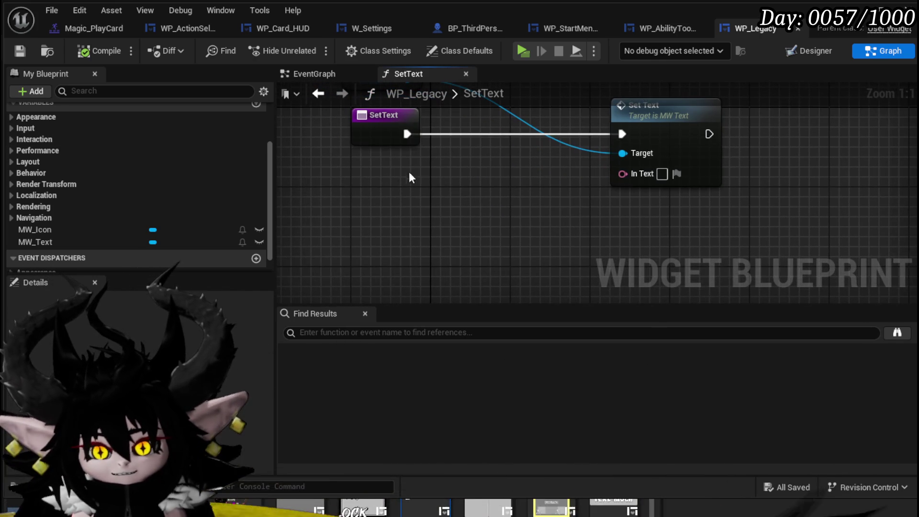
left_click(380, 140)
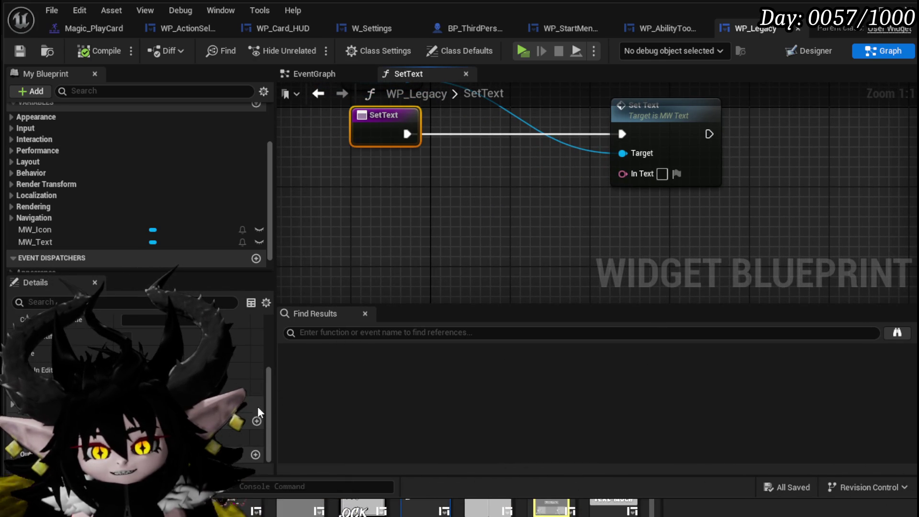
left_click(252, 418)
left_click(143, 433)
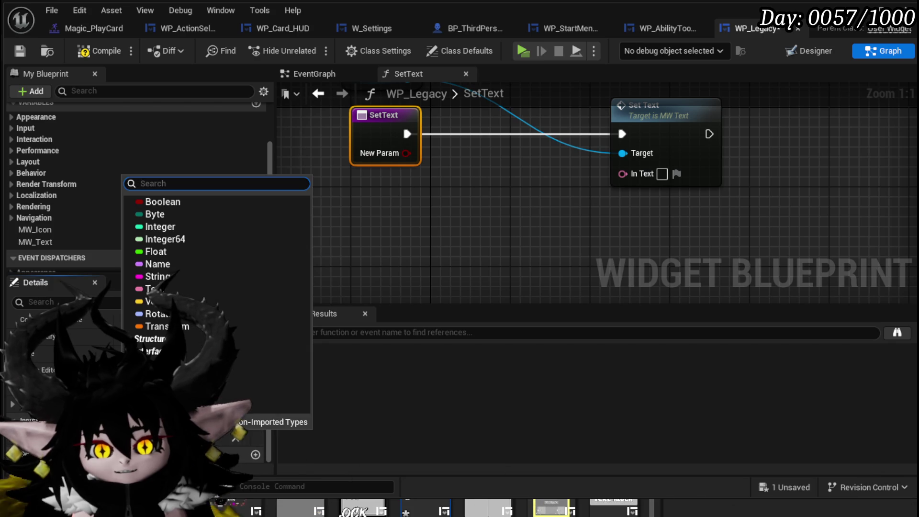
- Make the Descripton input a String, routed through Append B and To Text into Set Text
left_click(199, 281)
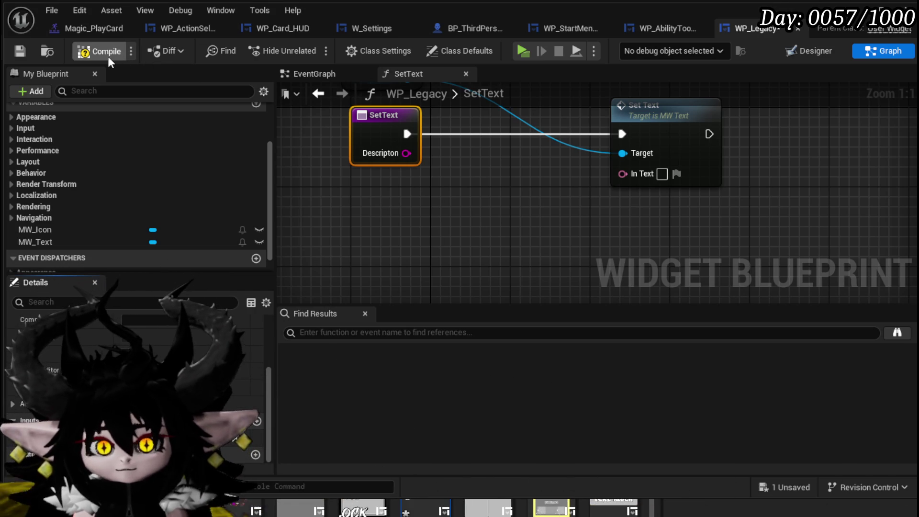
left_click(26, 50)
left_click_drag(407, 152, 453, 171)
type("append")
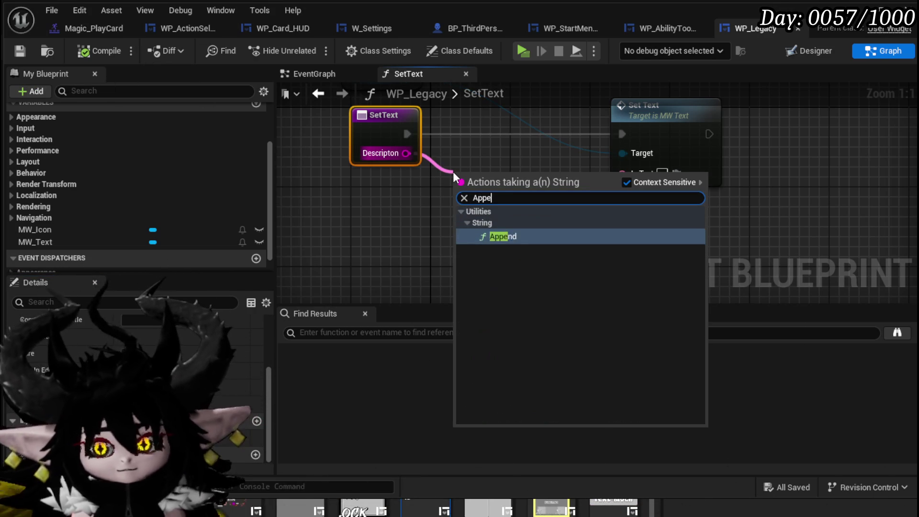
key("Return")
left_click(462, 193, "alt")
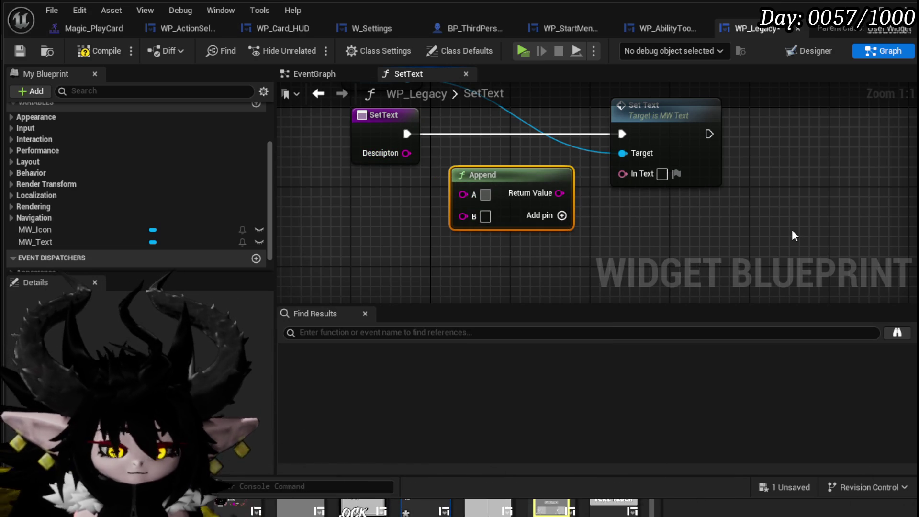
left_click_drag(407, 153, 464, 215)
mouse_move(559, 193)
left_mouse_down()
mouse_move(635, 174)
mouse_move(623, 174)
left_mouse_up()
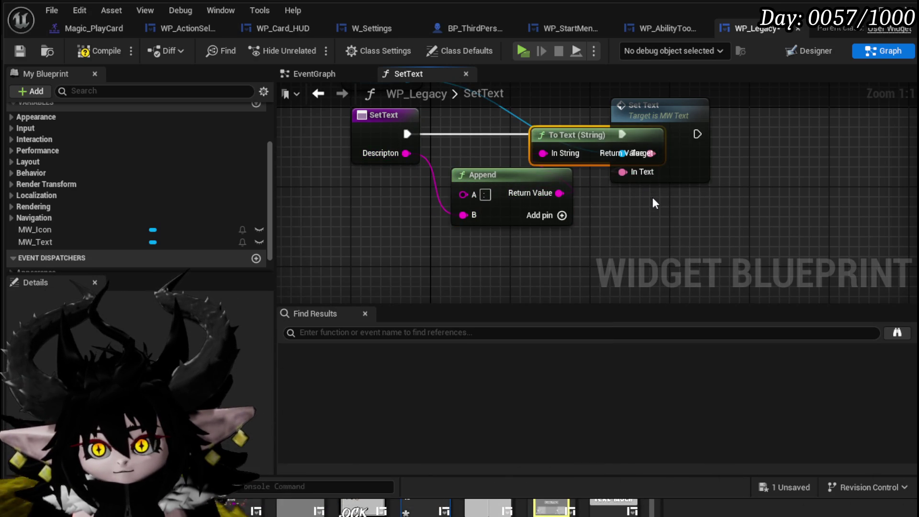
left_click_drag(573, 136, 492, 135)
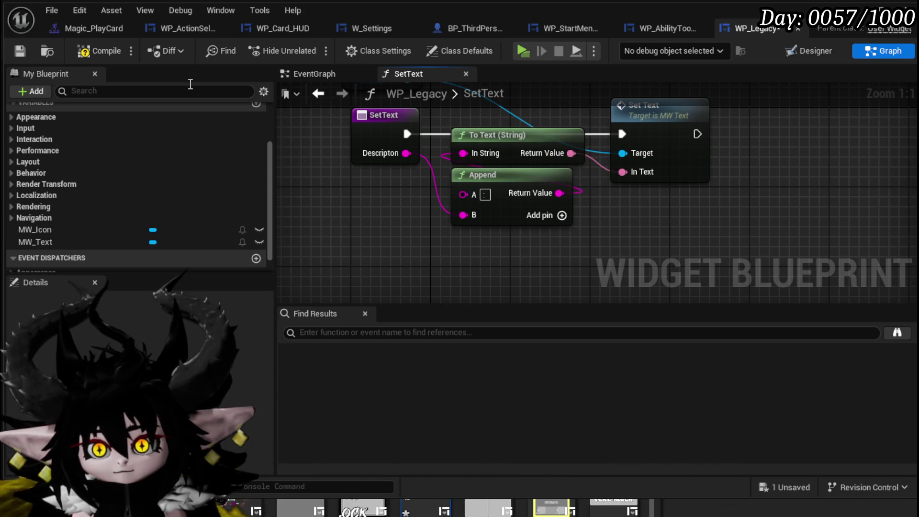
left_click(18, 51)
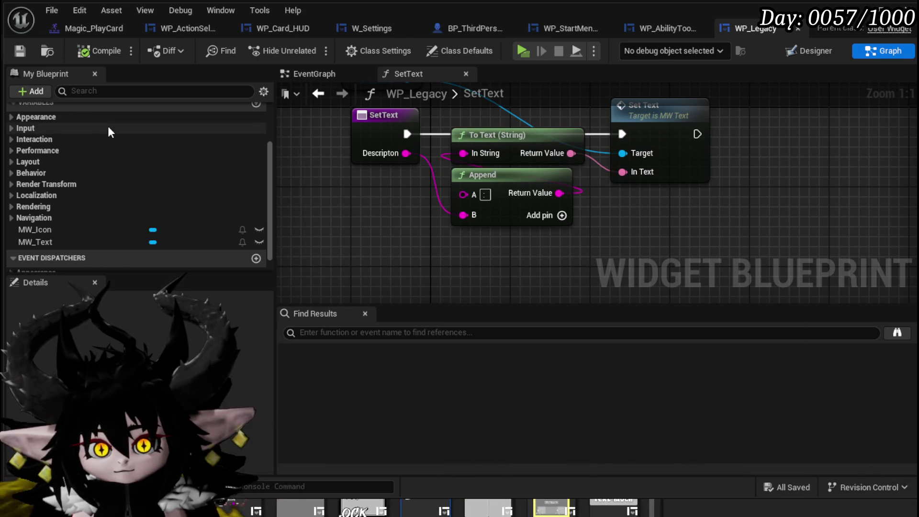
- Add another function and name it SetIcon
scroll(144, 144, "up", 5)
left_click(257, 147)
type("S")
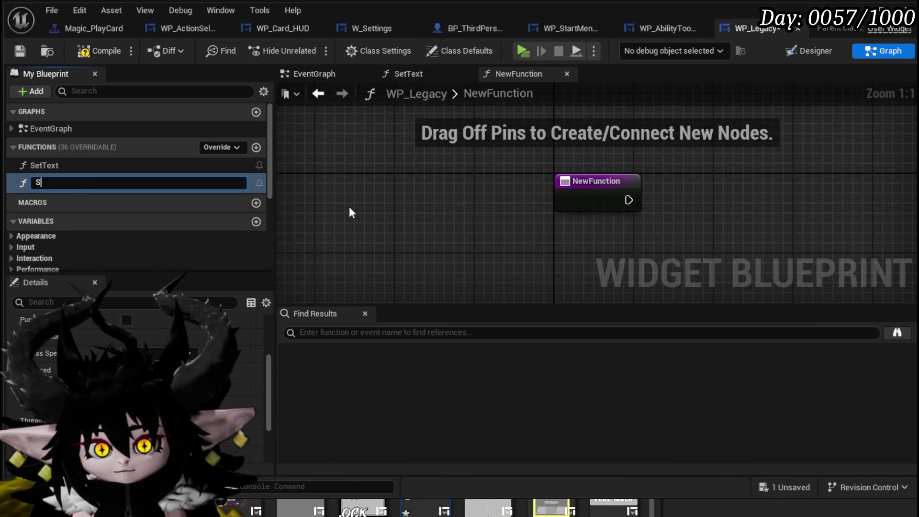
type("etIcon")
- Confirm the SetIcon function and add an MW_Icon getter with a Set Icon call
key("Return")
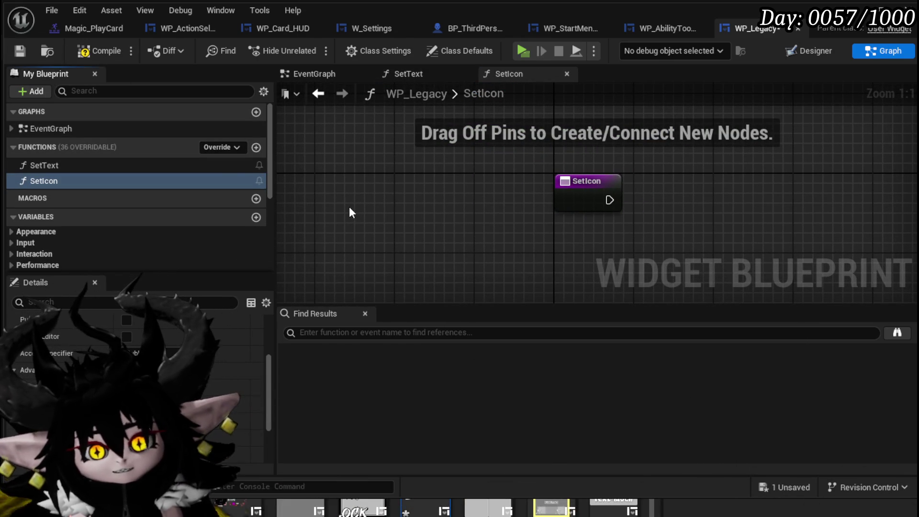
left_click(106, 49)
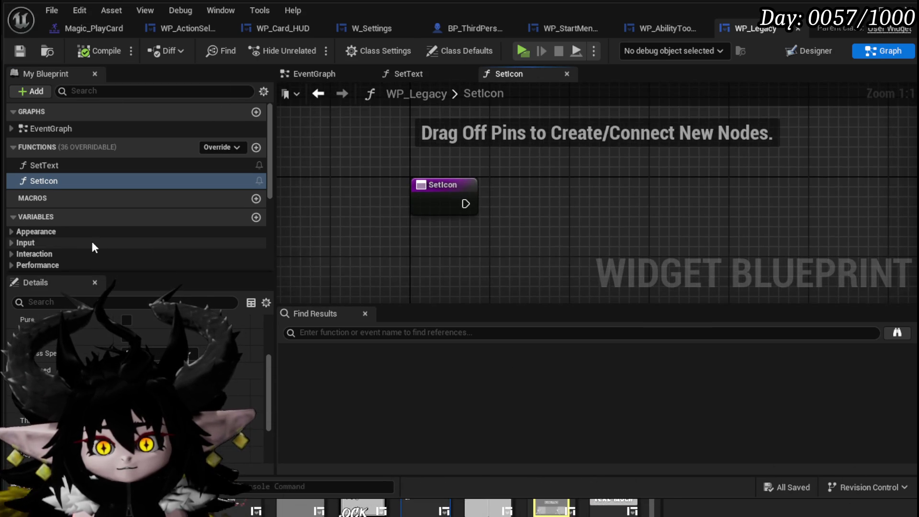
scroll(91, 238, "down", 4)
left_click_drag(83, 246, 295, 175)
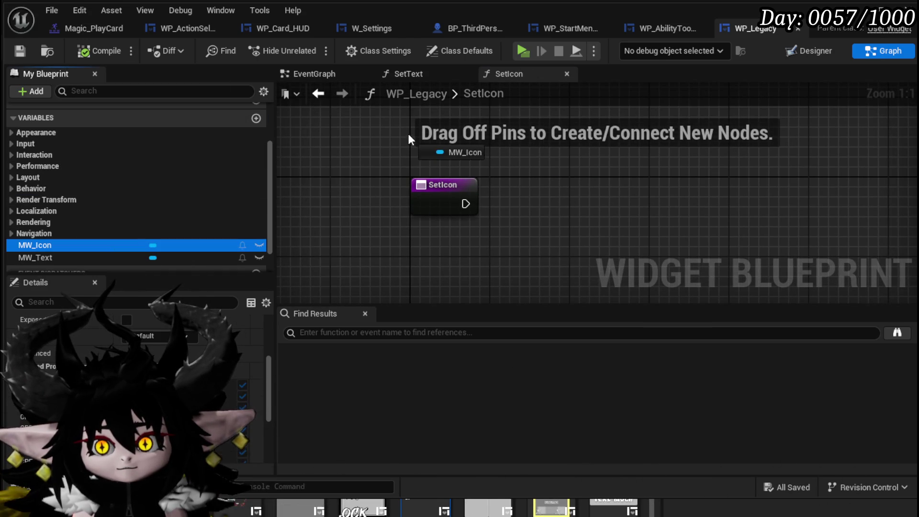
left_click_drag(408, 138, 408, 138)
left_click_drag(467, 139, 537, 161)
type("Set")
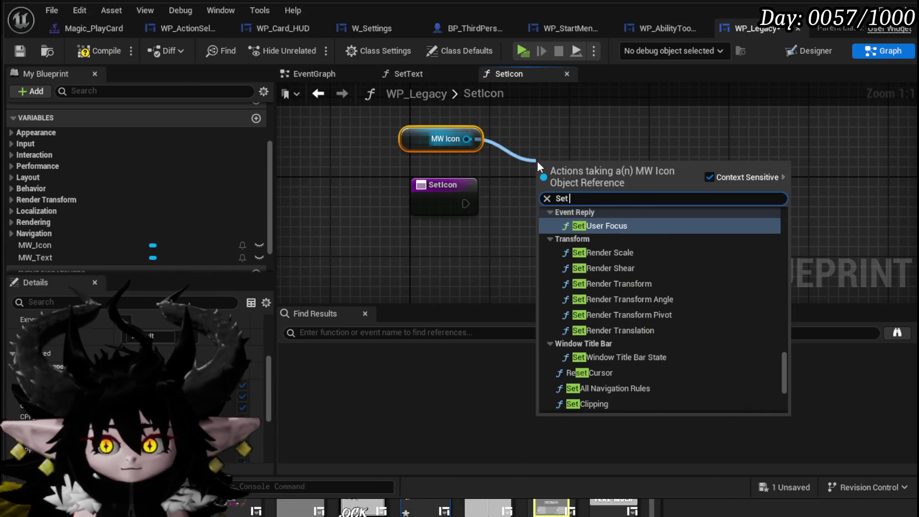
type(" Textu")
key("BackSpace")
key("BackSpace")
key("BackSpace")
type("Icon")
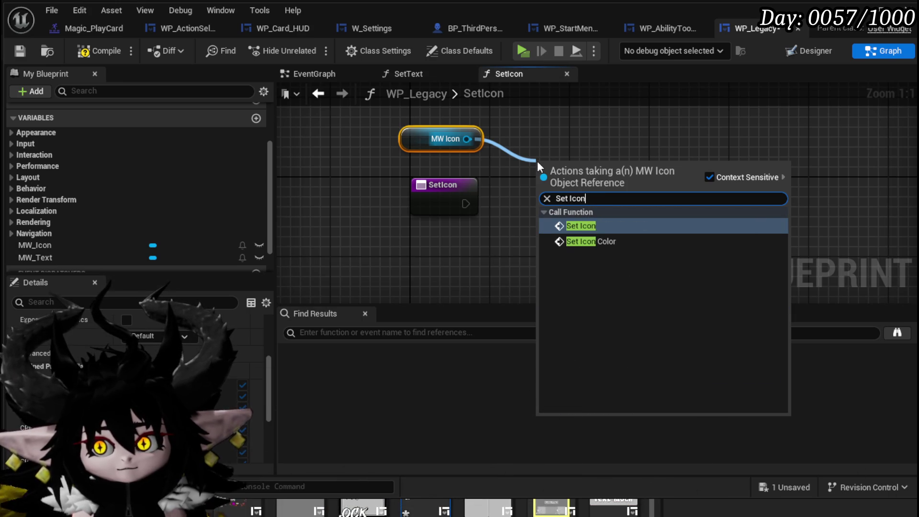
left_click(582, 225)
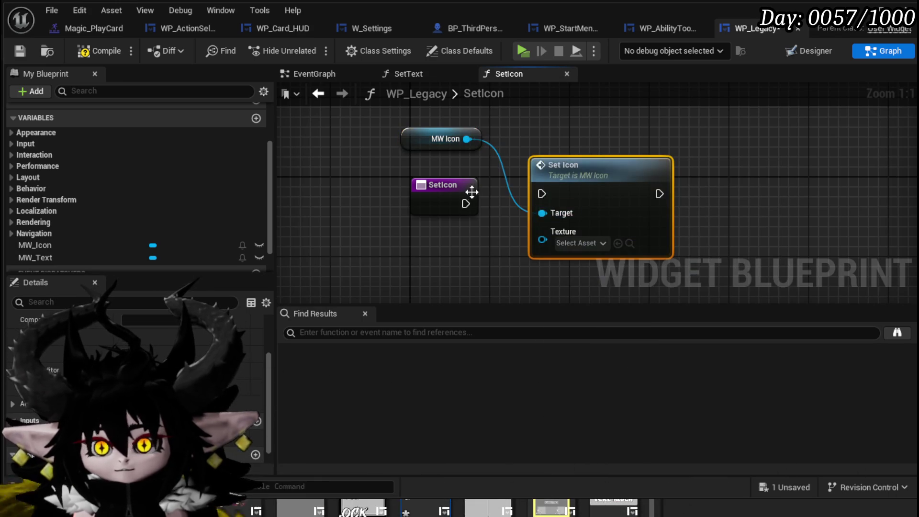
- Run Set Icon from the entry node, promote Texture to a function input, and add another function
left_click_drag(527, 193, 542, 193)
left_click_drag(548, 256, 492, 220)
key("ctrl+z")
left_click_drag(550, 250, 548, 248)
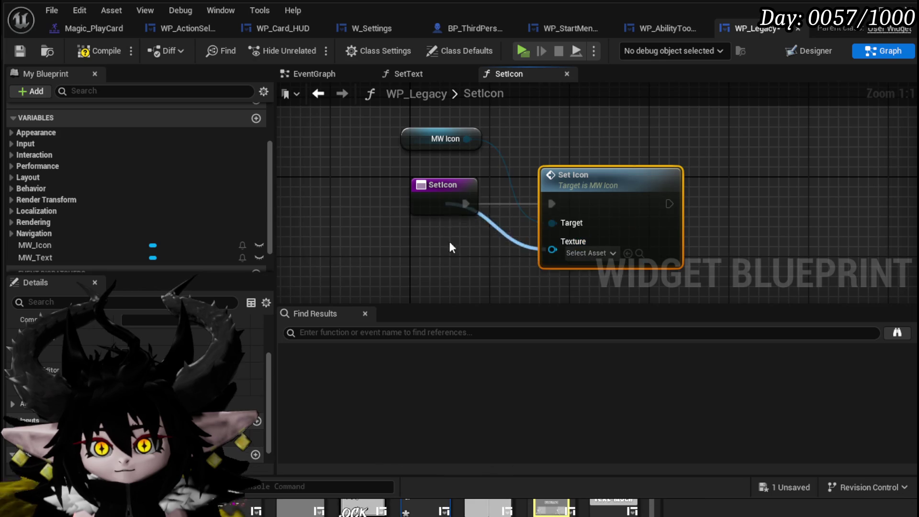
left_click_drag(447, 214, 446, 216)
scroll(191, 134, "up", 3)
left_click(256, 127)
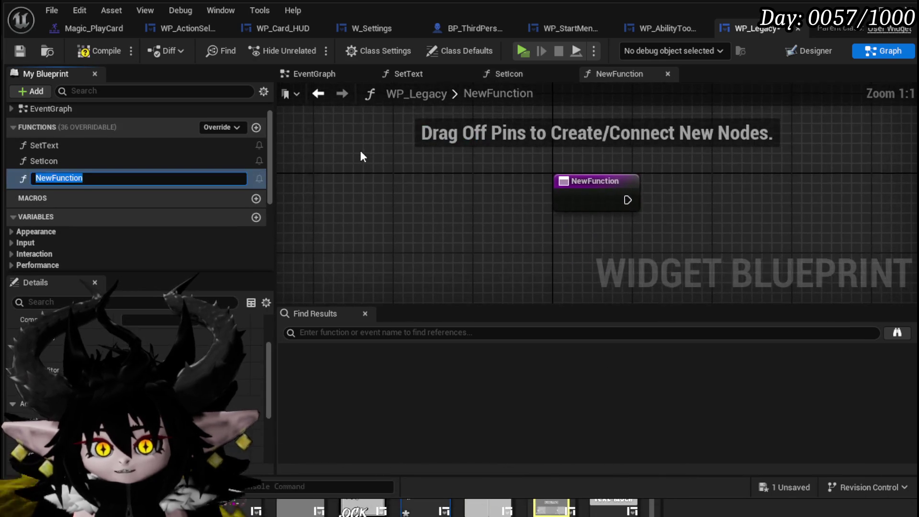
- Name the new function SetData and chain SetIcon then SetText in its graph
type("SetData")
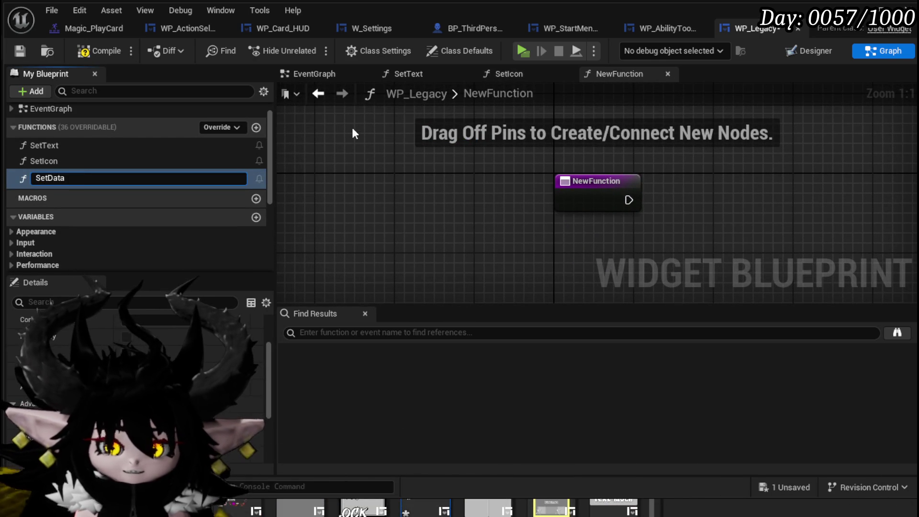
key("Return")
left_click_drag(44, 145, 716, 187)
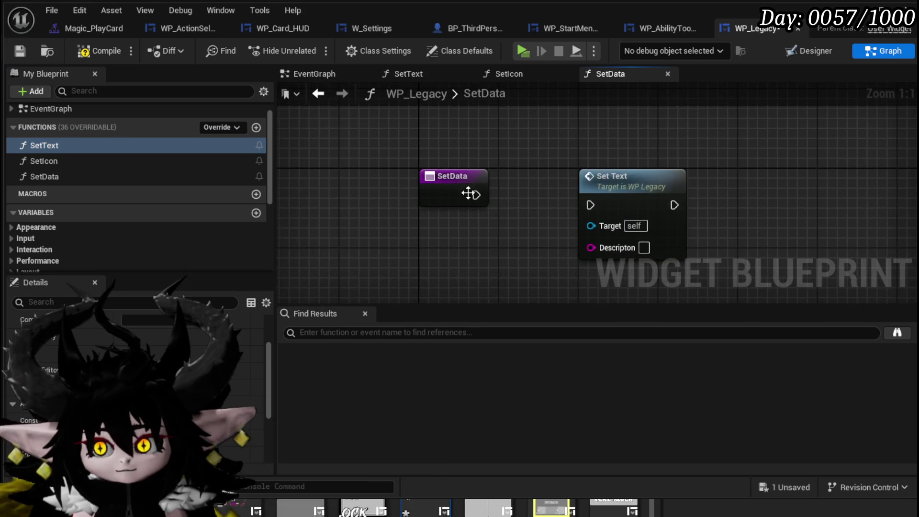
mouse_move(475, 196)
left_mouse_down()
mouse_move(590, 205)
mouse_move(697, 197)
left_mouse_up()
mouse_move(44, 161)
left_mouse_down()
mouse_move(477, 183)
mouse_move(608, 170)
left_mouse_up()
left_click_drag(665, 181, 584, 170)
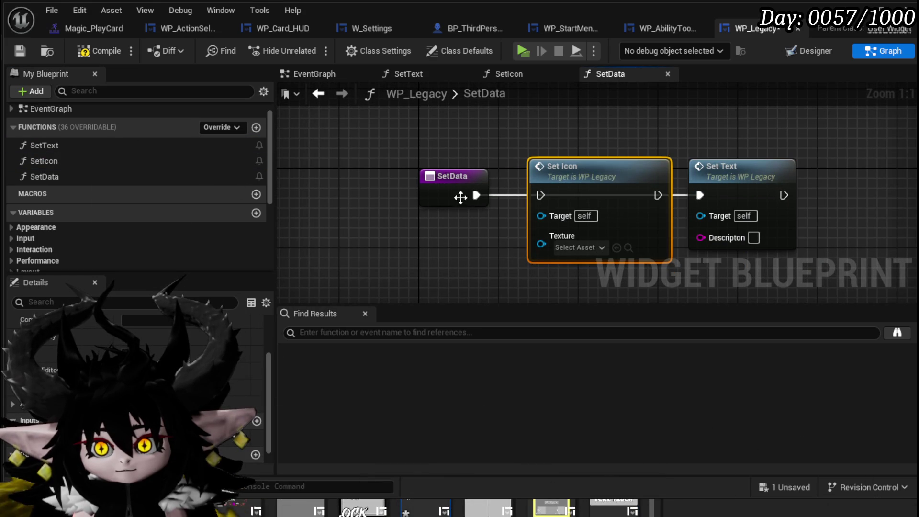
left_click_drag(554, 195, 551, 196)
left_click_drag(658, 194, 701, 196)
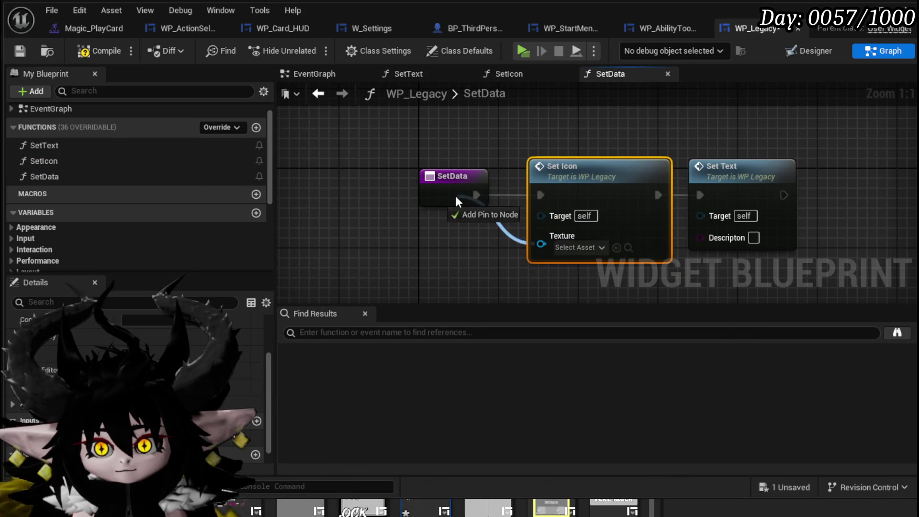
- Expose Texture and Descripton as SetData inputs and save WP_Legacy
left_click_drag(459, 194, 458, 195)
left_click_drag(700, 237, 441, 218)
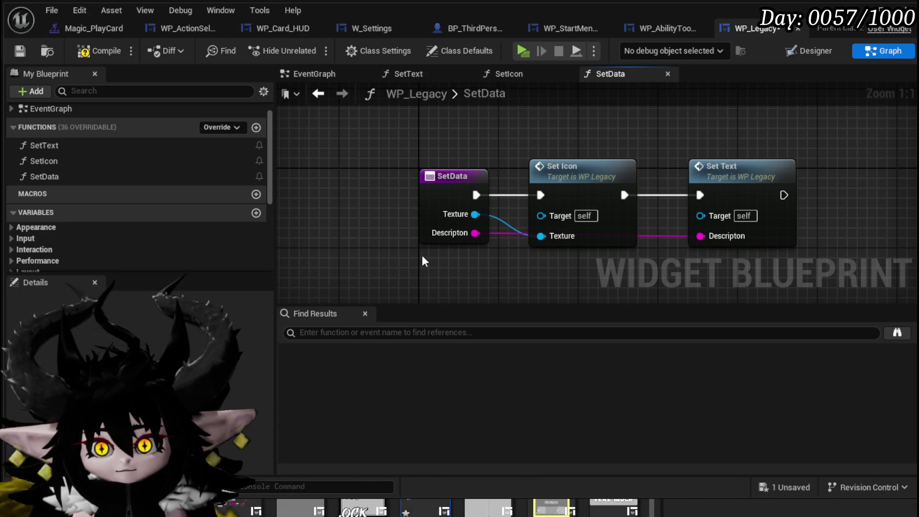
left_click(20, 49)
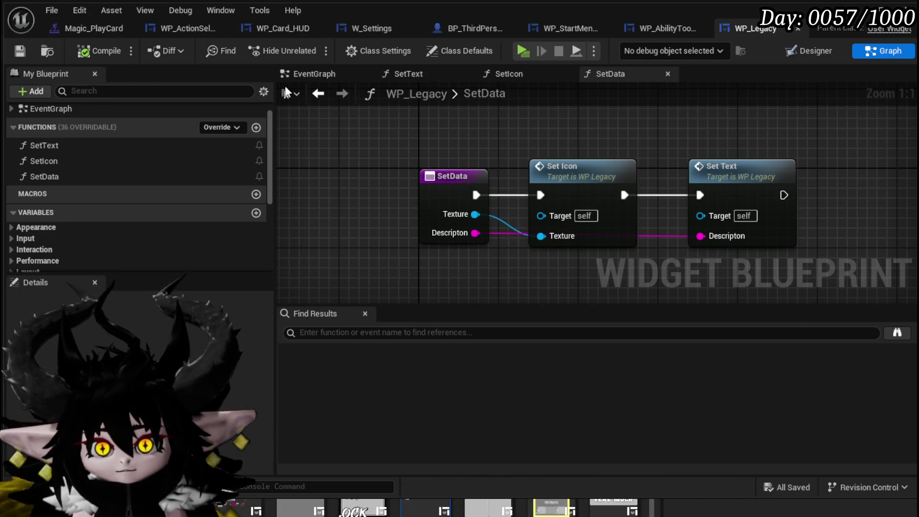
left_click(671, 33)
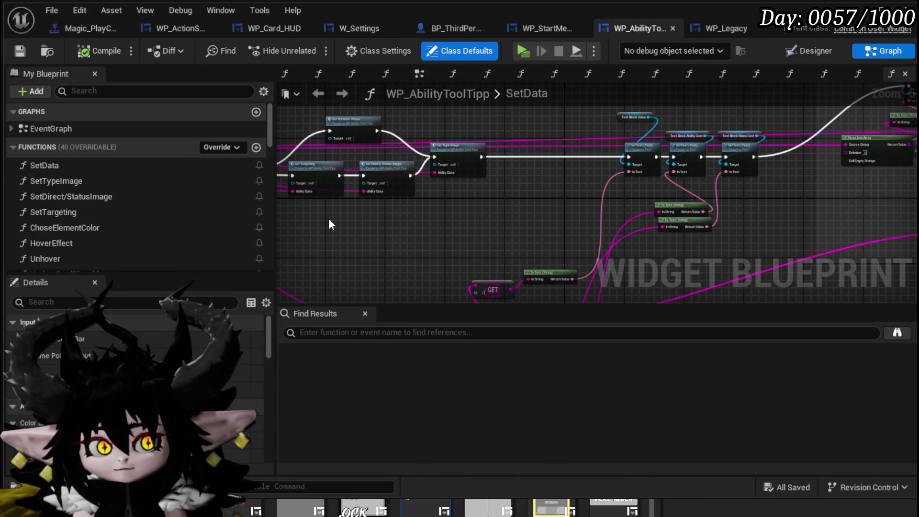
- Look over WP_AbilityToolTipp's SetData graph, then switch to its Designer layout
left_click_drag(329, 219, 469, 186)
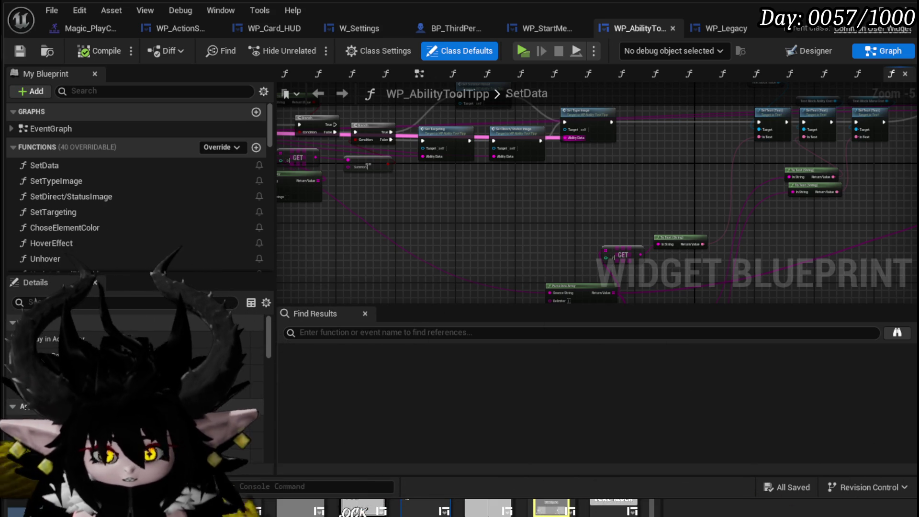
mouse_move(469, 244)
left_mouse_down()
mouse_move(690, 230)
mouse_move(541, 213)
left_mouse_up()
scroll(443, 181, "up", 3)
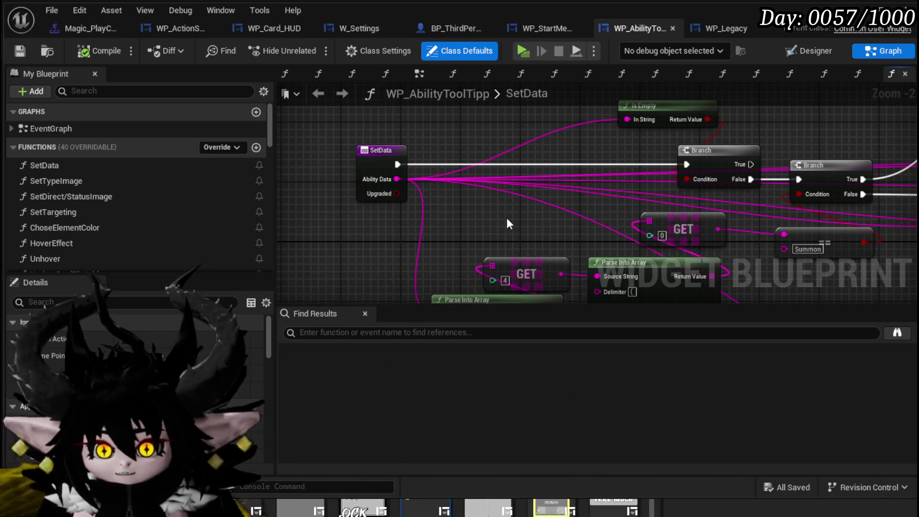
left_click(824, 51)
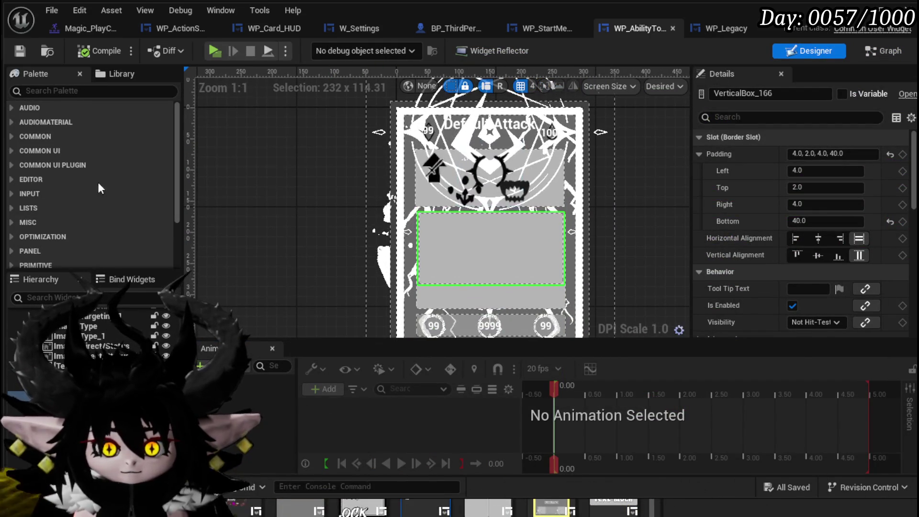
- Fill the tooltip's vertical box with three WP_Legacy rows and compile it
left_click(71, 96)
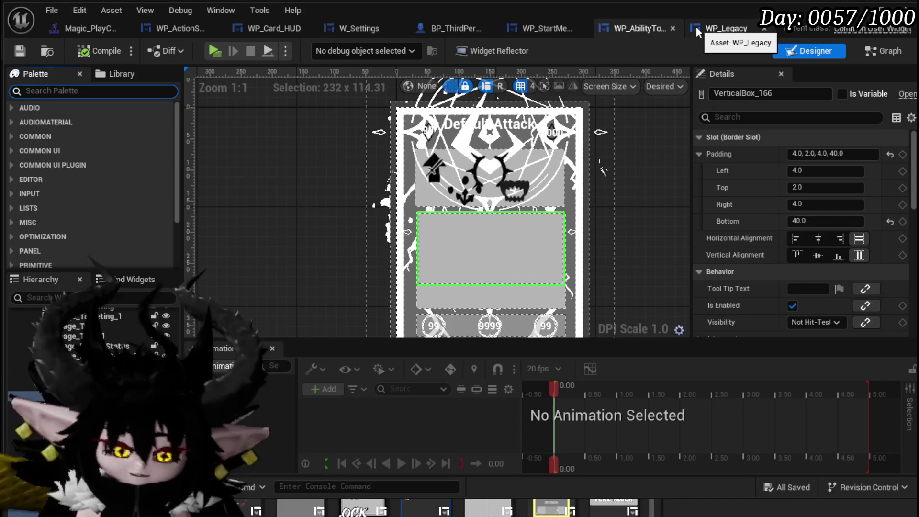
type("Lega")
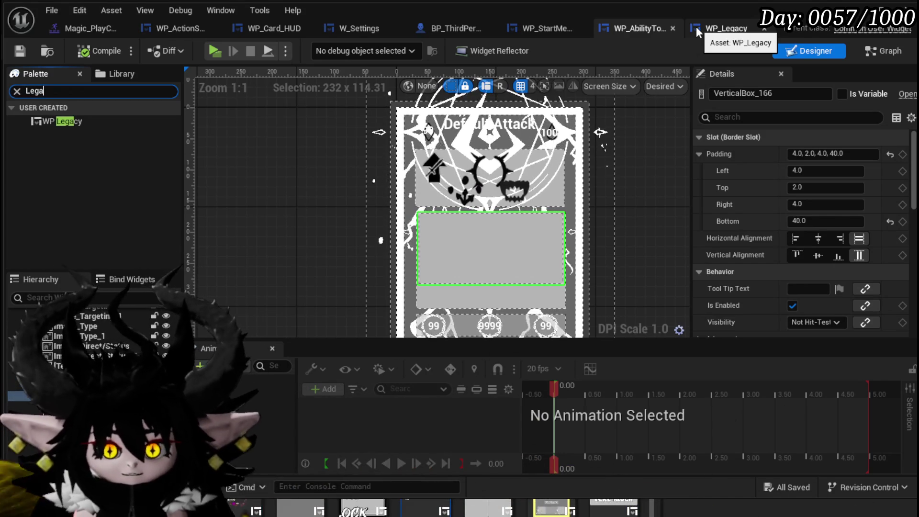
left_click(63, 121)
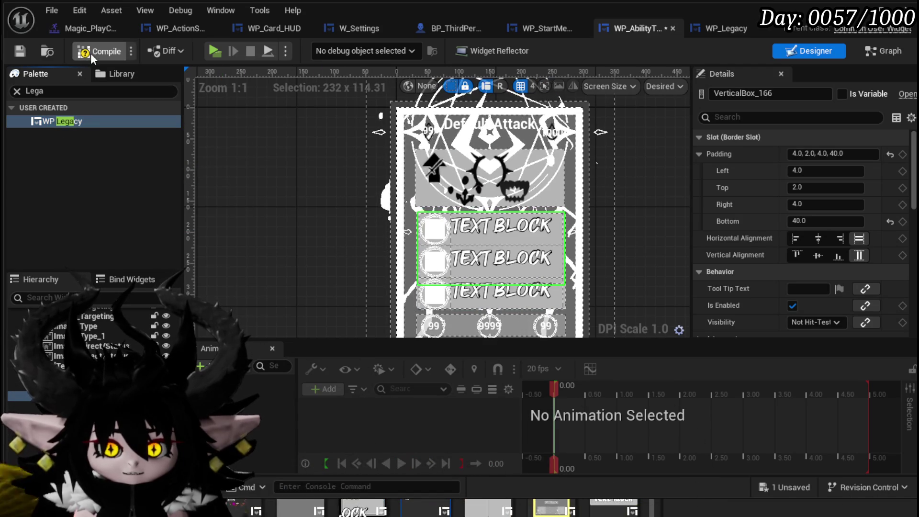
left_click(20, 54)
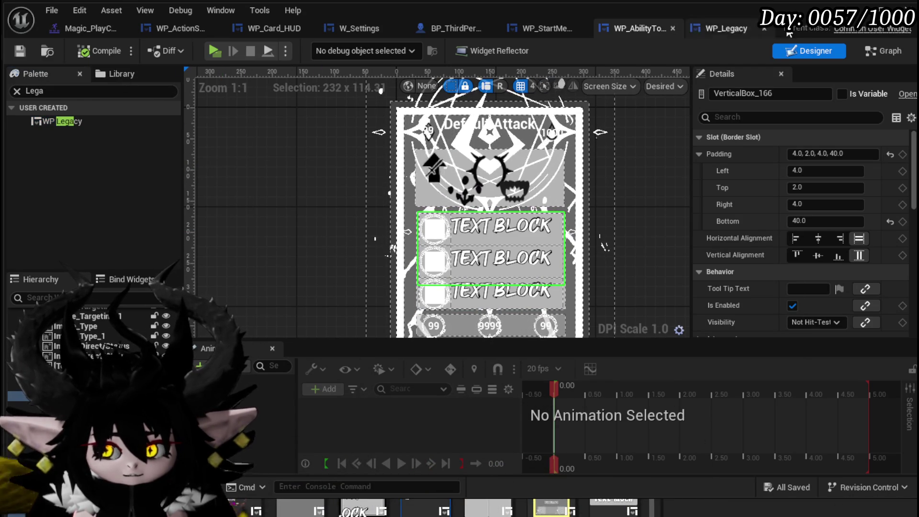
key("alt+Tab")
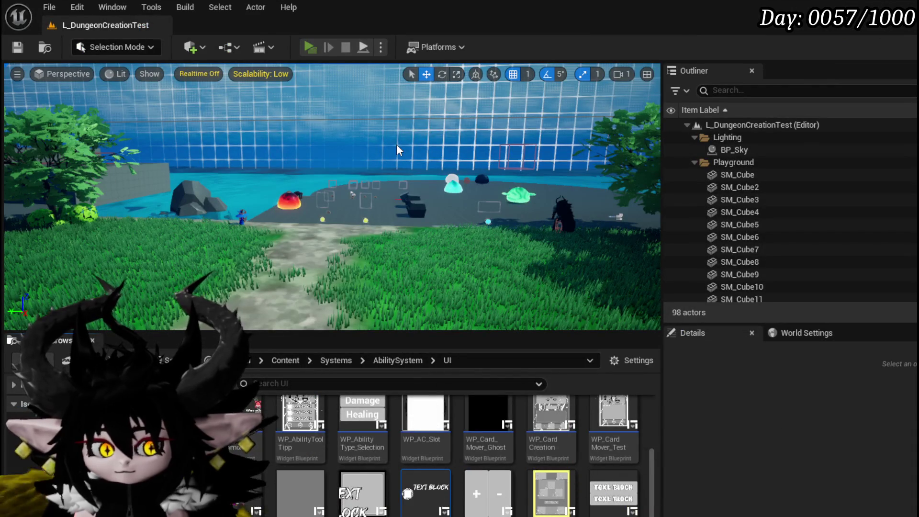
- Play the level, approach the slime to check the ability card tooltips, then stop the session
key("alt+p")
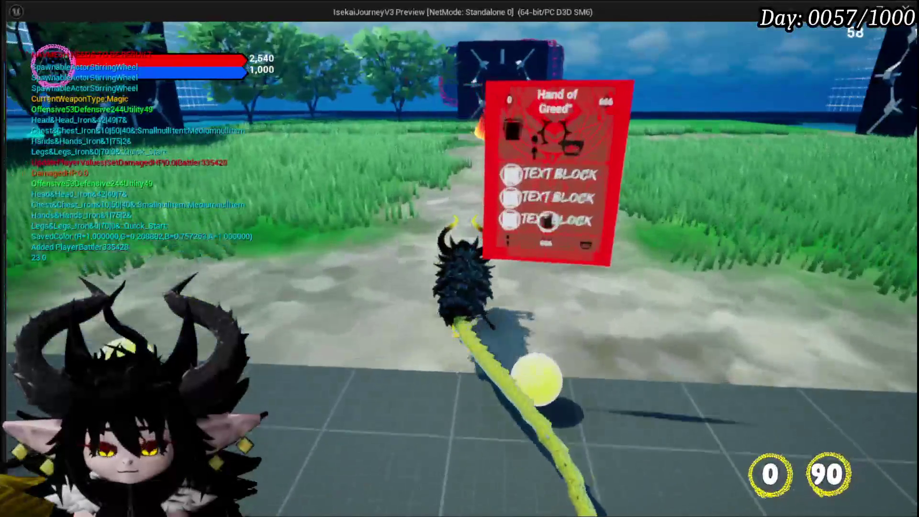
left_click(547, 221)
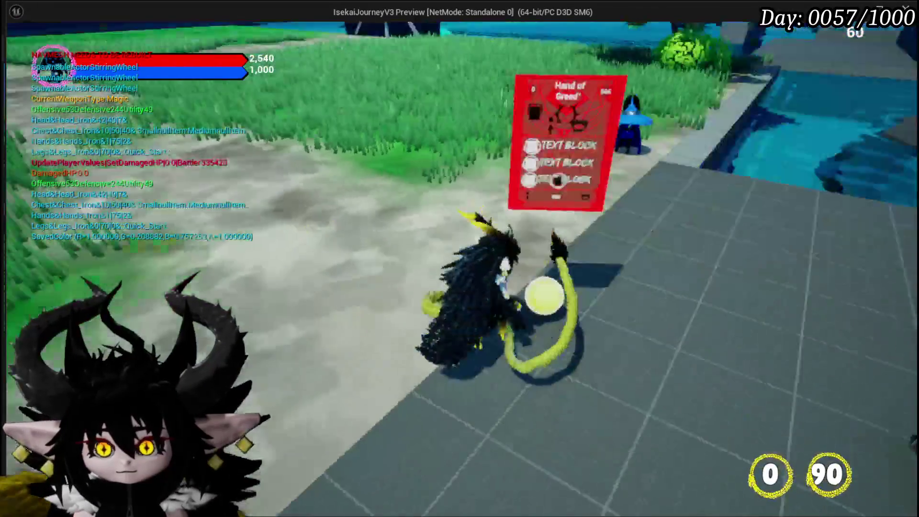
key("w")
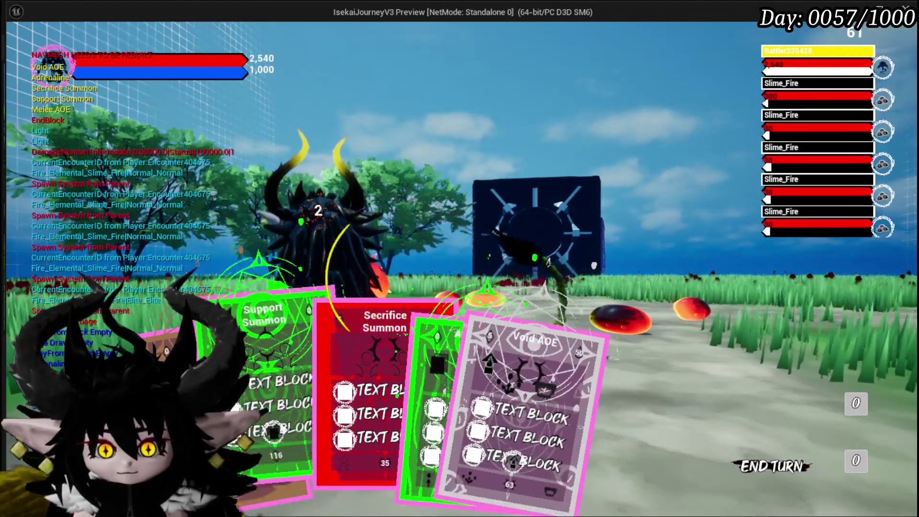
key("alt+Tab")
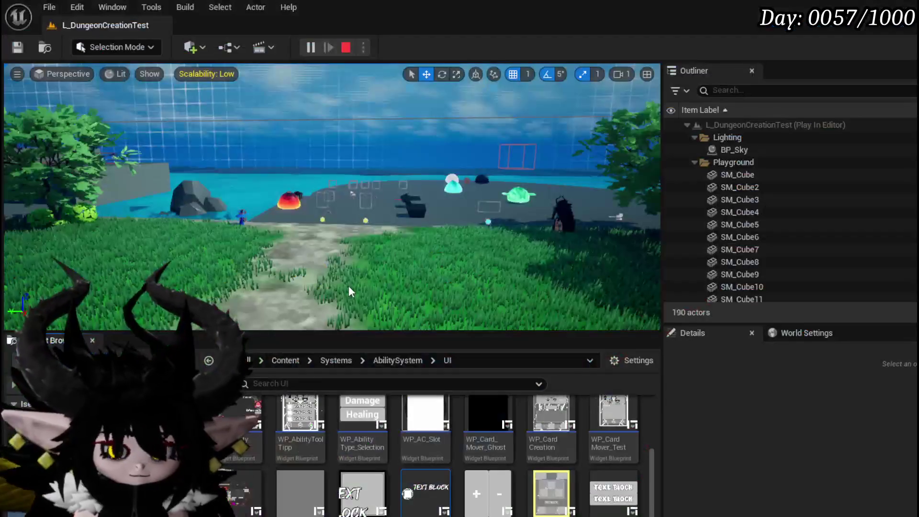
key("Escape")
key("ctrl+s")
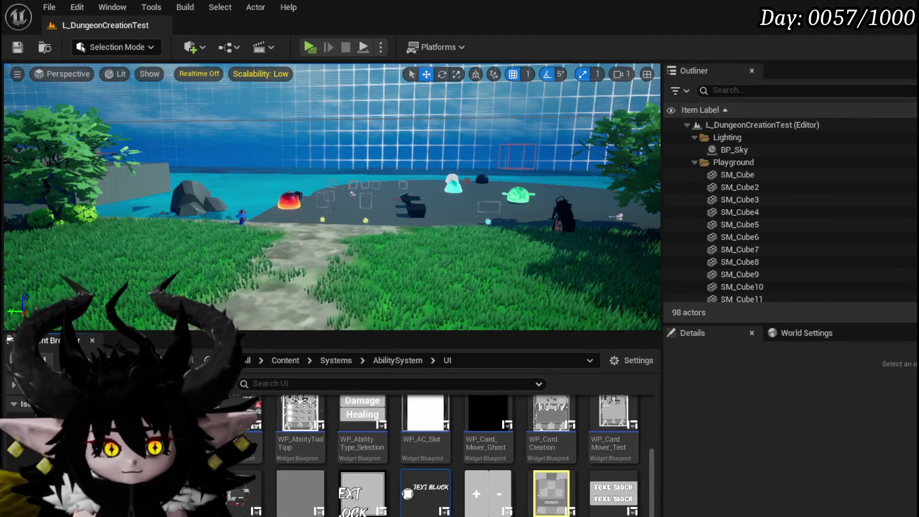
key("alt+Tab")
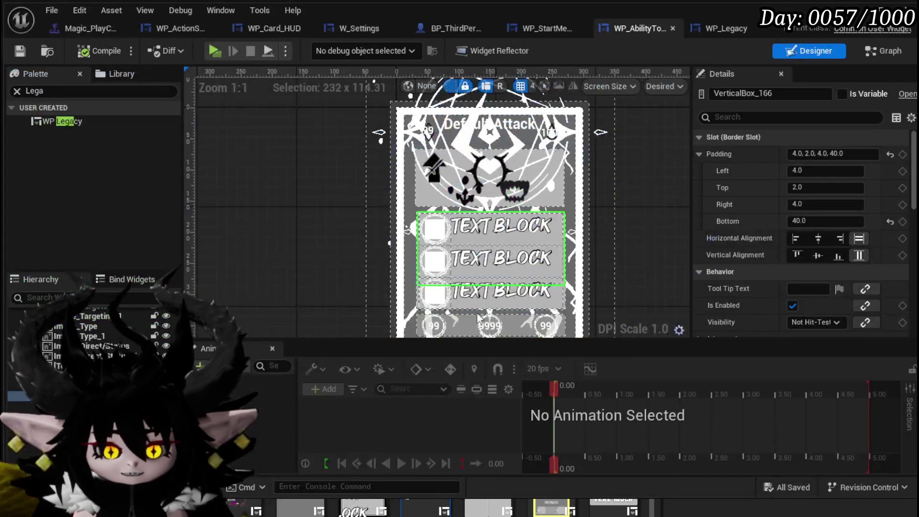
left_click(498, 230)
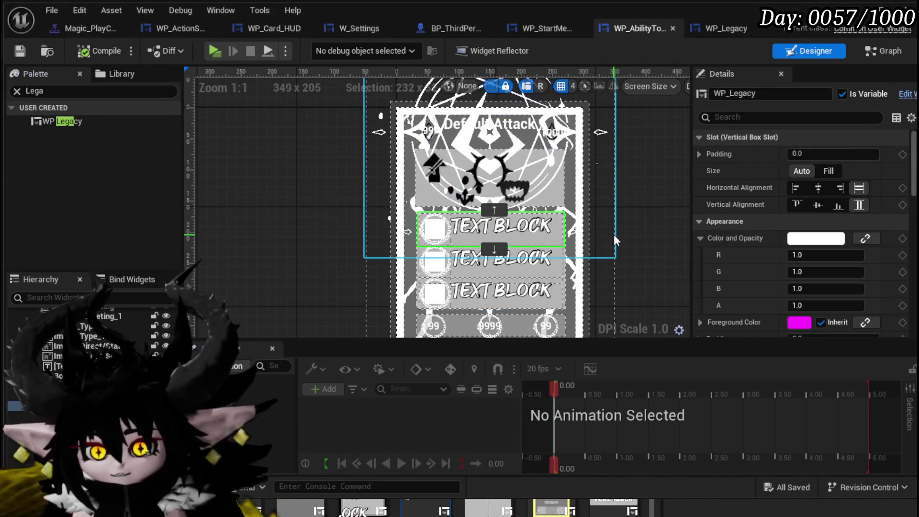
left_click(722, 27)
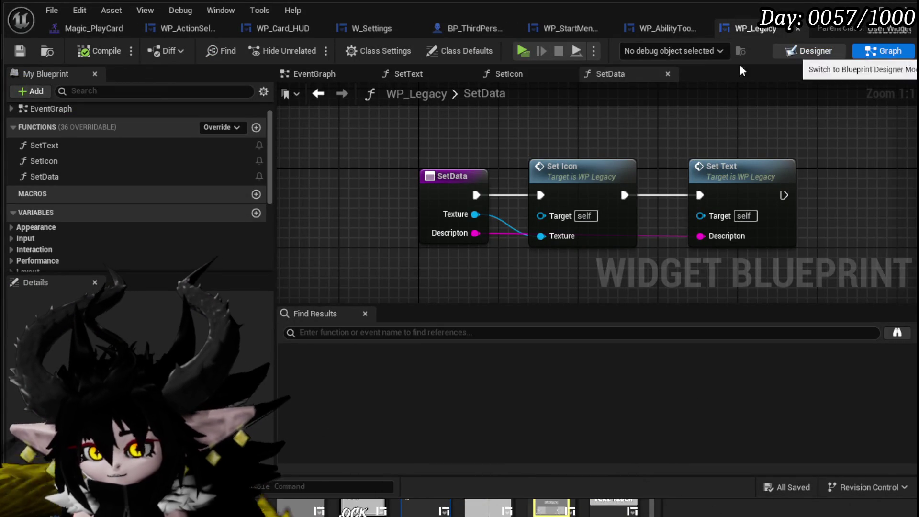
left_click(311, 74)
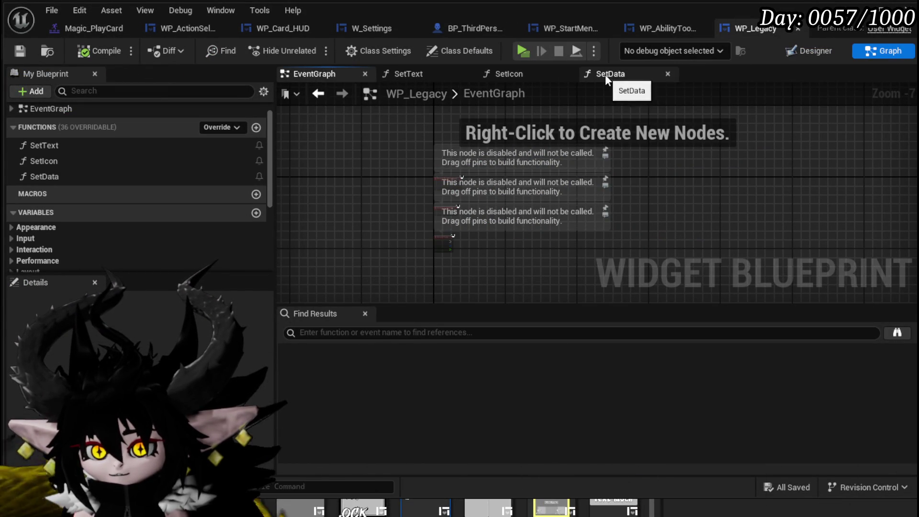
left_click(809, 51)
scroll(442, 214, "up", 4)
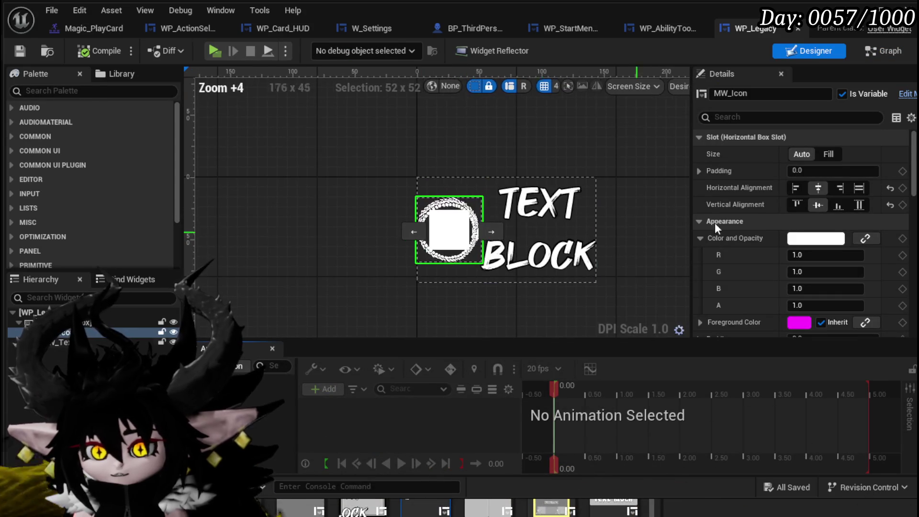
scroll(814, 203, "down", 5)
scroll(814, 203, "down", 10)
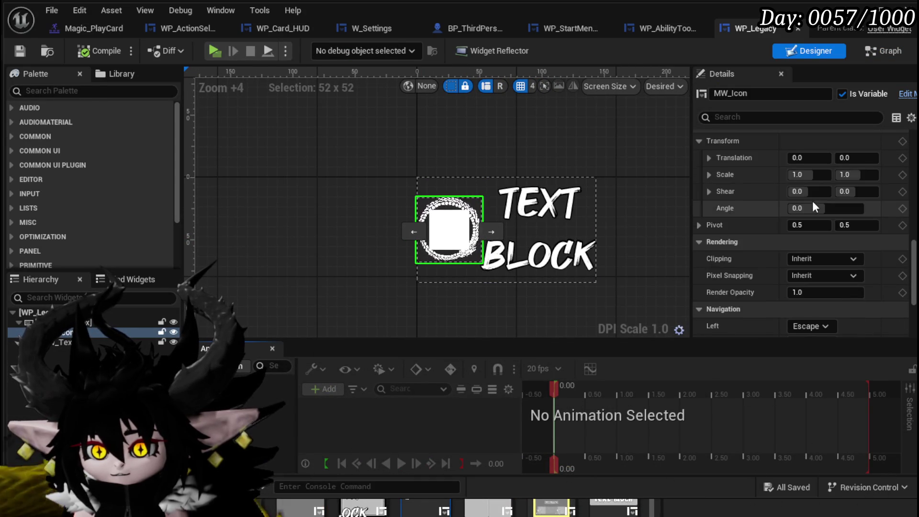
scroll(812, 201, "up", 10)
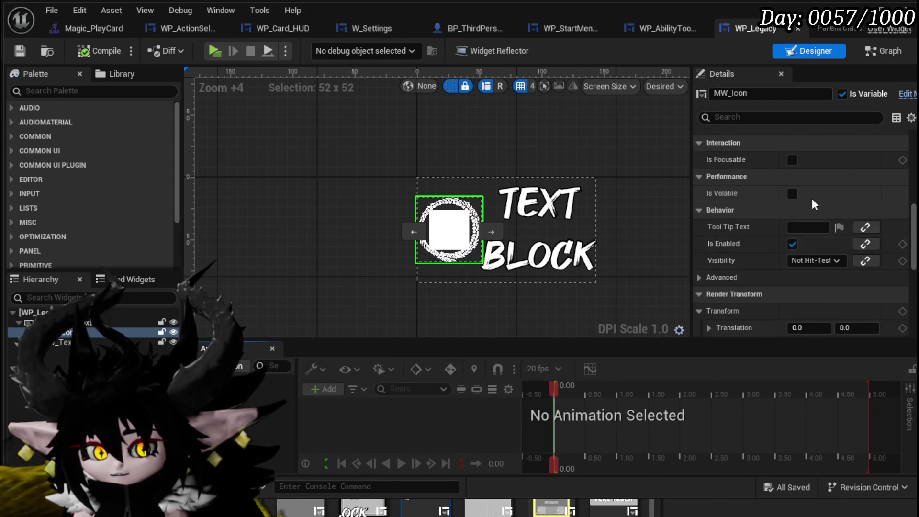
scroll(811, 197, "up", 2)
scroll(817, 208, "down", 8)
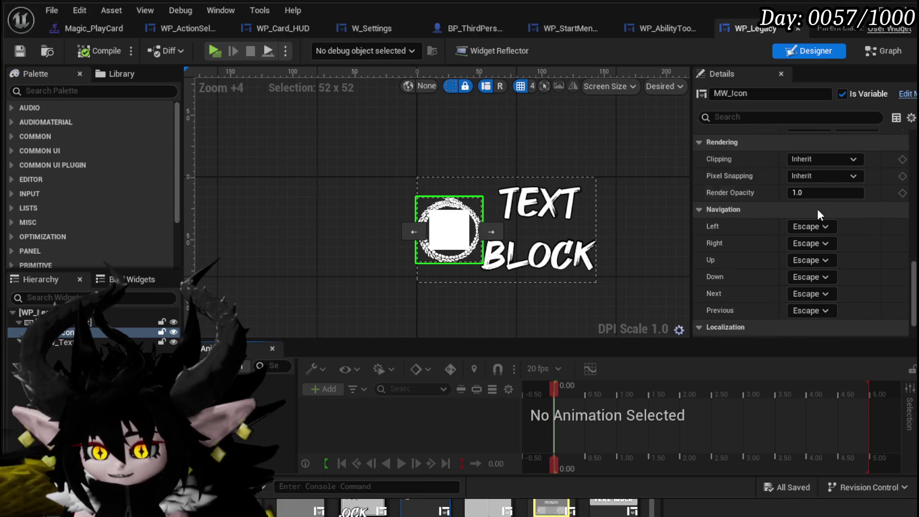
scroll(817, 209, "up", 5)
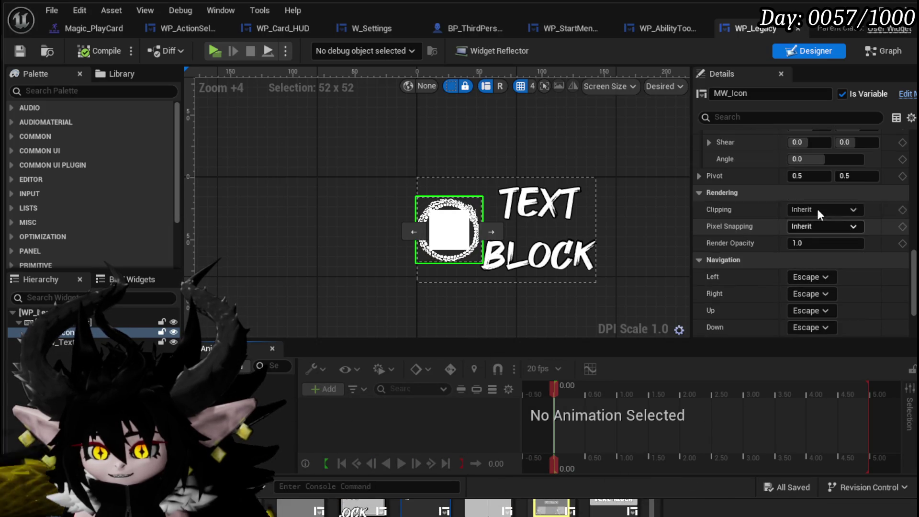
scroll(817, 208, "up", 4)
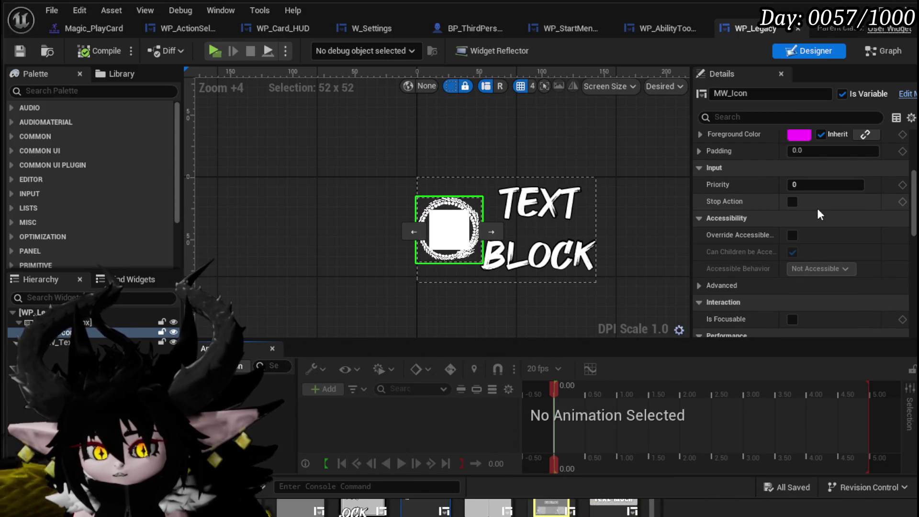
left_click(86, 323)
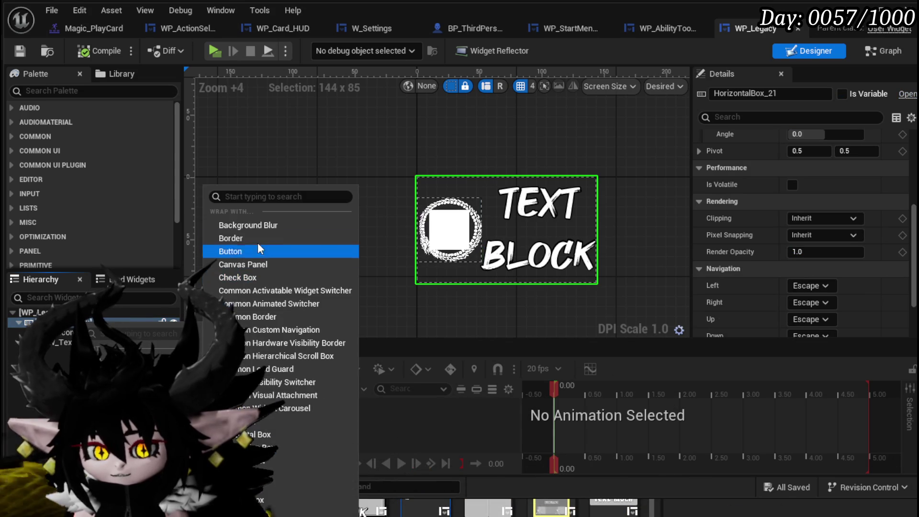
- Wrap HorizontalBox_21 in a Size Box with width override 200 and height override 50
left_click(259, 434)
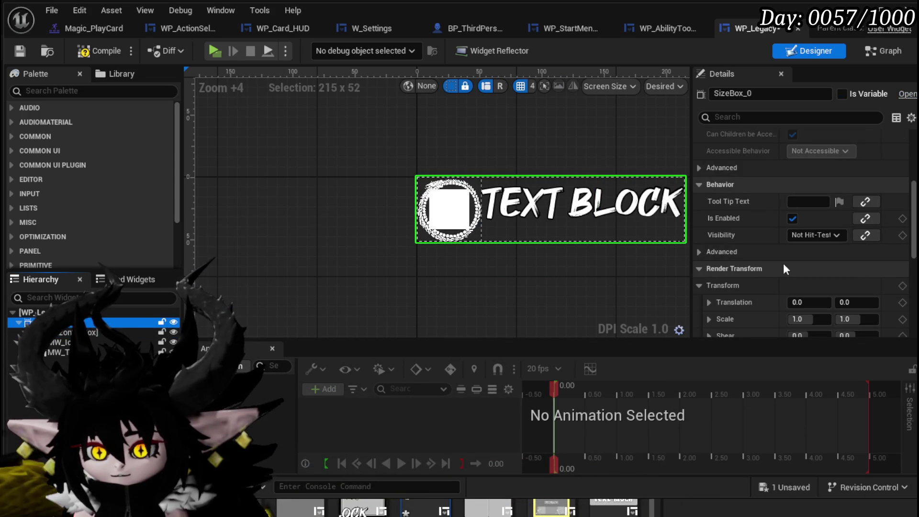
scroll(792, 248, "up", 5)
left_click(712, 154)
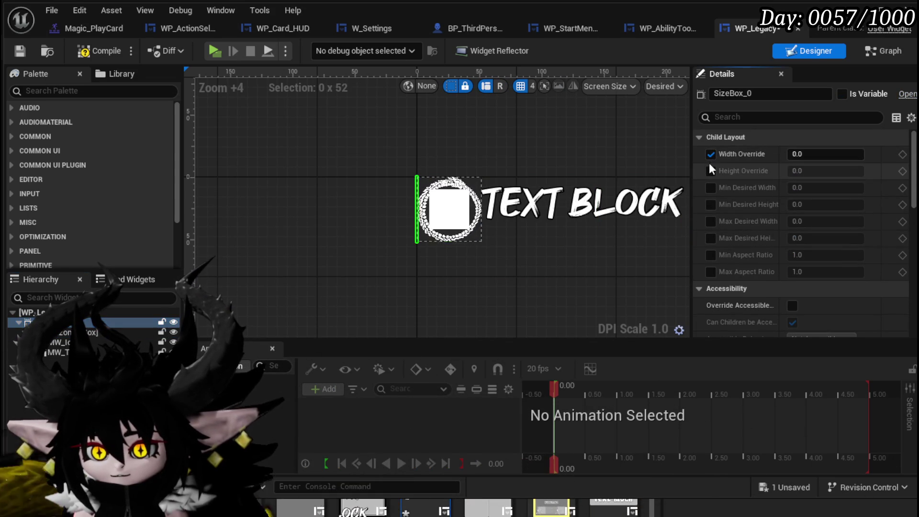
left_click(713, 171)
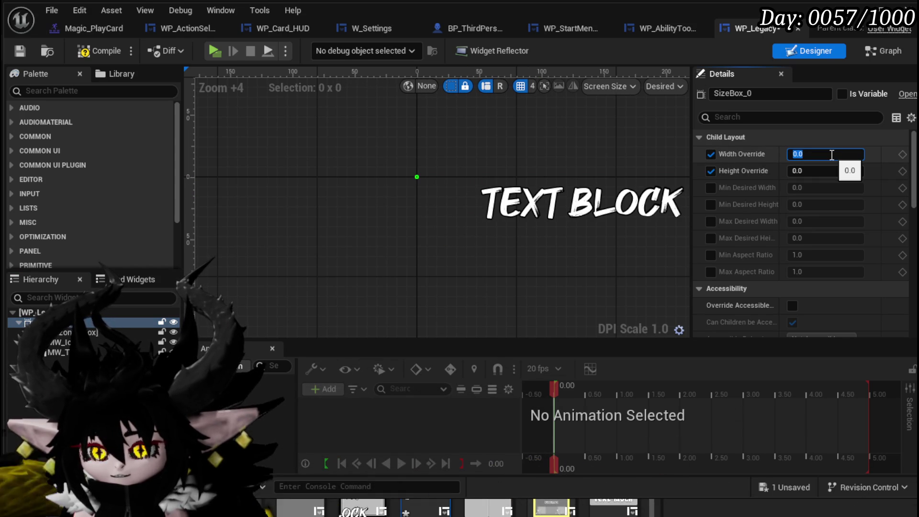
type("300")
key("Return")
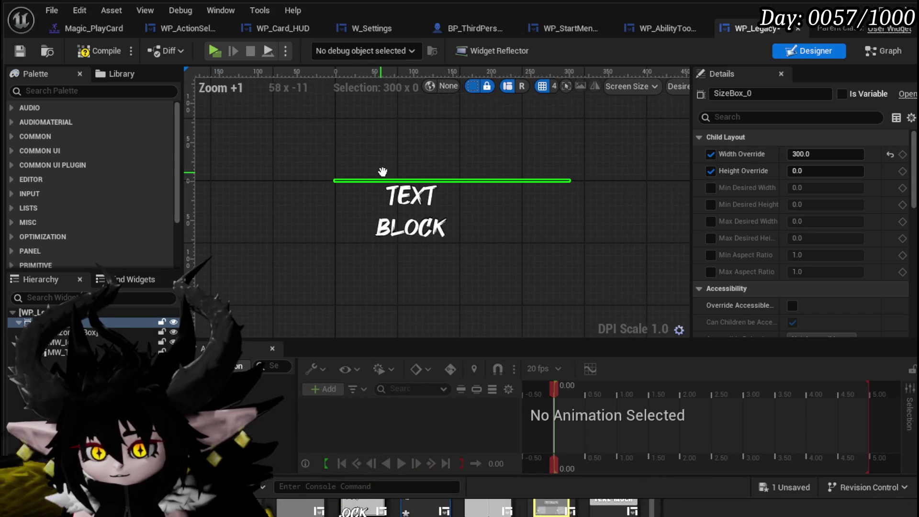
type("20")
key("Return")
type("50")
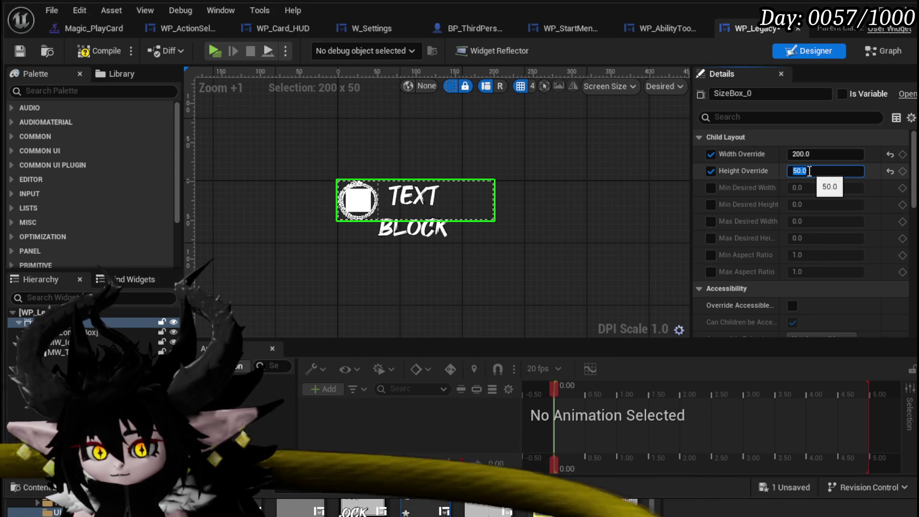
type("10.")
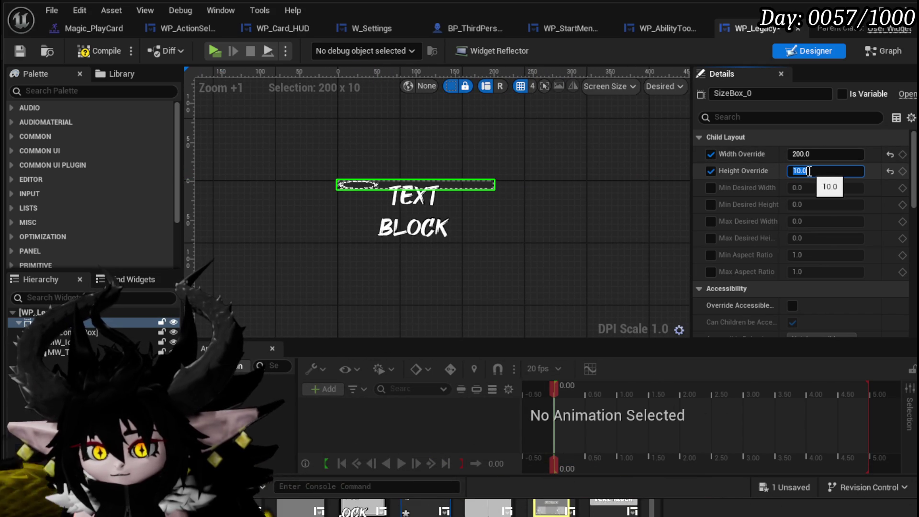
type("0")
key("Return")
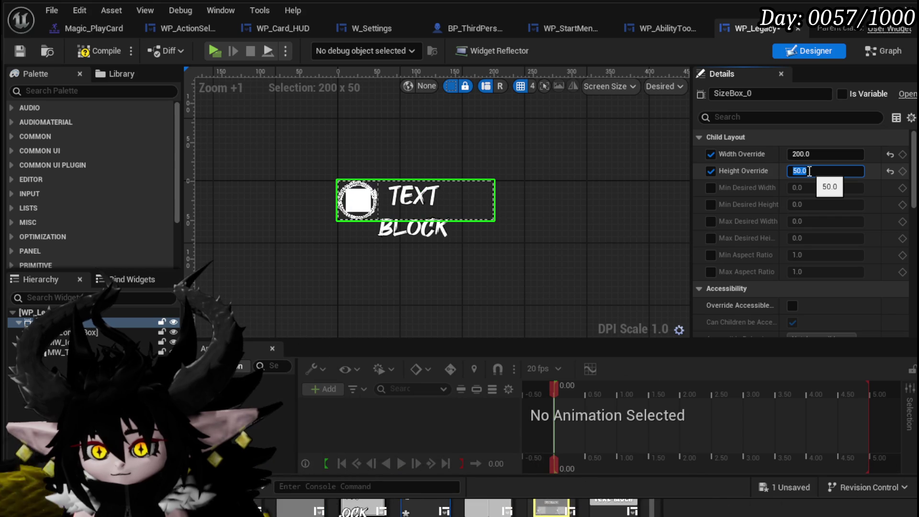
type("50")
key("Return")
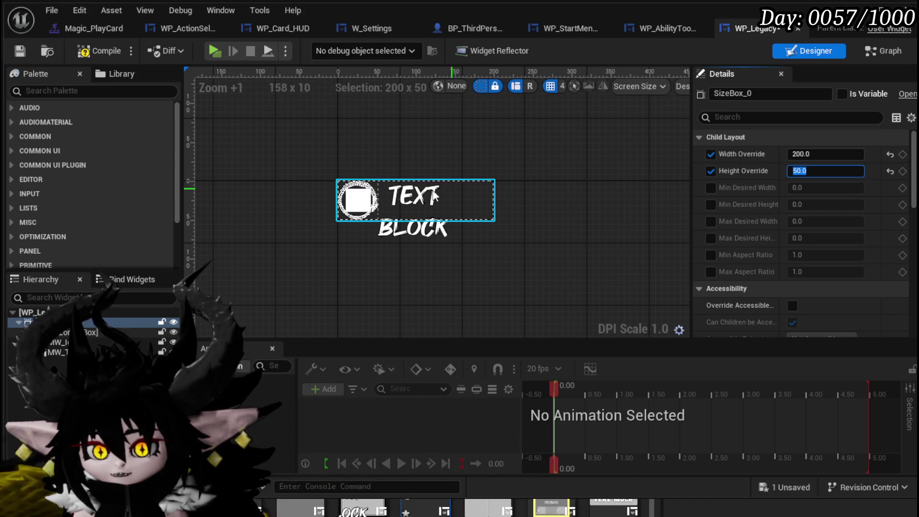
- Compile and save WP_Legacy, then preview it in the WP_AbilityToolTip tab
left_click(87, 52)
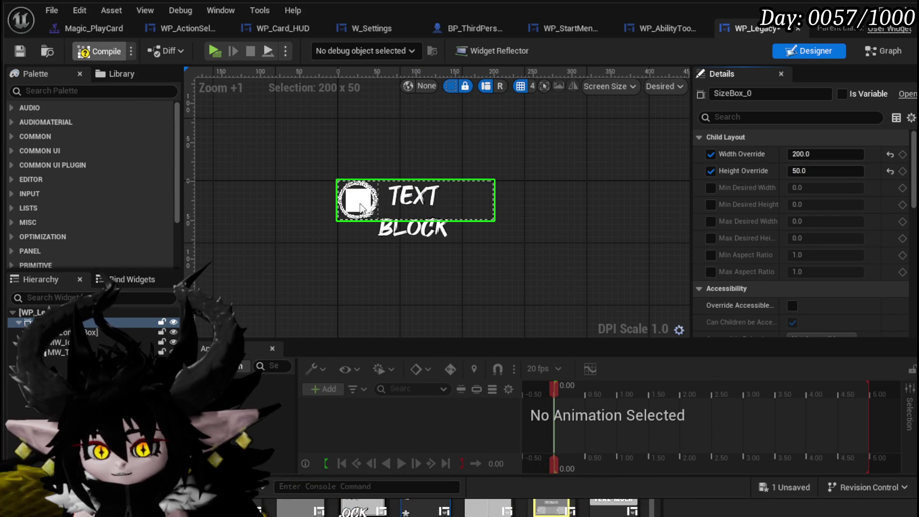
left_click(28, 58)
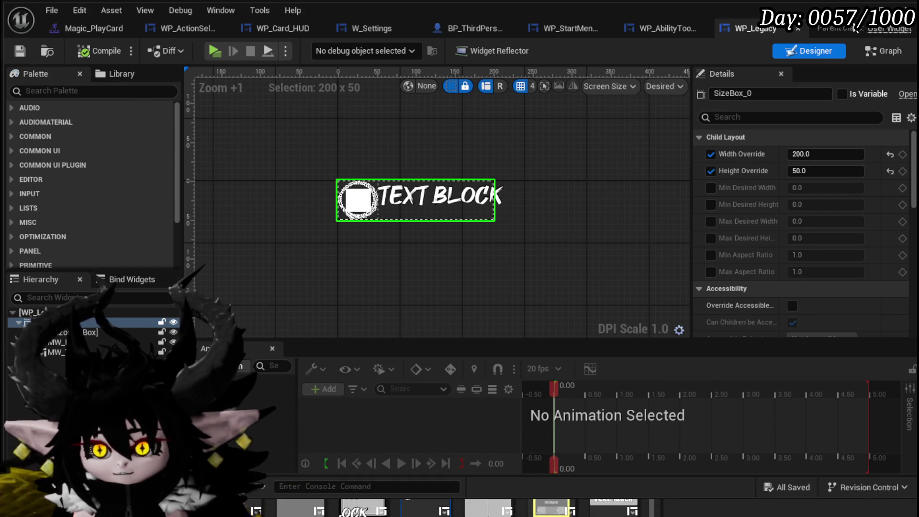
left_click(642, 28)
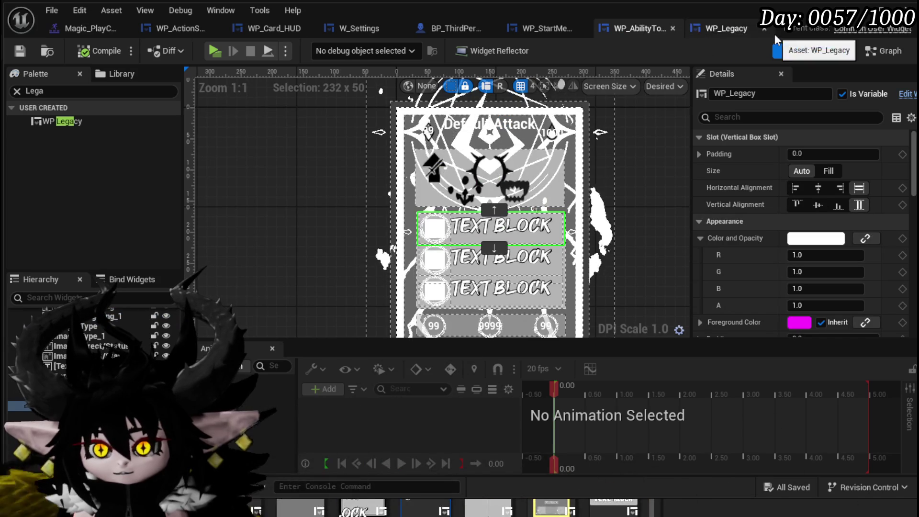
- Back in WP_Legacy, open the MW_Icon widget in its own editor
left_click(737, 28)
left_click(359, 199)
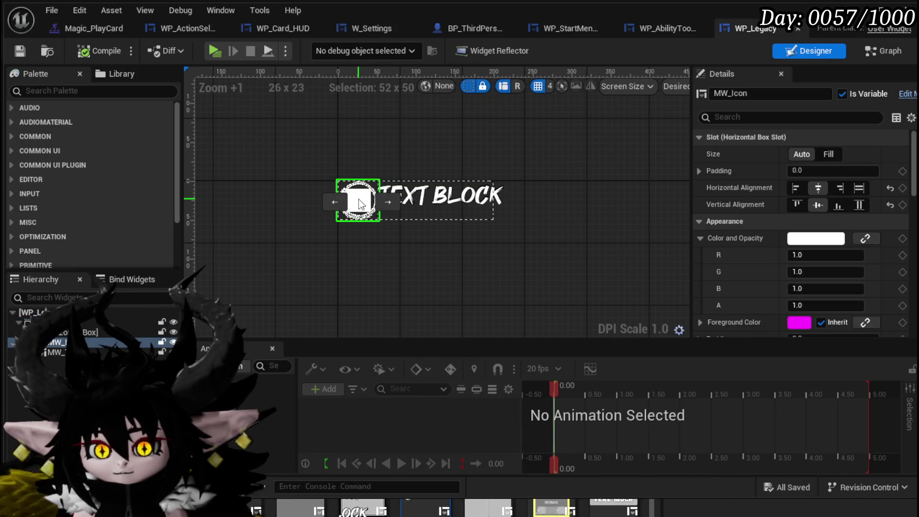
double_click(400, 202)
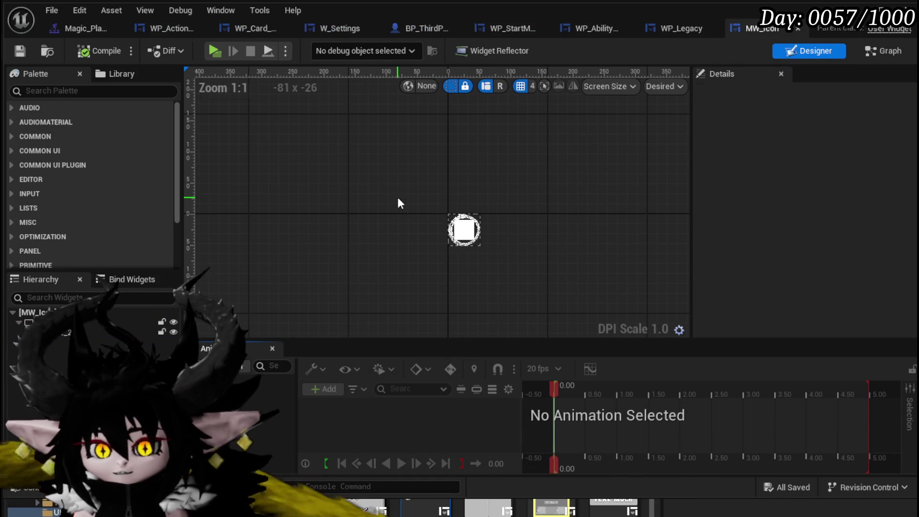
- Inspect Border_Icon's 10 padding and Image_24's 32 × 32 size in Details
left_click(64, 323)
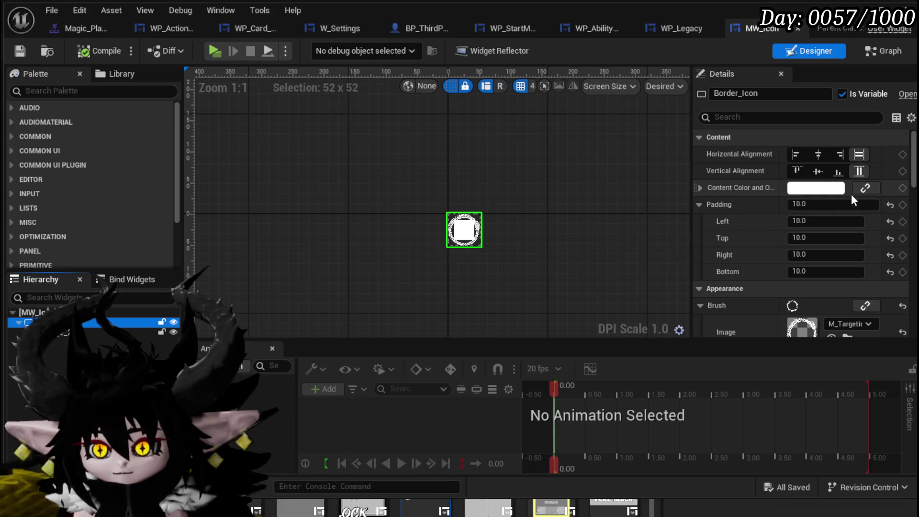
scroll(845, 201, "down", 10)
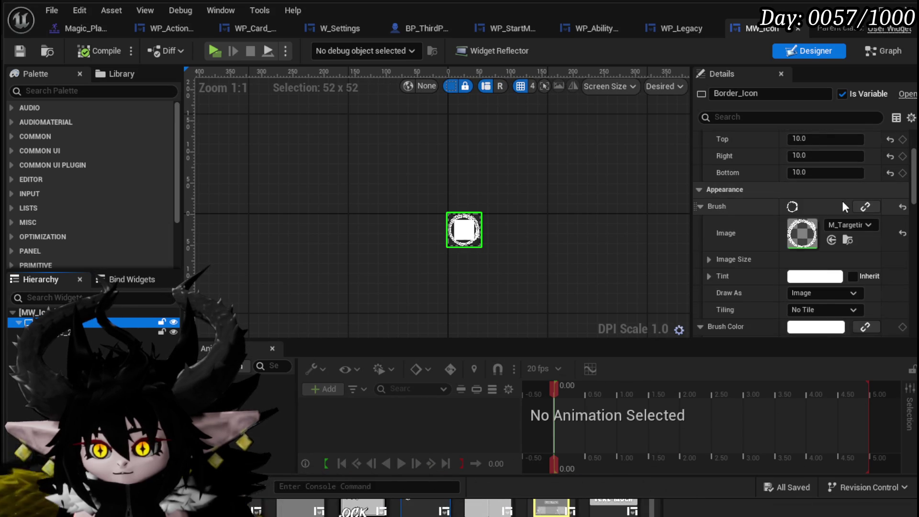
scroll(753, 225, "down", 3)
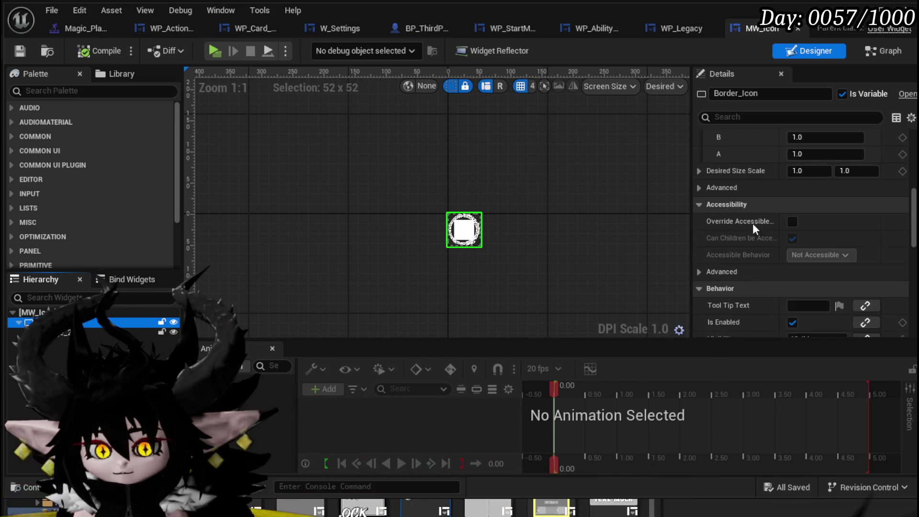
left_click(53, 333)
scroll(478, 252, "up", 5)
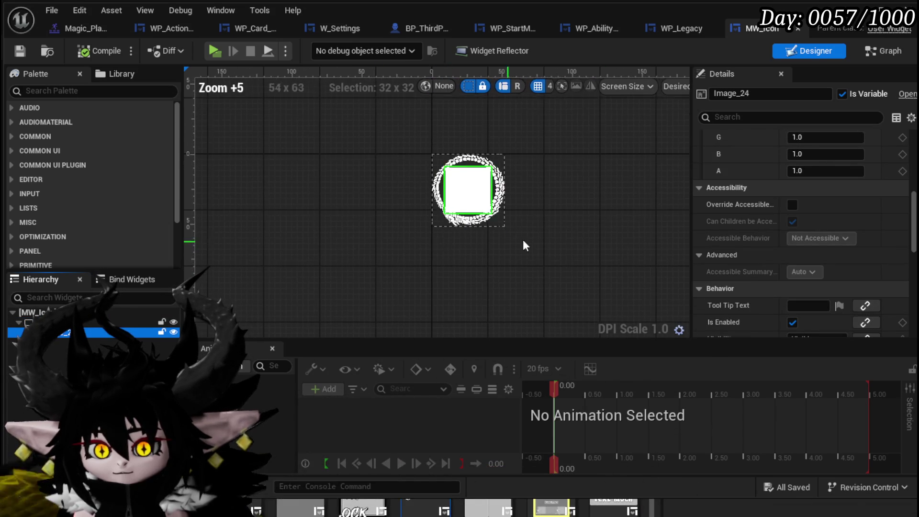
scroll(819, 195, "up", 12)
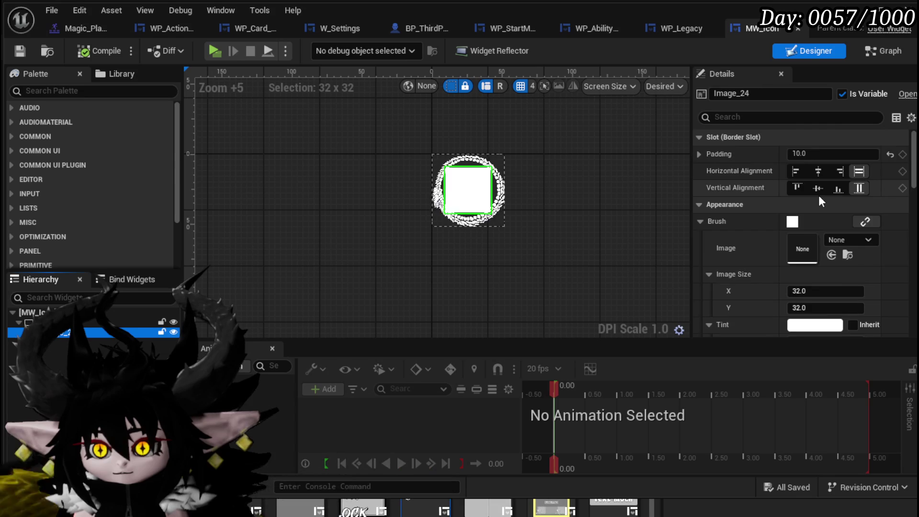
scroll(820, 199, "down", 4)
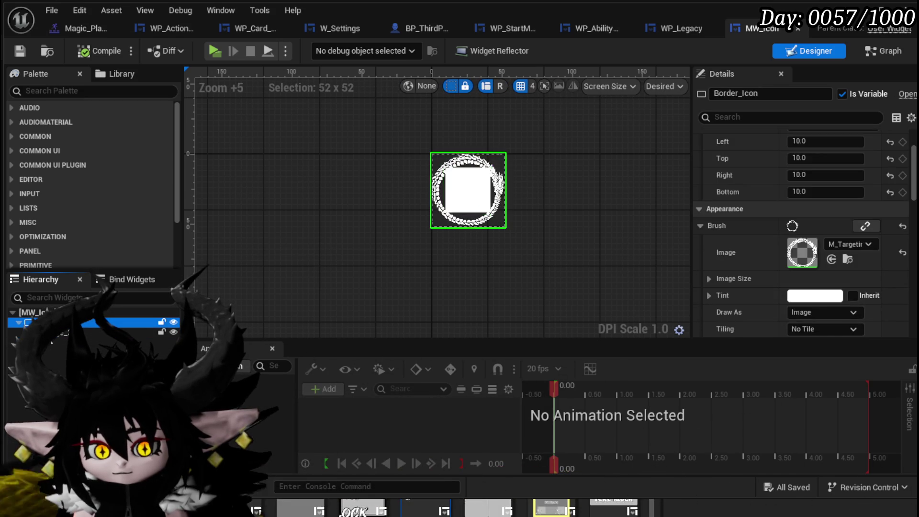
left_click(134, 332, "shift")
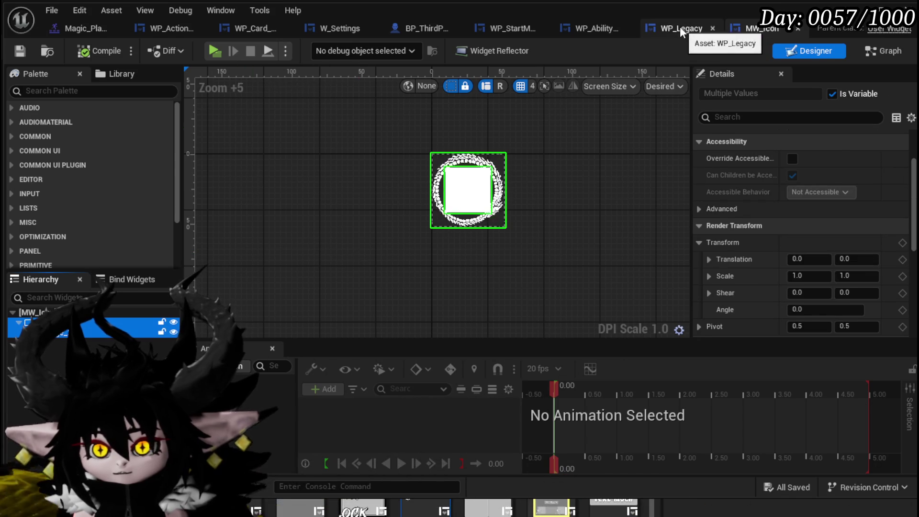
- In WP_Legacy, delete and restore MW_Icon, then move it left of the text
left_click(682, 28)
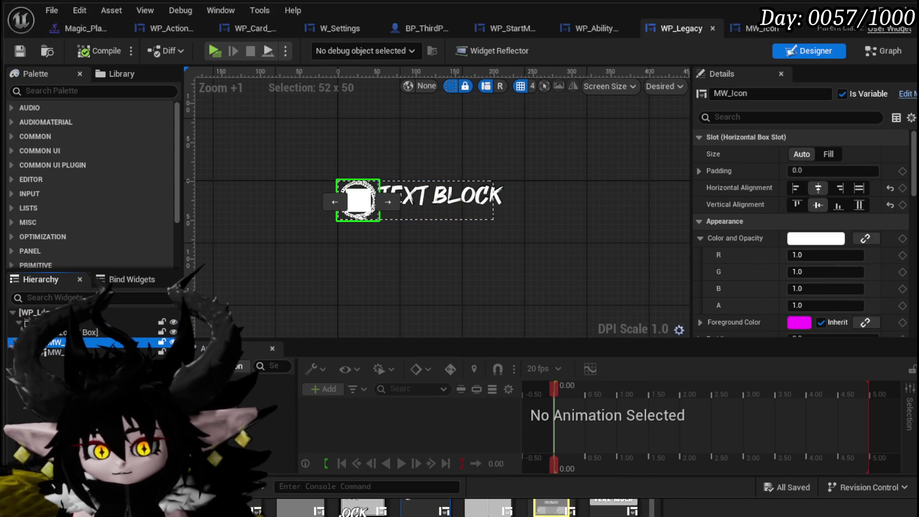
key("Delete")
key("ctrl+z")
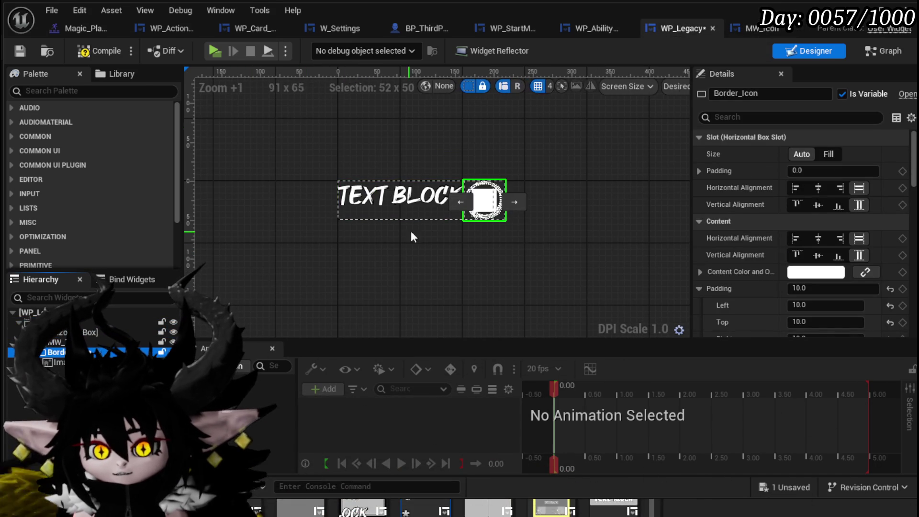
left_click(469, 208)
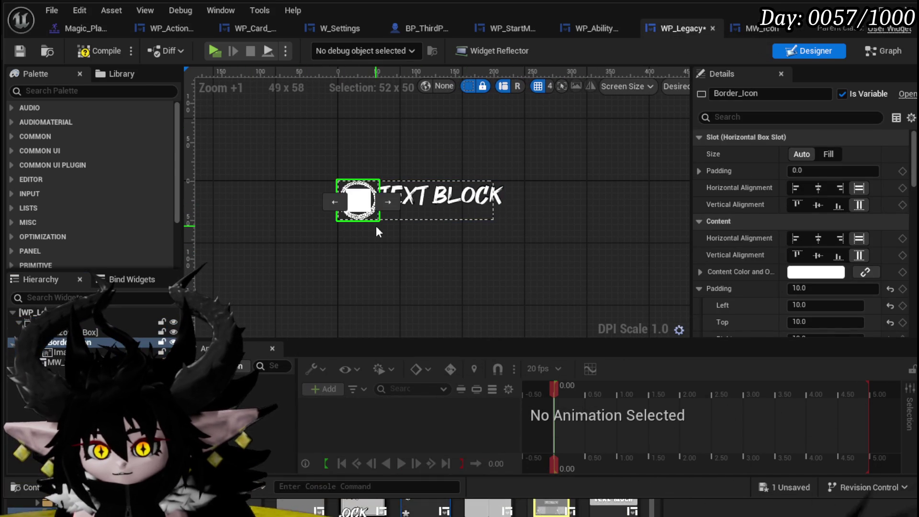
- Make the icon image 14 × 14 and centre it horizontally and vertically in its border
left_click(360, 207)
left_click(816, 292)
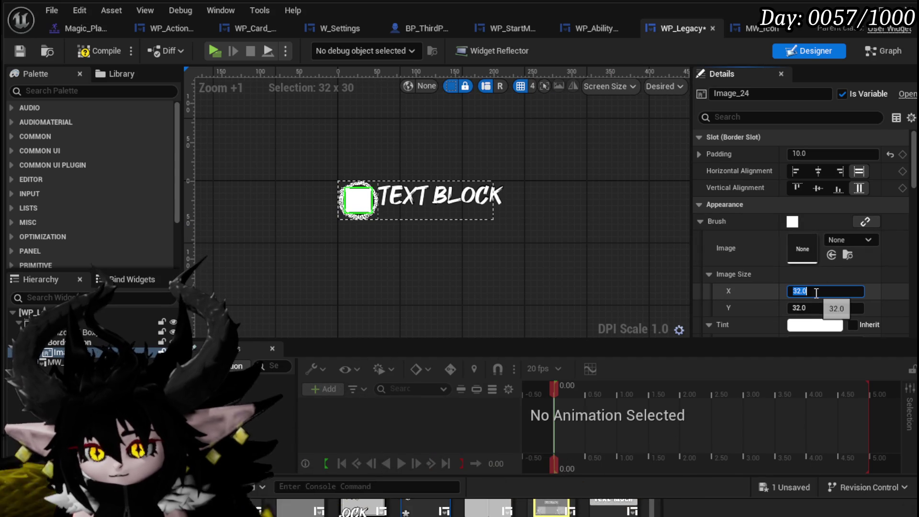
type("14")
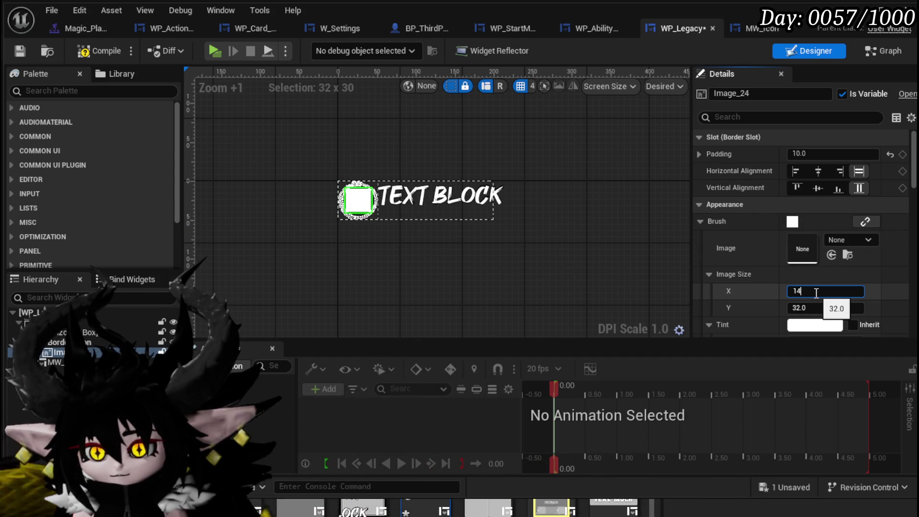
left_click(817, 309)
type("14")
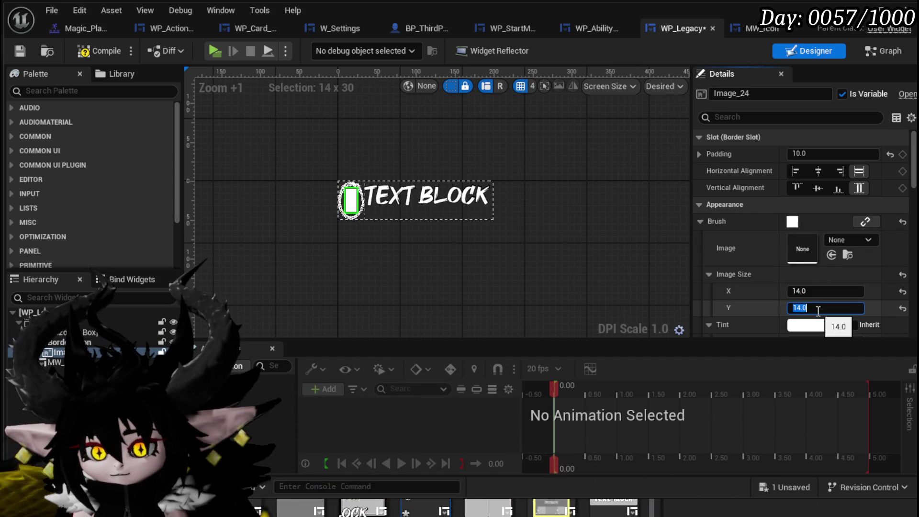
scroll(383, 248, "up", 3)
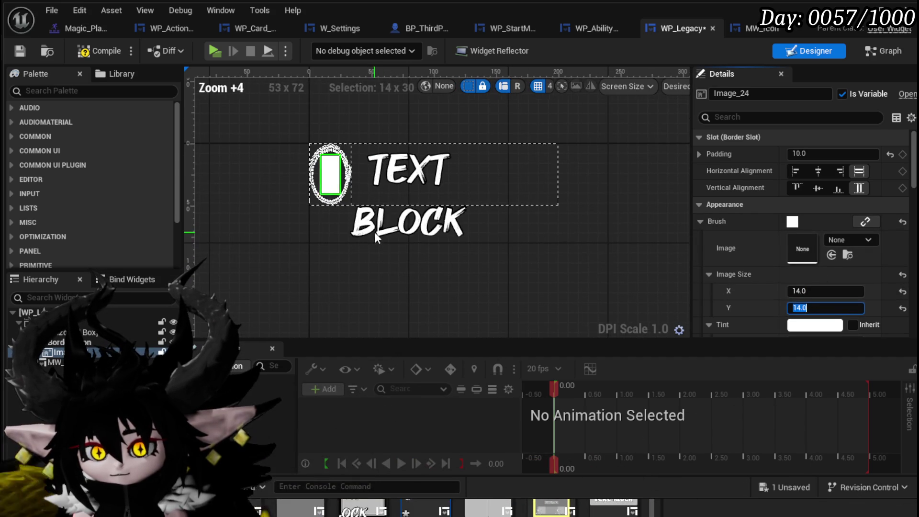
left_click(820, 171)
left_click(819, 188)
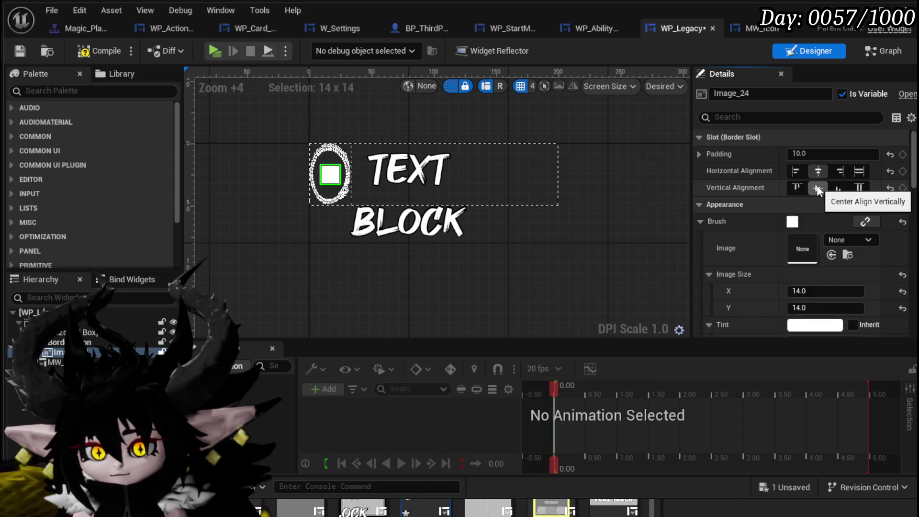
- Centre Border_Icon horizontally and vertically beside the text, and save WP_Legacy
left_click(340, 165)
left_click(819, 188)
left_click(814, 204)
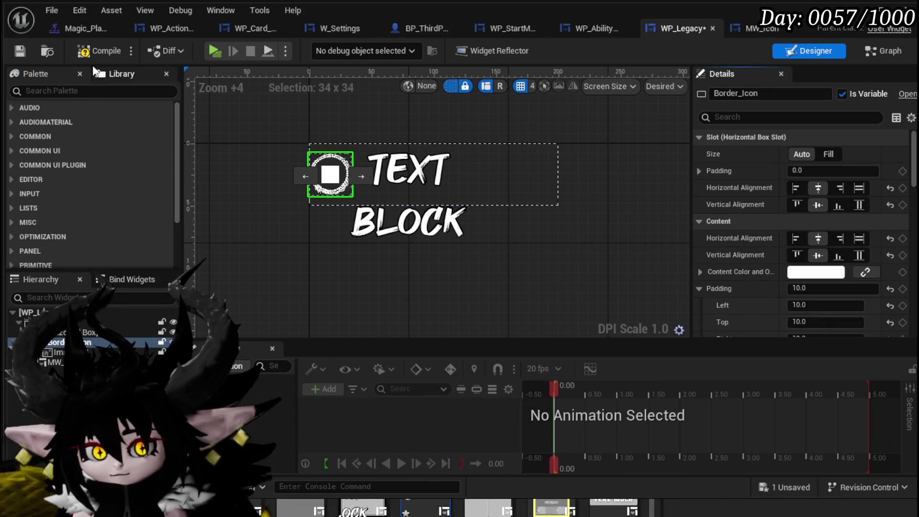
left_click(22, 52)
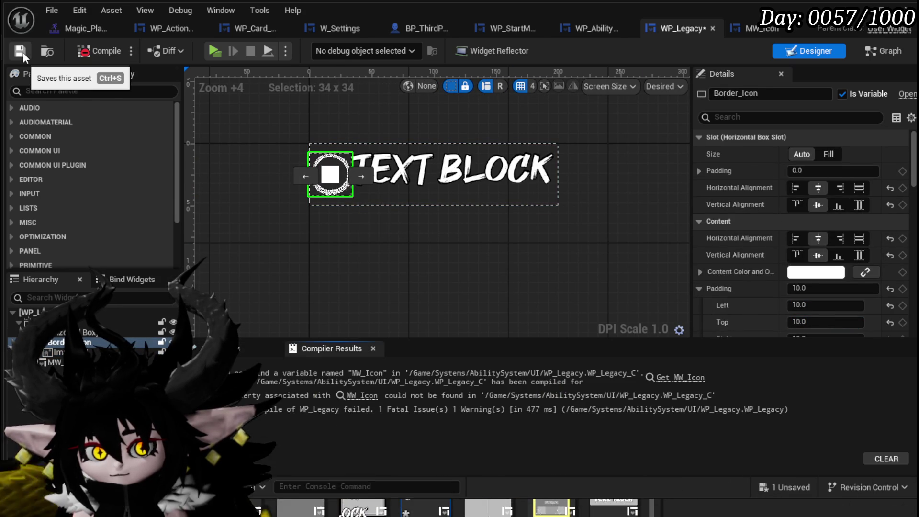
- Set MW_Text to 'Legacy' at size 12, compile, and jump to the erroring Get MW_Icon node
left_click(437, 165)
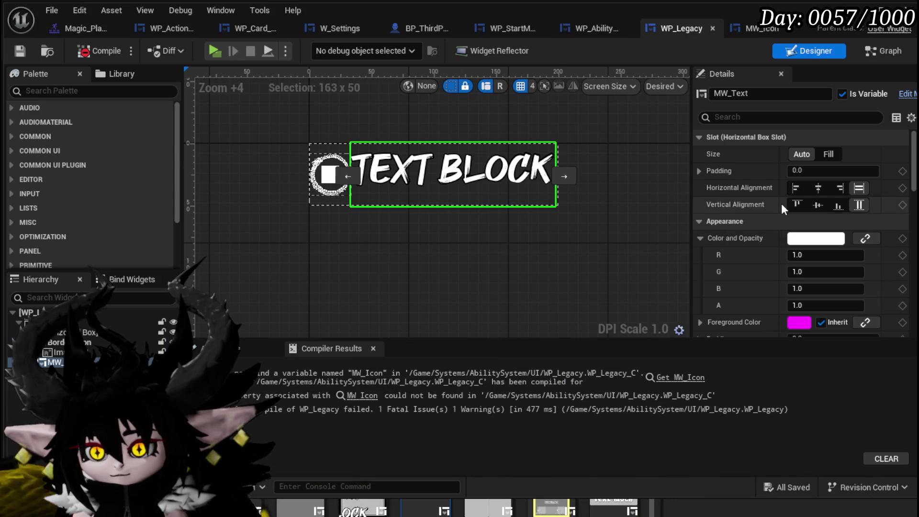
scroll(781, 204, "down", 10)
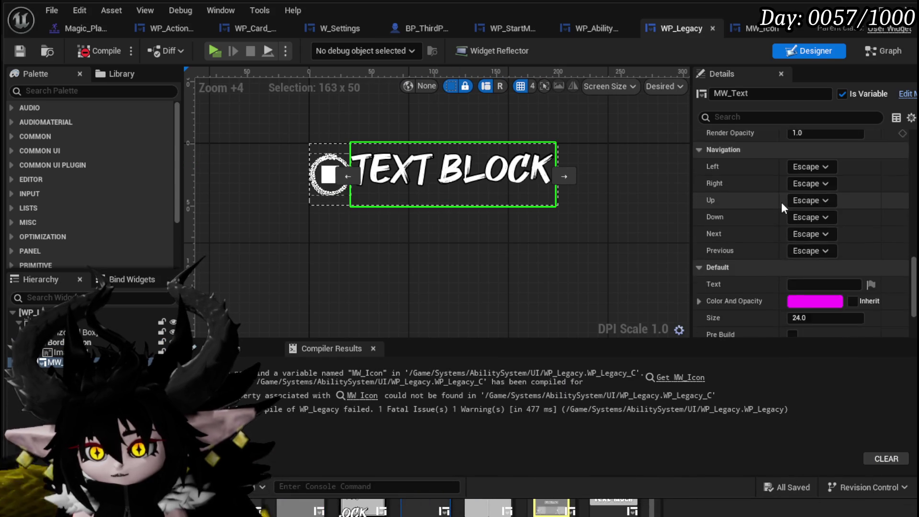
scroll(781, 202, "down", 3)
left_click(816, 218)
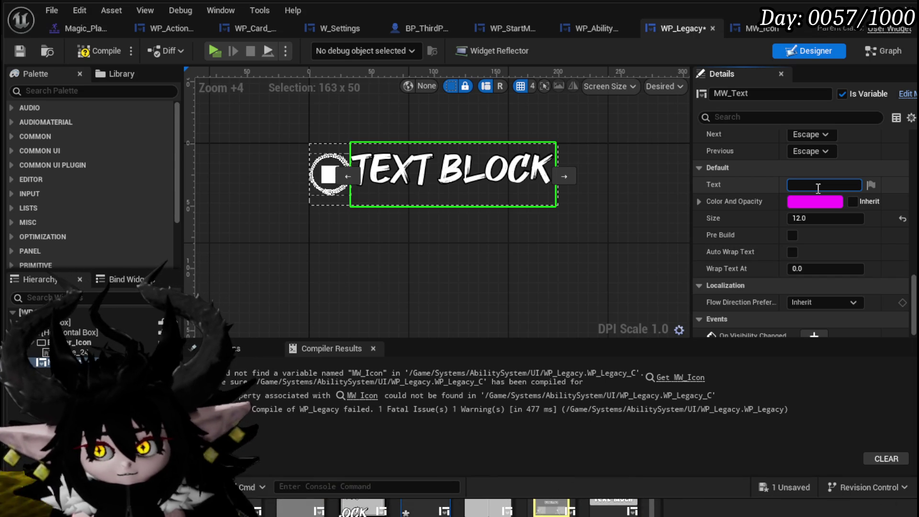
type("LL")
key("BackSpace")
type("egacy")
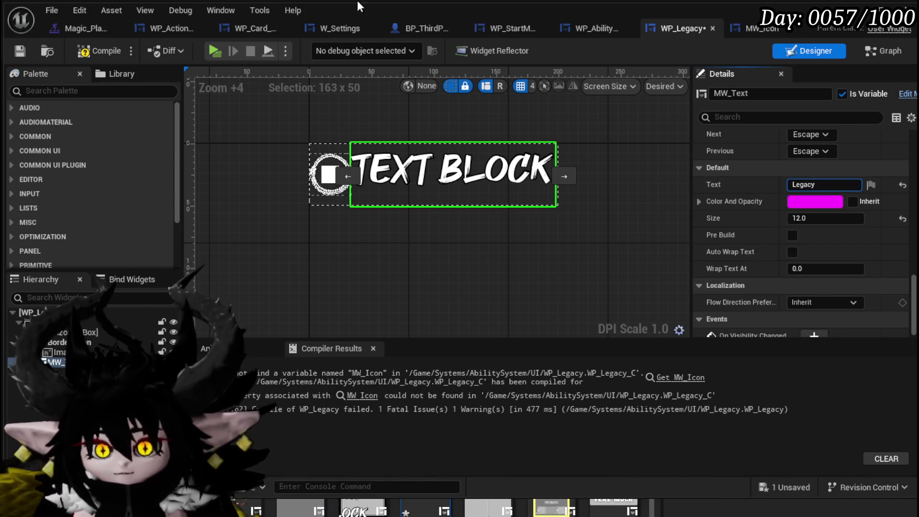
left_click(99, 48)
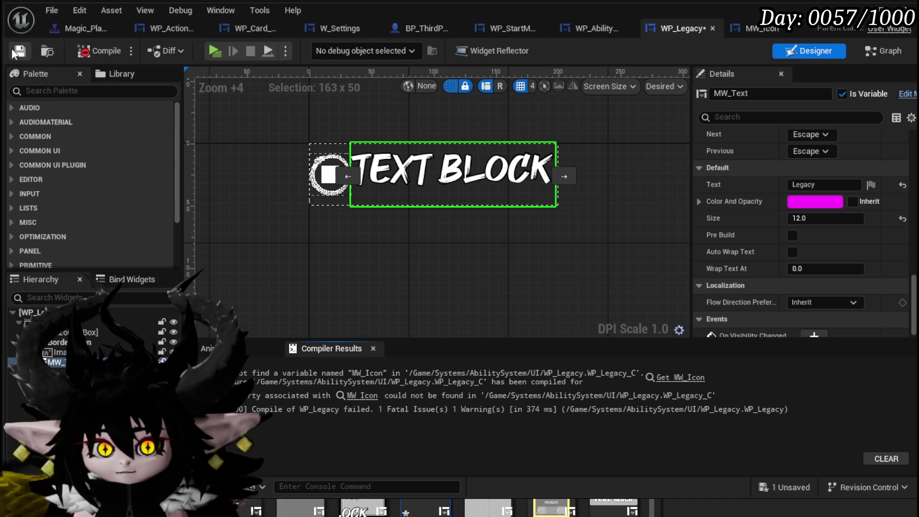
left_click(680, 378)
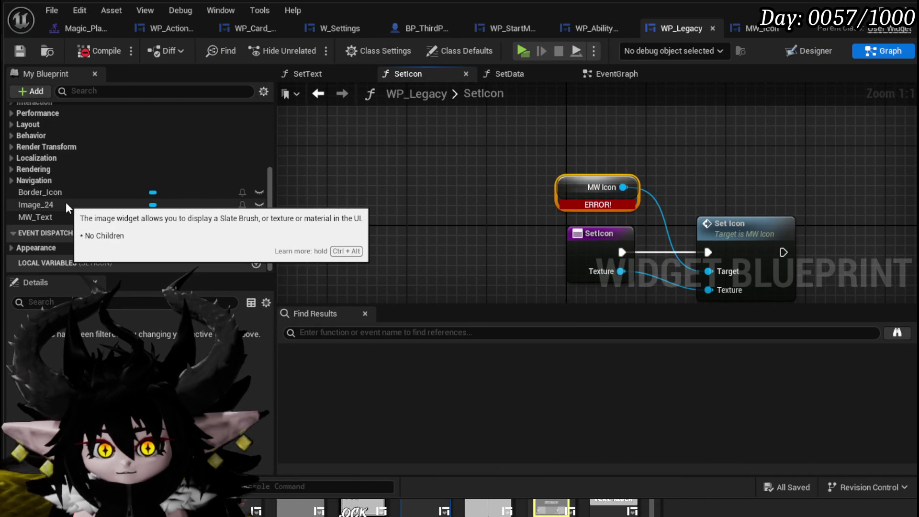
- Open the SetIcon function graph and place an Image 24 getter in it
left_click(809, 51)
scroll(457, 219, "up", 5)
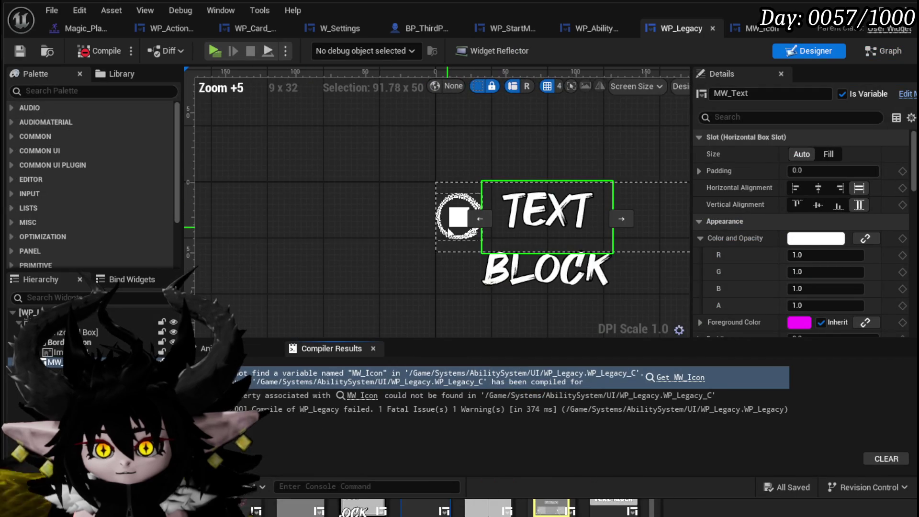
left_click(457, 220)
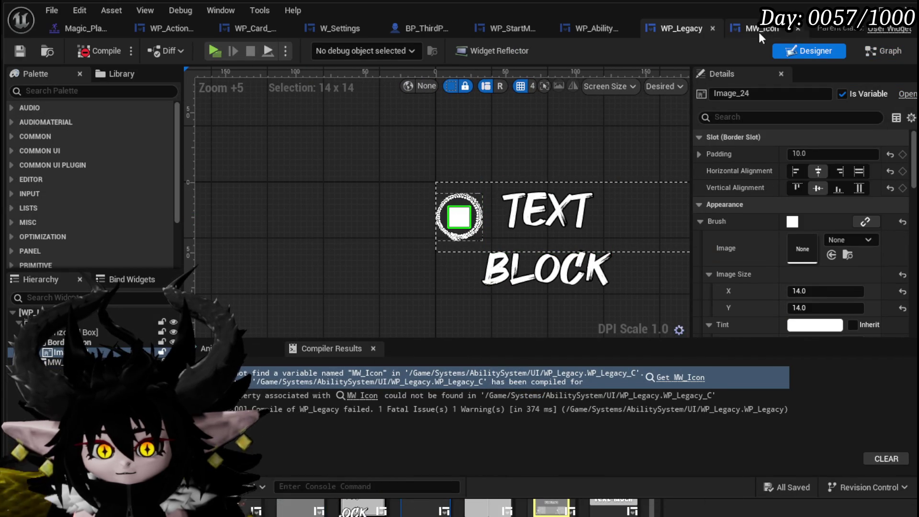
double_click(486, 215)
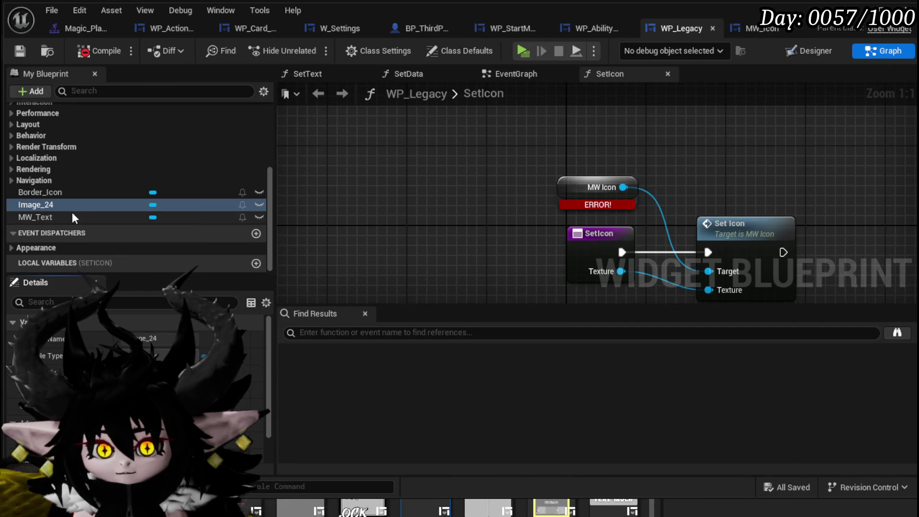
left_click_drag(406, 195, 498, 201)
- Add a Set Brush from Texture node for Image 24, wired to exec and Texture input
left_click_drag(697, 264, 738, 170)
type("Set Te")
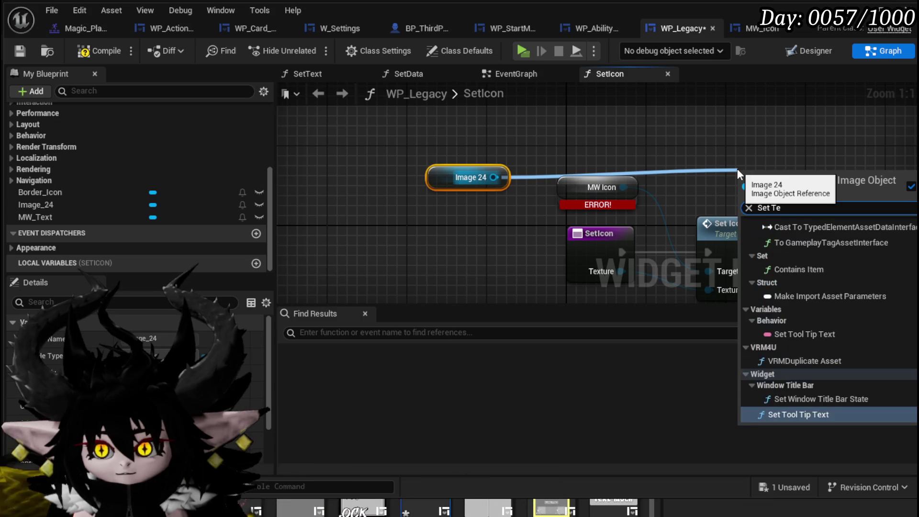
type("xt")
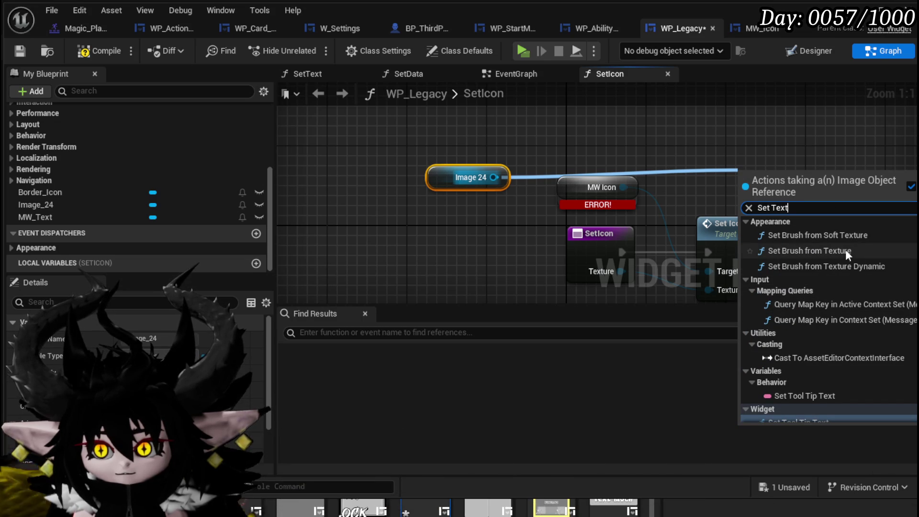
left_click(846, 249)
mouse_move(811, 230)
left_mouse_down()
mouse_move(643, 173)
mouse_move(705, 217)
left_mouse_up()
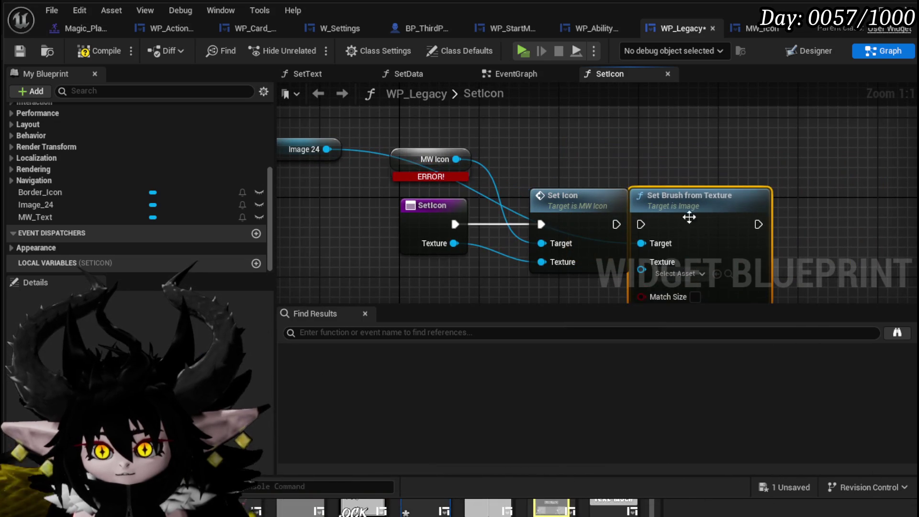
left_click_drag(624, 231, 622, 229)
left_click_drag(450, 243, 642, 269)
- Replace the old Set Icon node with Set Brush from Texture, then compile and save
left_click(577, 221)
key("Delete")
left_click_drag(670, 204, 568, 214)
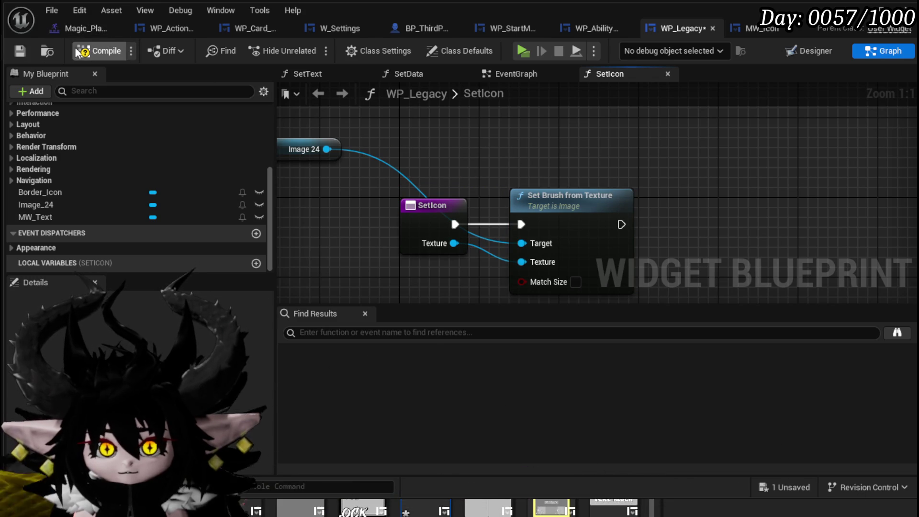
left_click(21, 50)
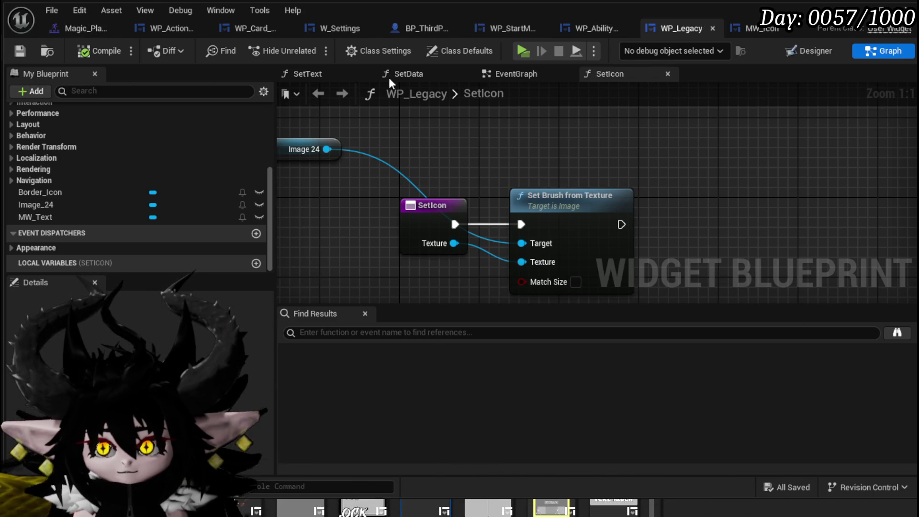
left_click(603, 31)
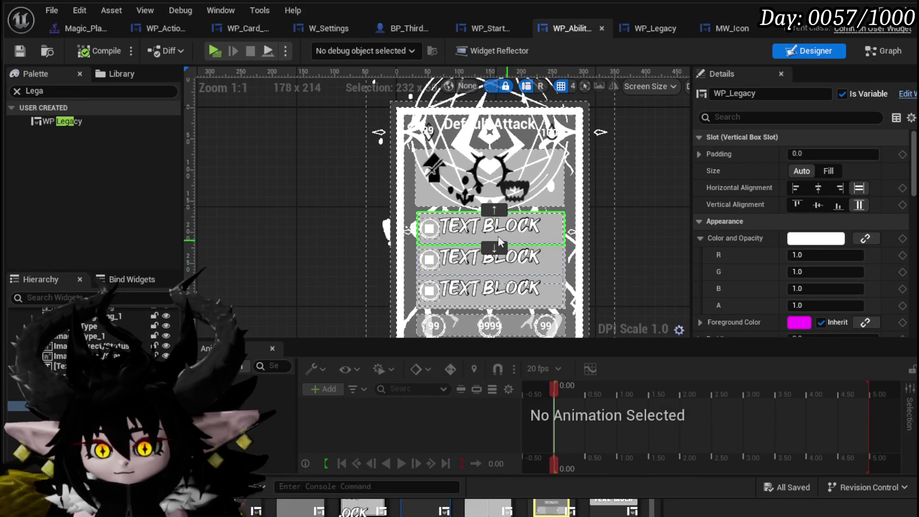
key("alt+Tab")
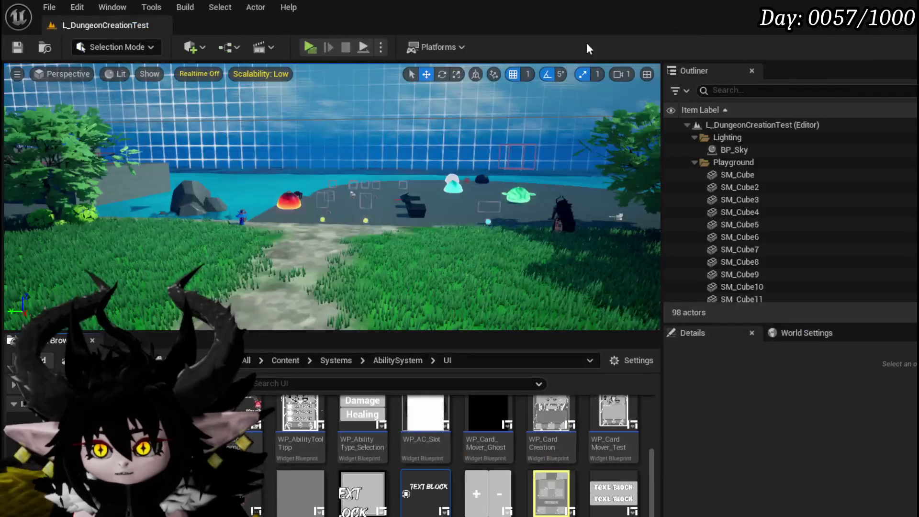
key("alt+p")
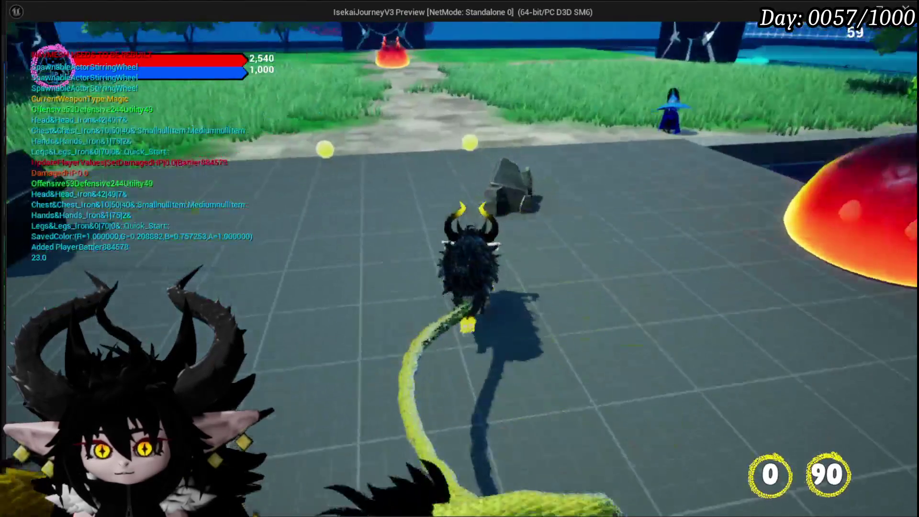
key("e")
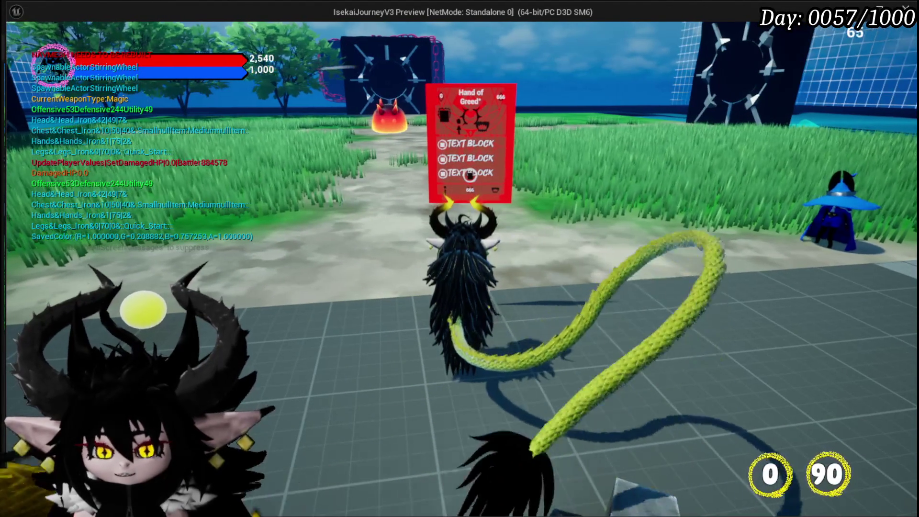
key("Escape")
left_click(17, 47)
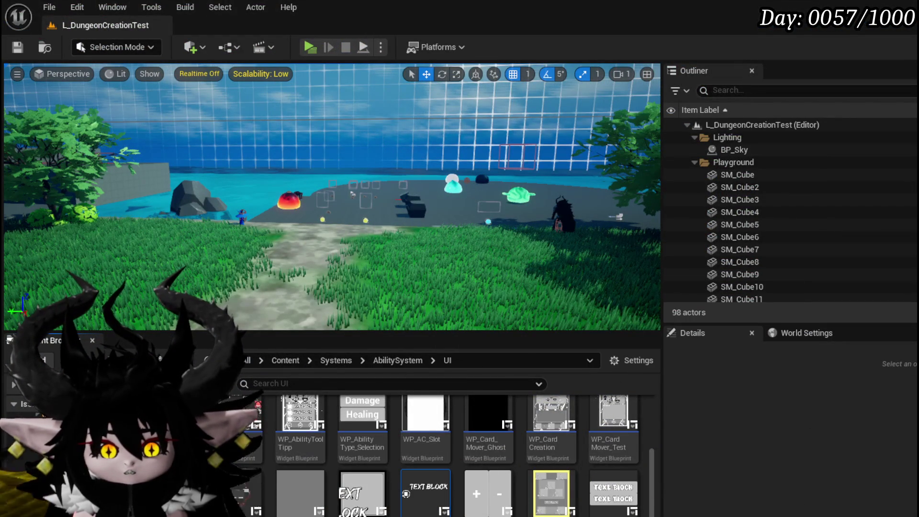
key("alt+Tab")
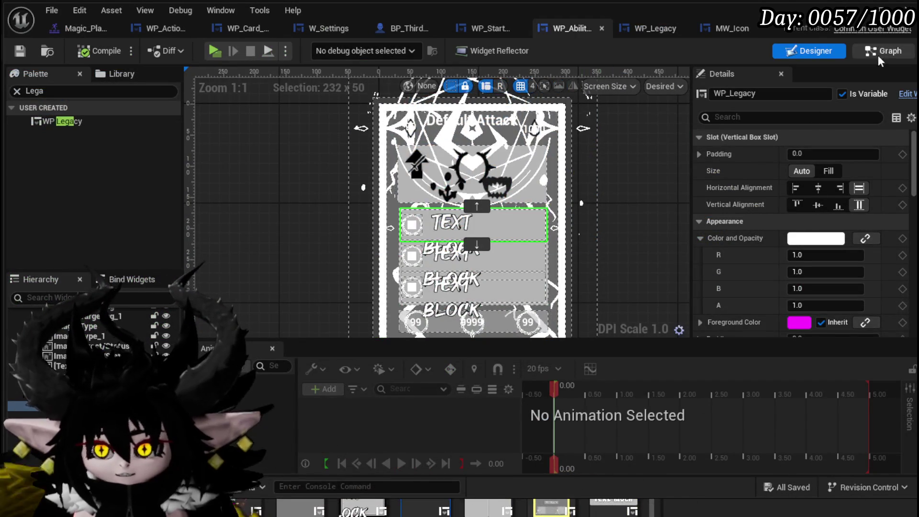
- Return to the WP_Legacy widget's Designer view
double_click(543, 222)
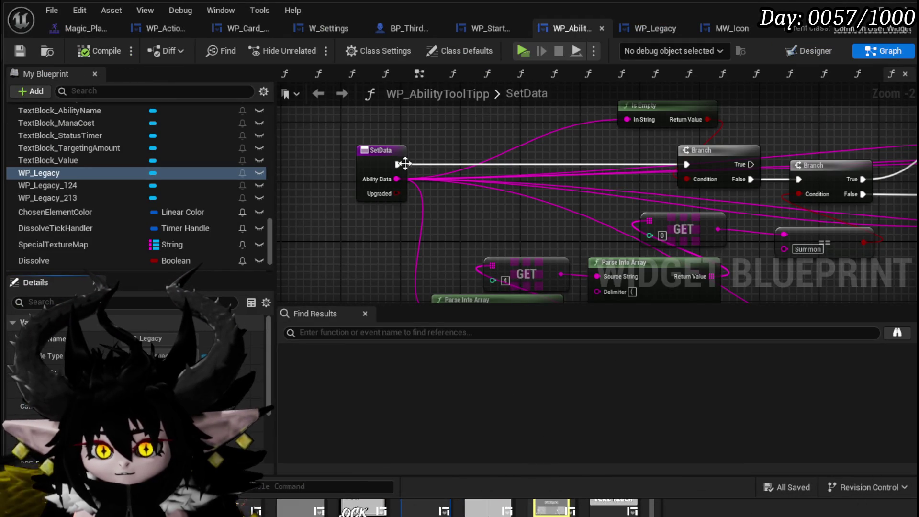
left_click(726, 29)
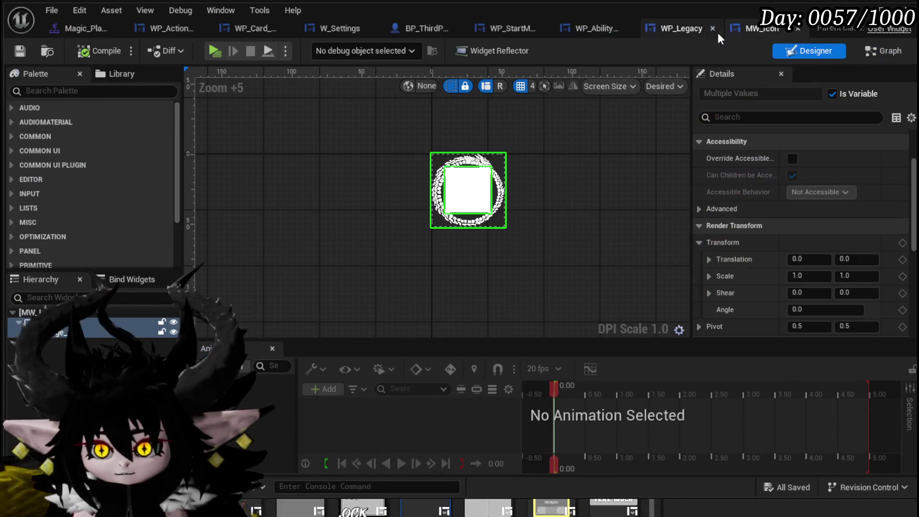
left_click(680, 28)
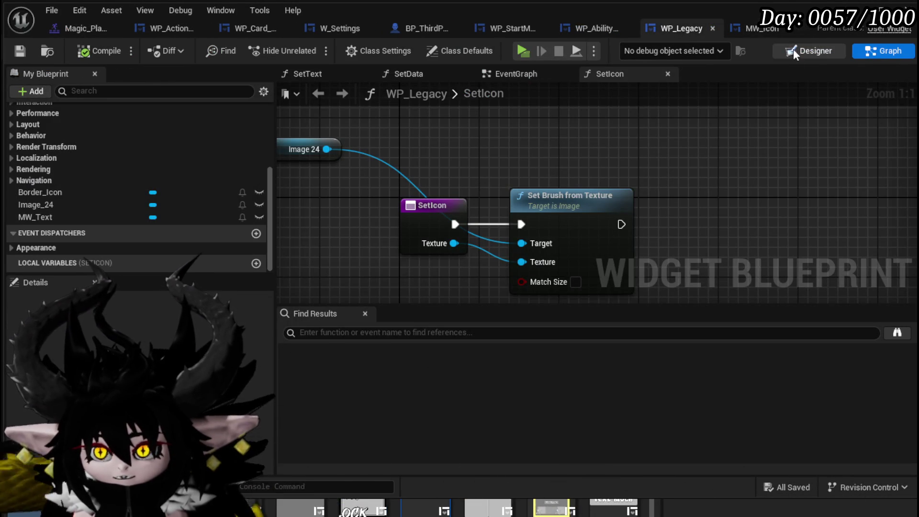
left_click(794, 49)
- Enable Pre Build on MW_Text, then compile and save WP_Legacy
left_click(523, 231)
scroll(849, 260, "down", 3)
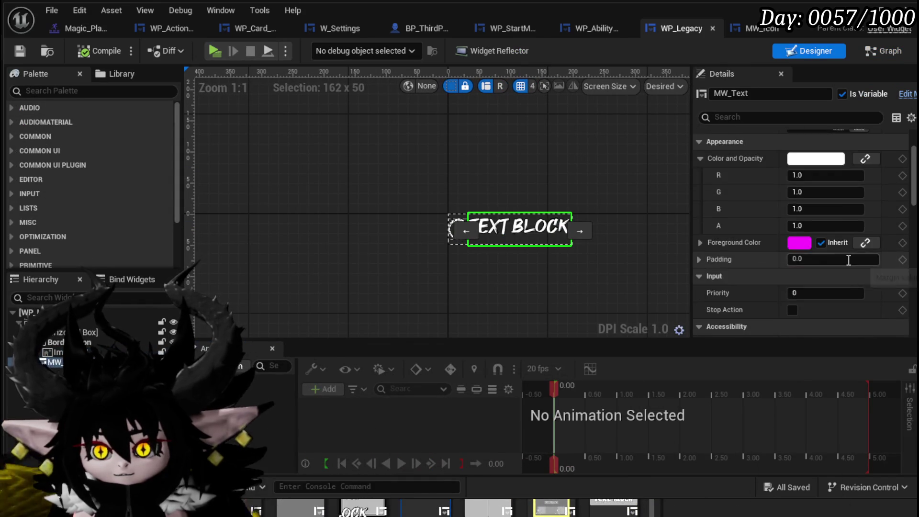
scroll(849, 260, "down", 10)
scroll(847, 260, "down", 4)
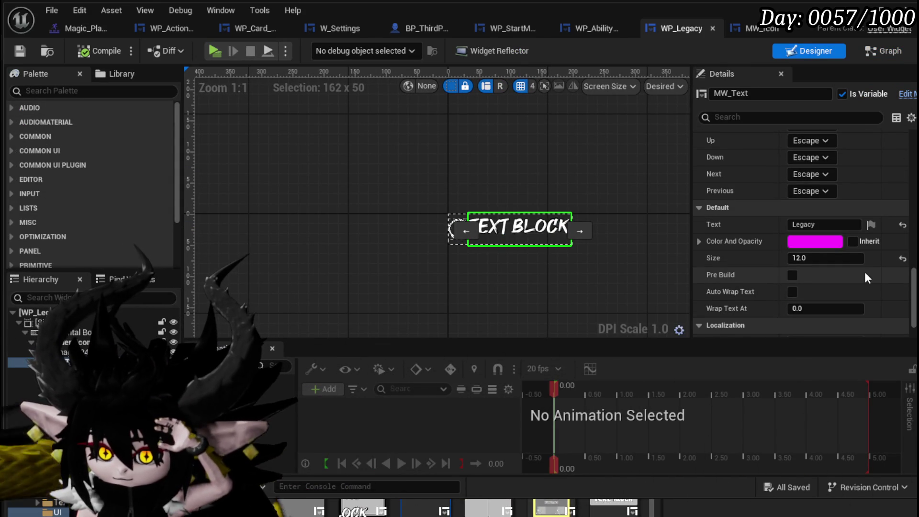
left_click(793, 275)
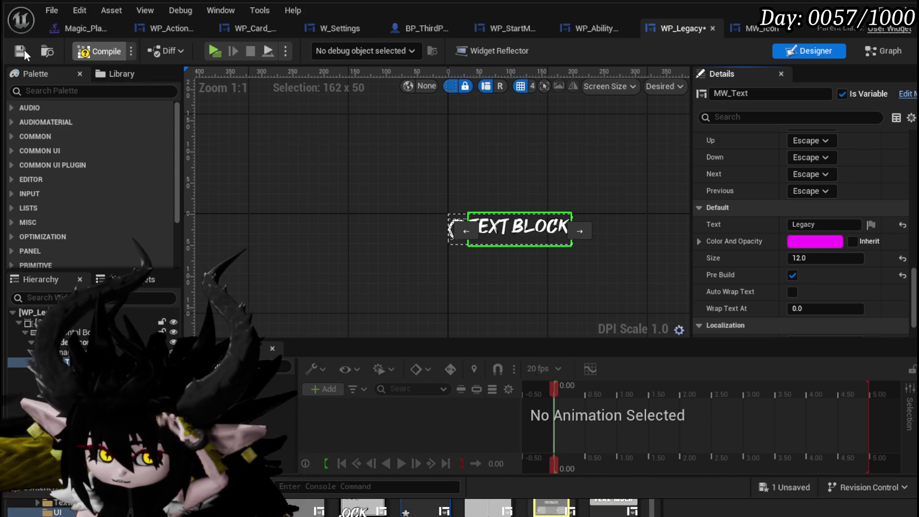
left_click(24, 49)
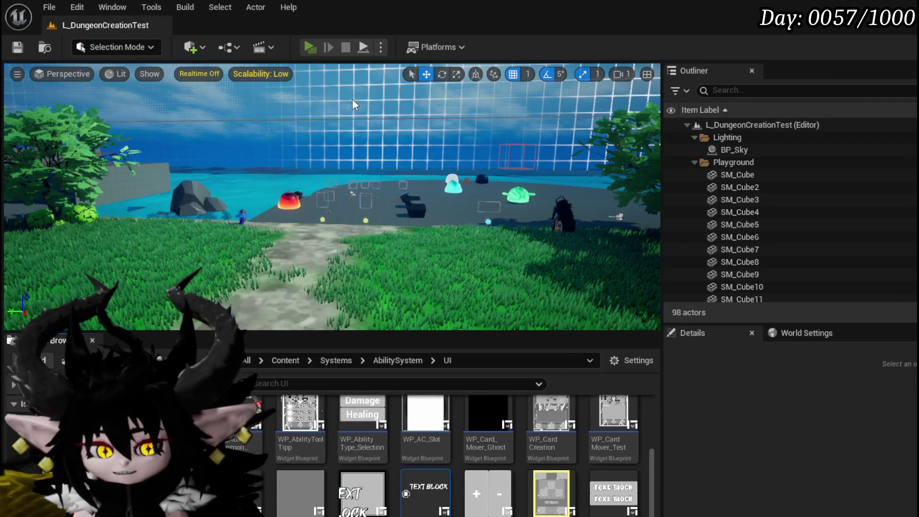
- Play in editor, walk to the red card to view its Legacy tooltip rows, then stop
key("alt+p")
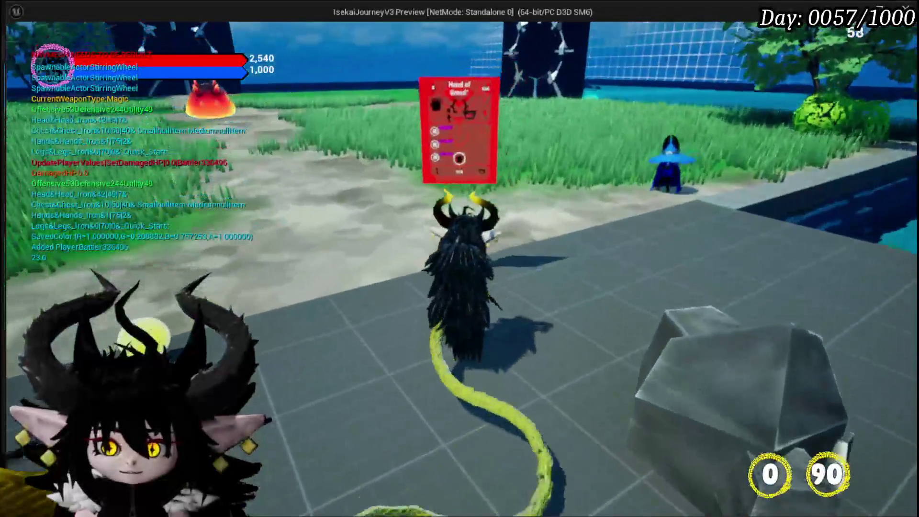
key("w")
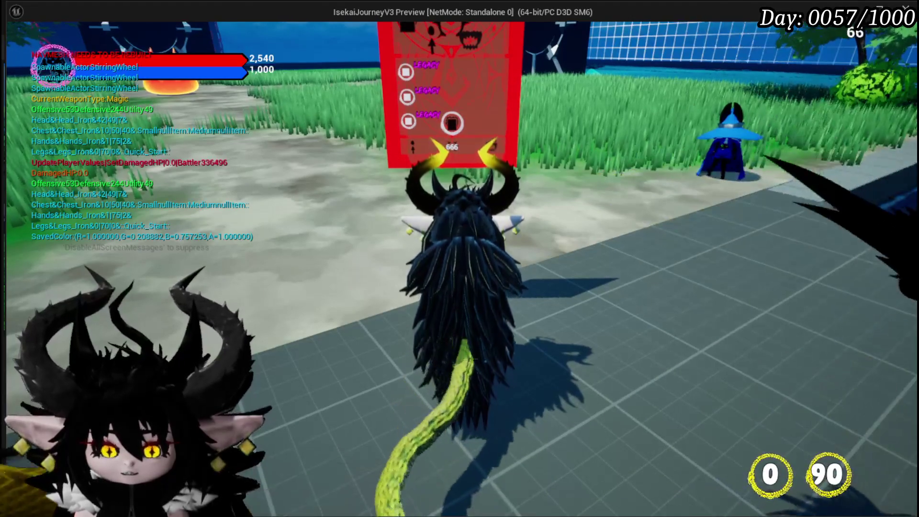
key("Escape")
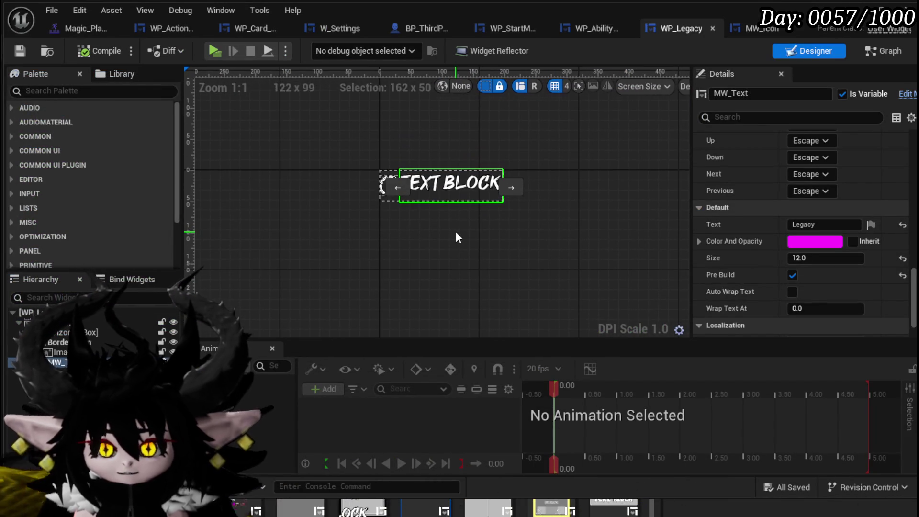
- Set the WP_Legacy label text's Color And Opacity to white
left_click(817, 242)
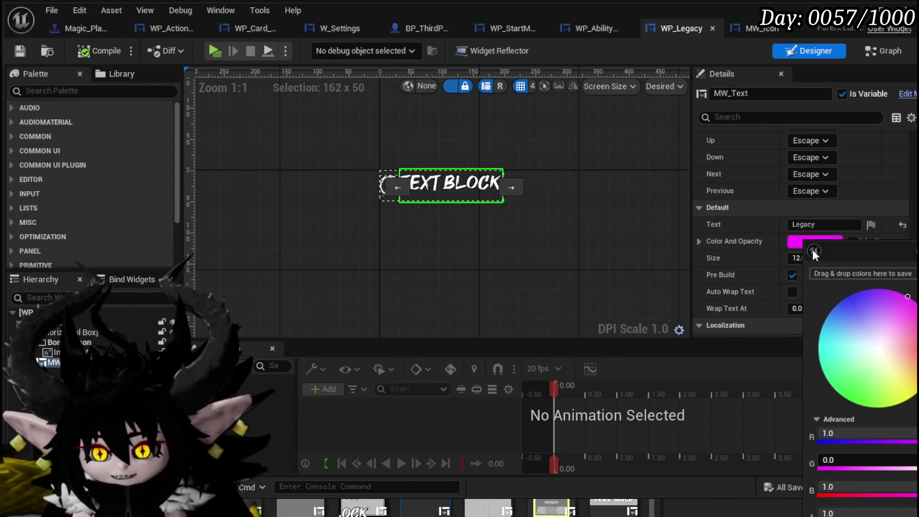
left_click(878, 348)
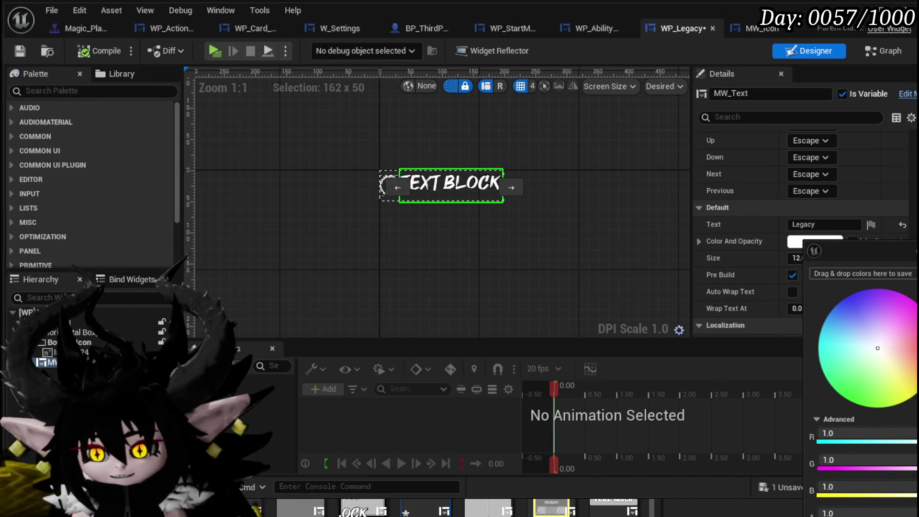
left_click(776, 226)
- Centre the text vertically and left-align it in its slot, compile and save
scroll(754, 209, "up", 10)
scroll(756, 209, "up", 10)
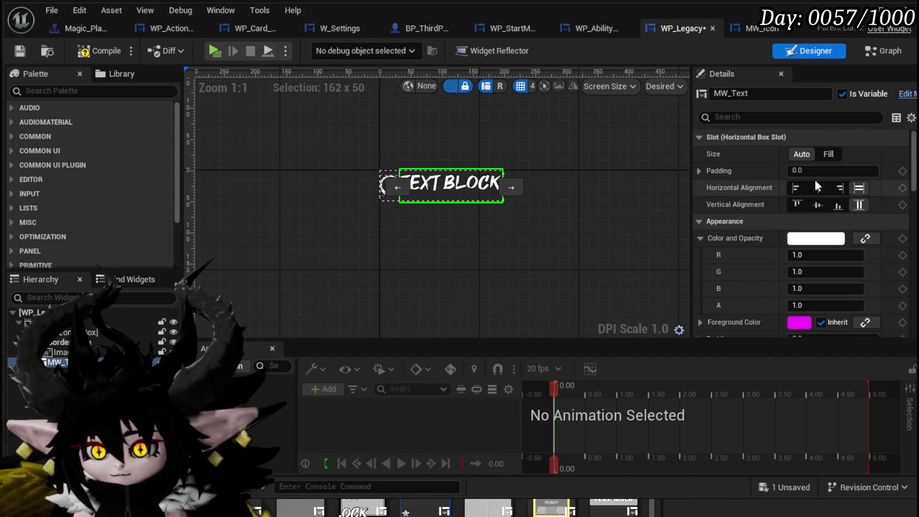
left_click(819, 205)
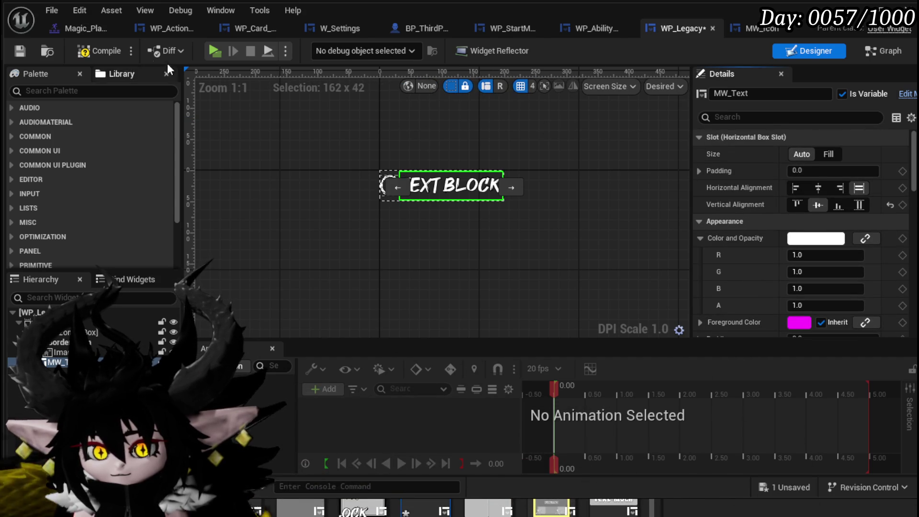
left_click(23, 51)
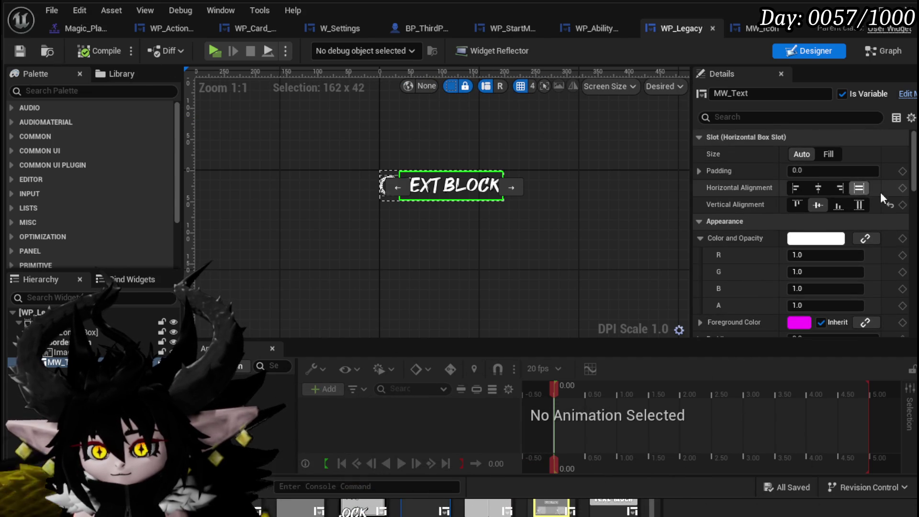
left_click(796, 188)
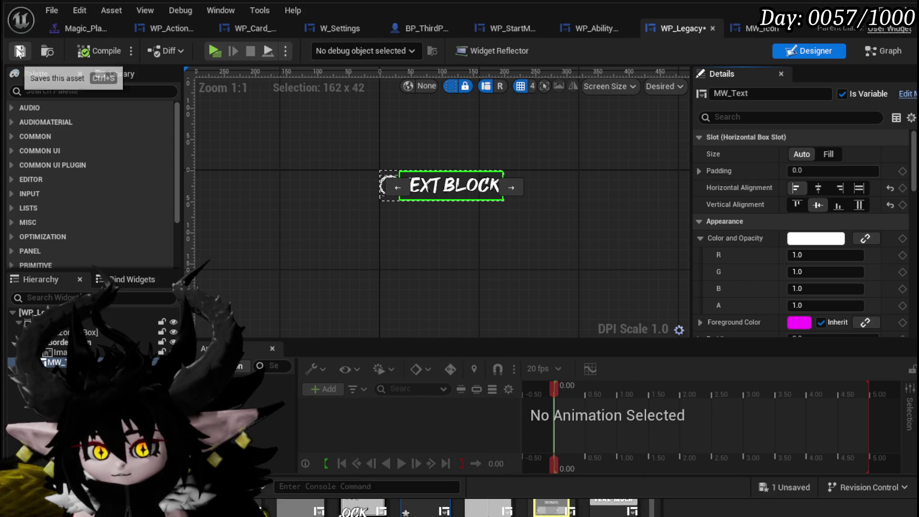
left_click(866, 24)
left_click(315, 45)
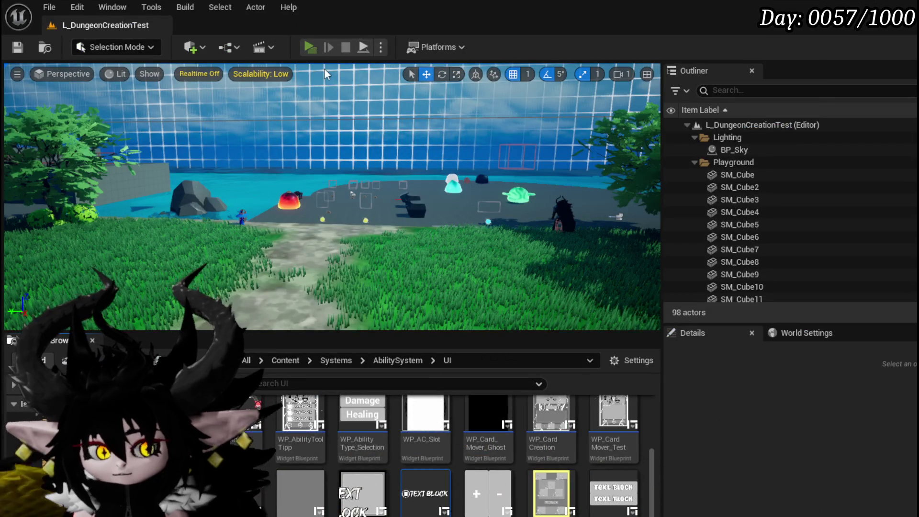
- Play-test the Hand of Greed card showing three white LEGACY rows, then Save All
left_click(351, 76)
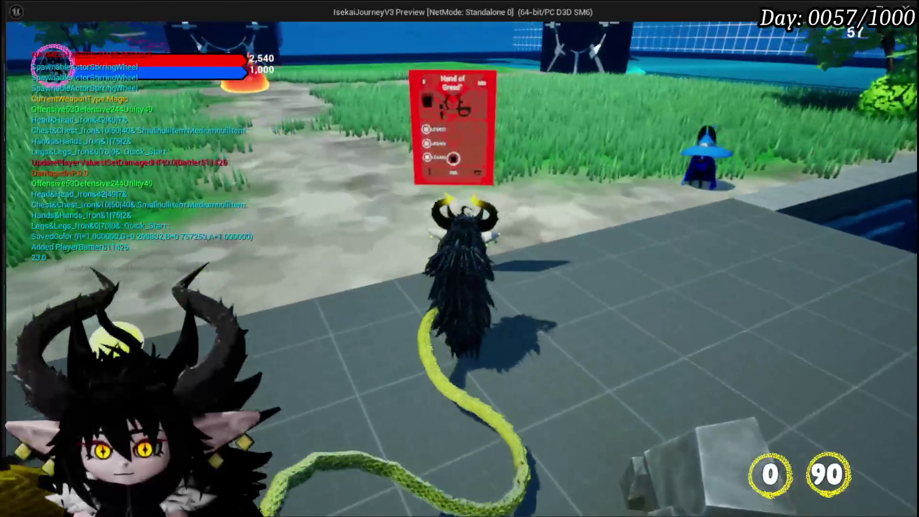
key("w")
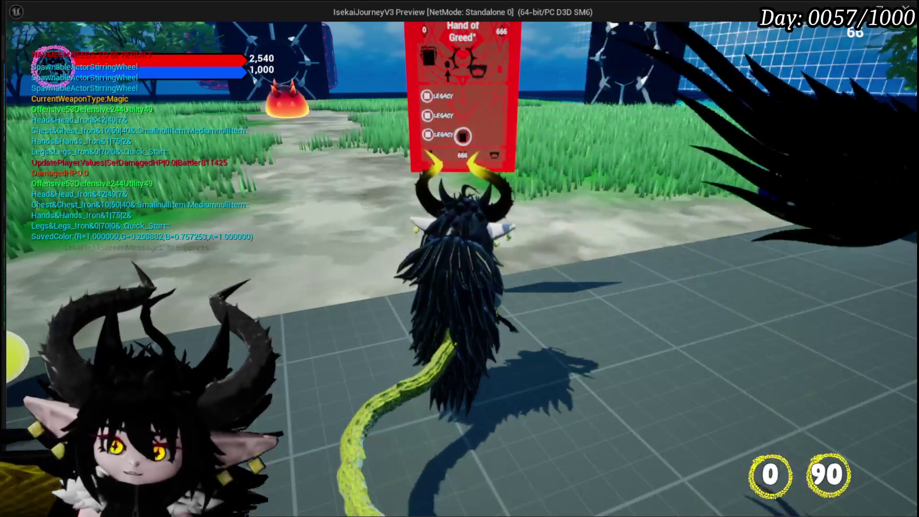
key("Escape")
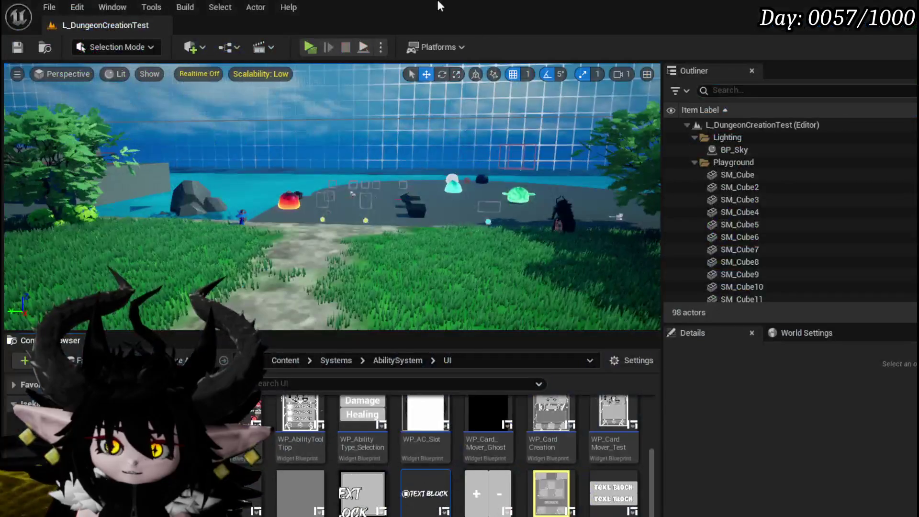
left_click(12, 52)
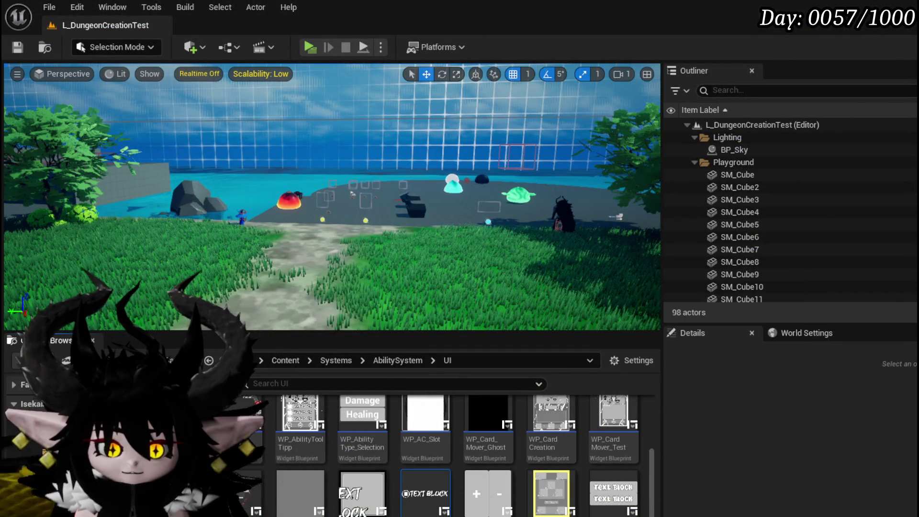
key("alt+Tab")
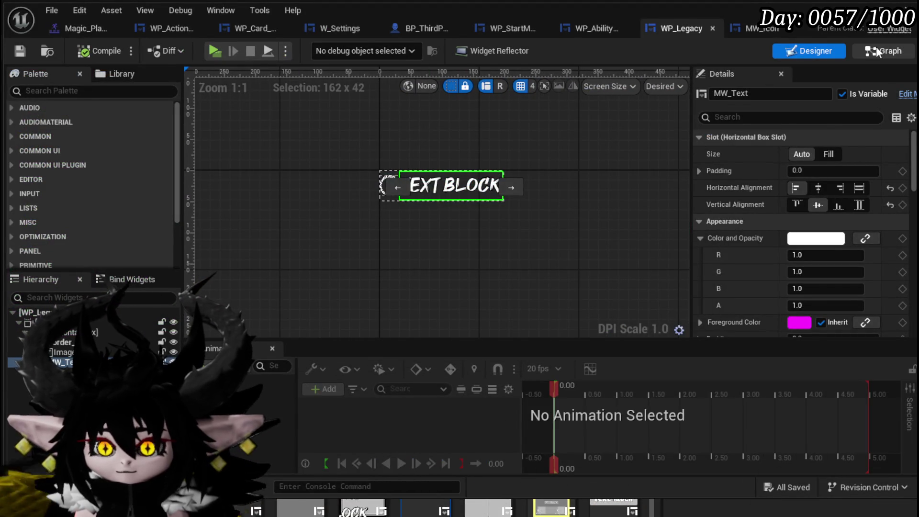
- Switch to WP_AbilityToolTip's Designer and frame the Default Attack card with its WP_Legacy rows
left_click(877, 52)
left_click(596, 36)
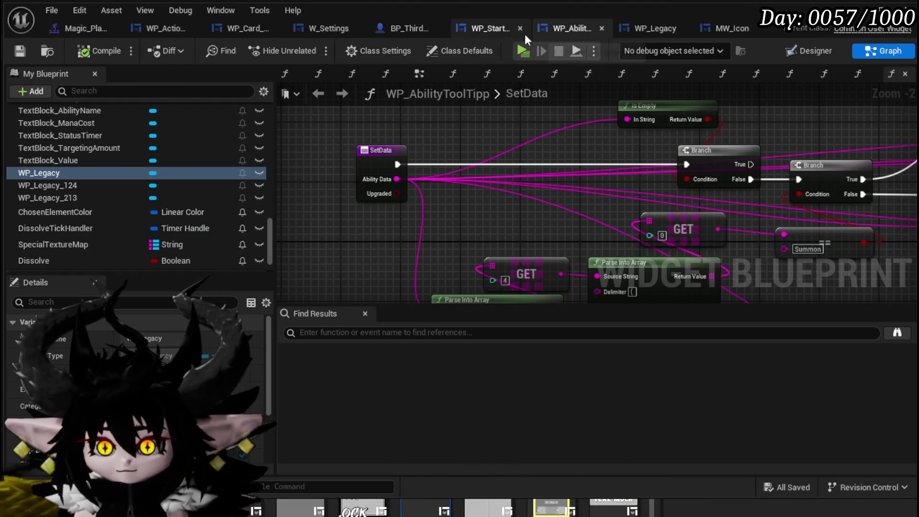
left_click(487, 33)
left_click(560, 31)
left_click(815, 48)
scroll(470, 189, "down", 2)
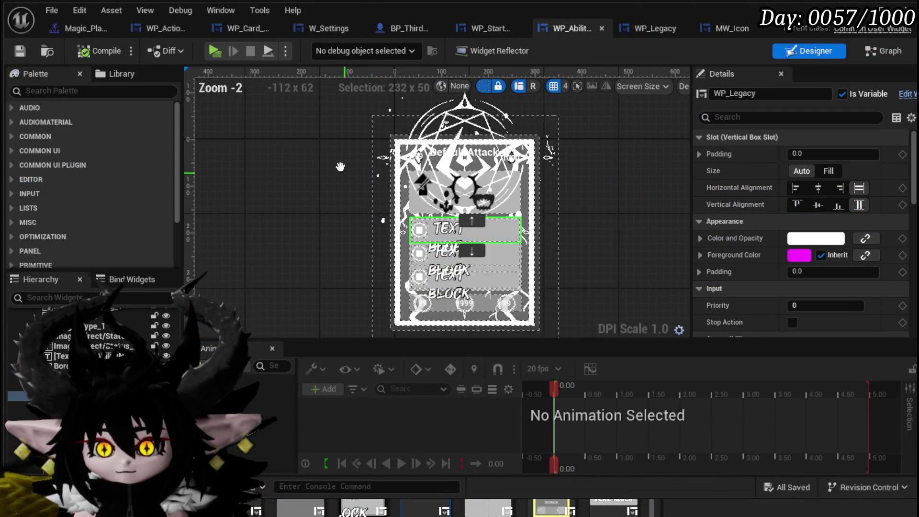
scroll(489, 252, "up", 3)
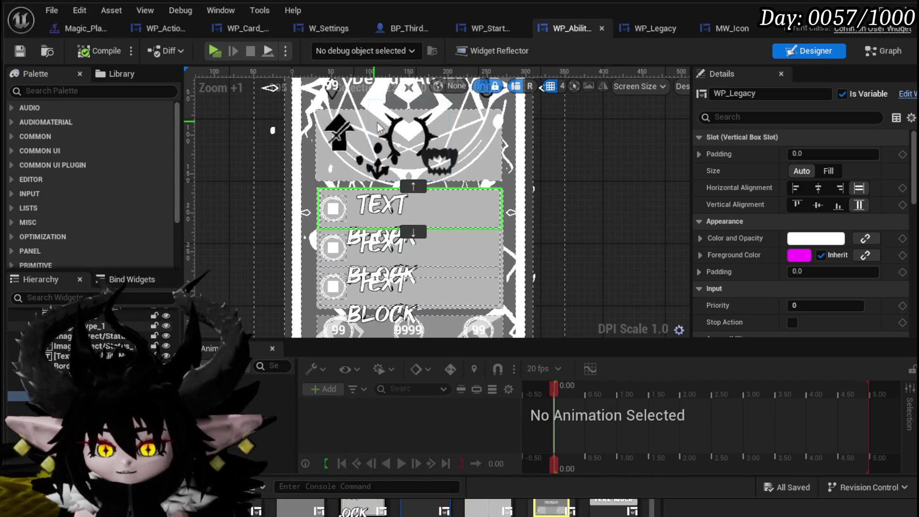
scroll(433, 134, "down", 1)
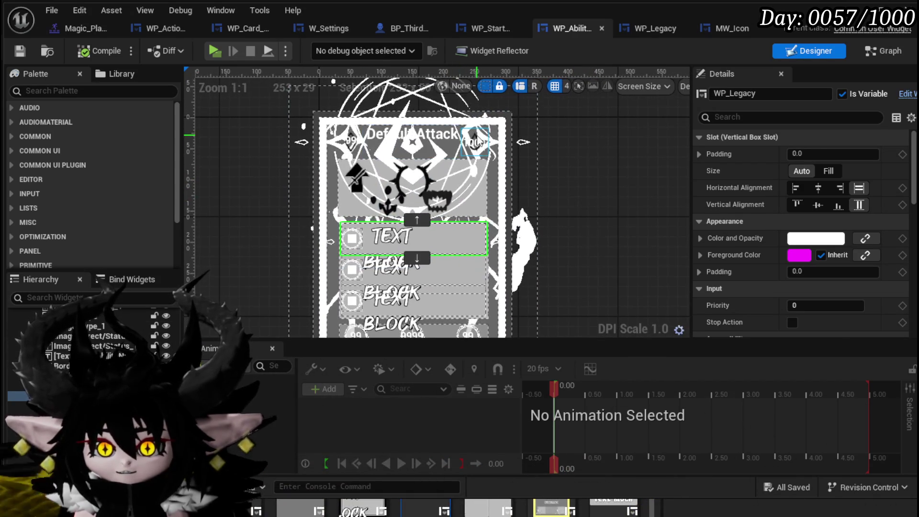
left_click(477, 140)
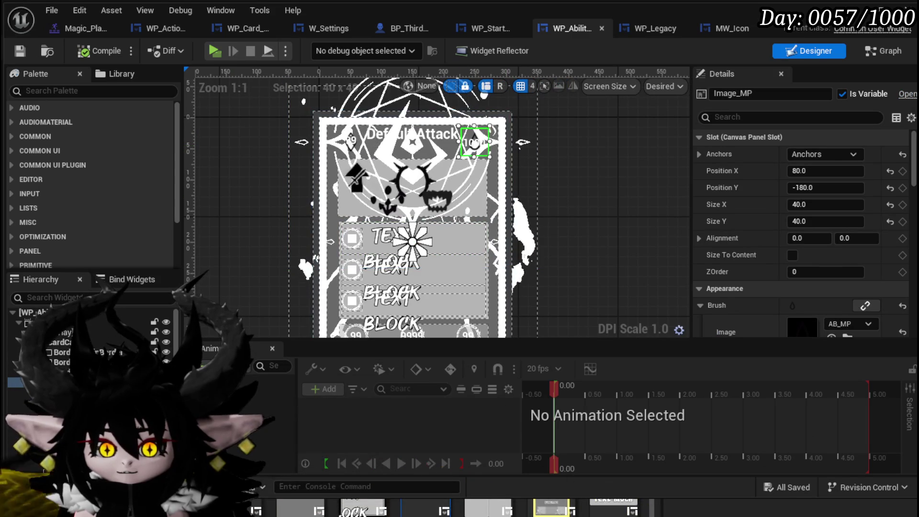
- Nudge TextBlock_ManaCost to position 100, -168 beside the mana icon and save the widget
left_click_drag(476, 149, 482, 149)
key("ctrl+s")
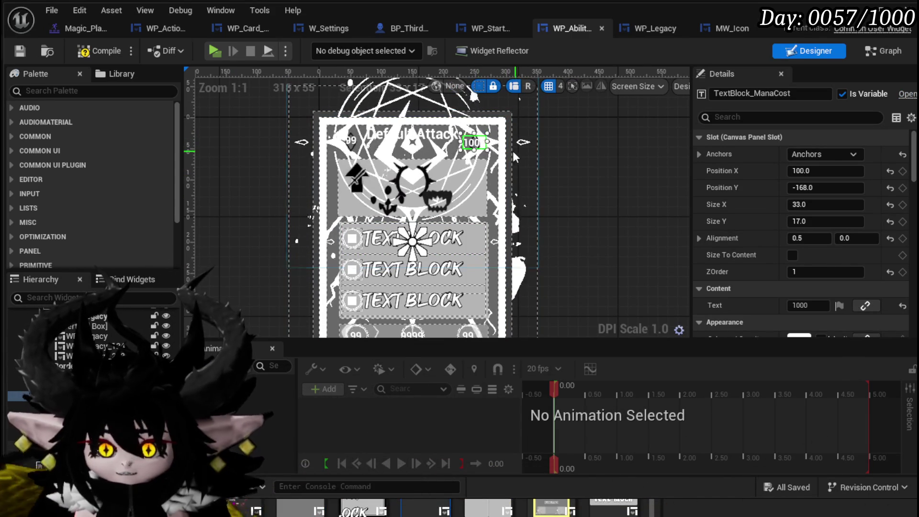
scroll(516, 151, "up", 4)
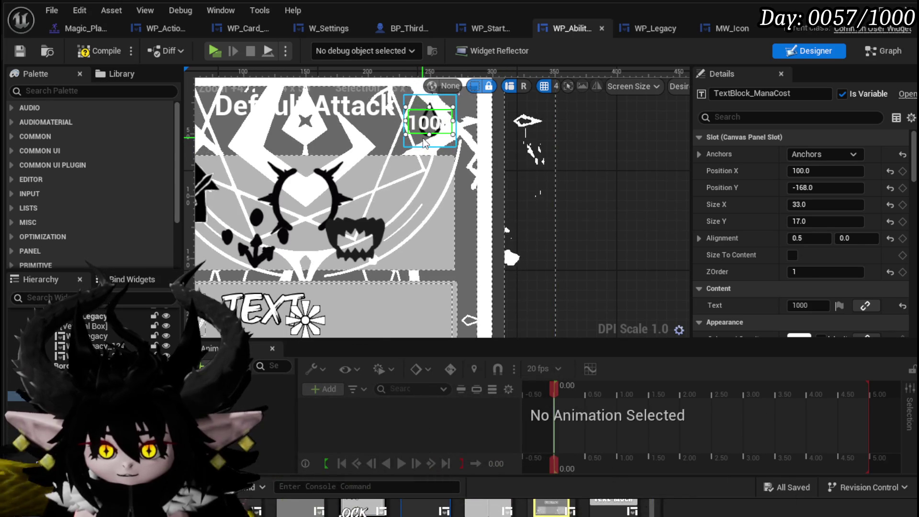
- Select Image_MP with TextBlock_ManaCost and bring up Image_MP's Wrap With container list
left_click(423, 140)
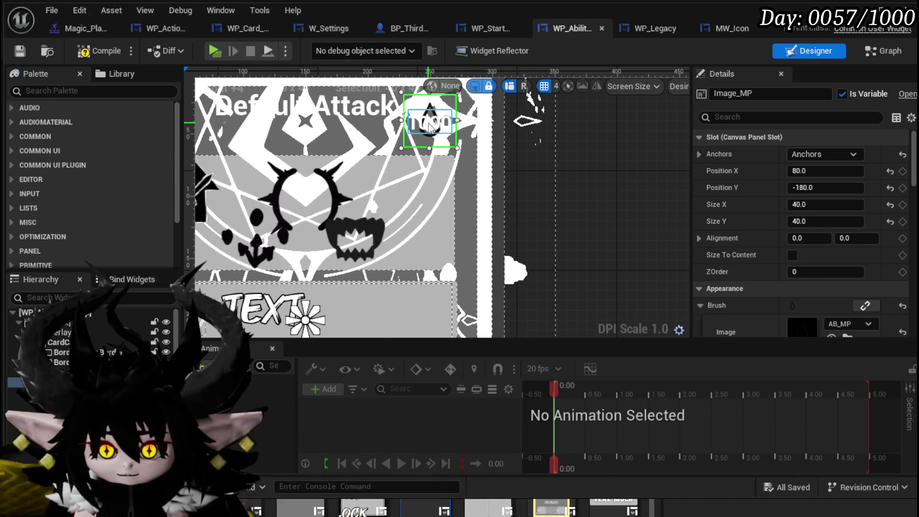
left_click(431, 127)
left_click(422, 145, "ctrl")
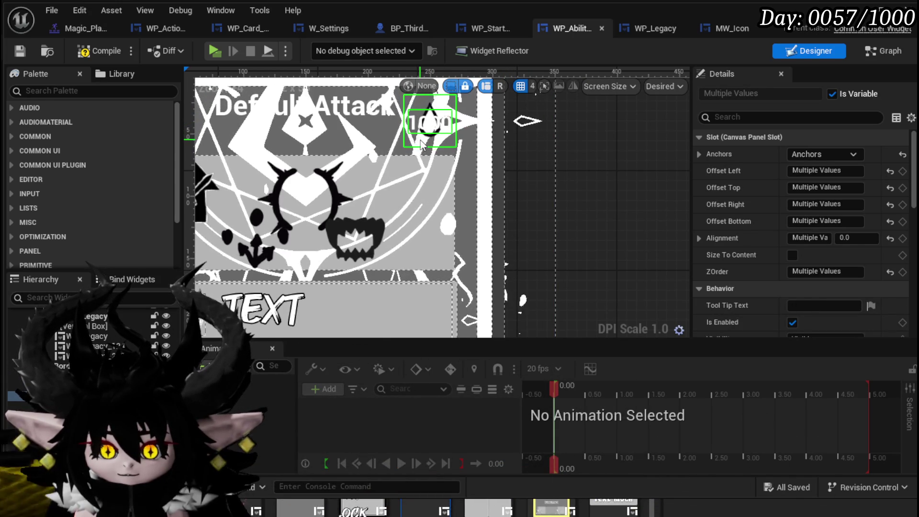
right_click(422, 145)
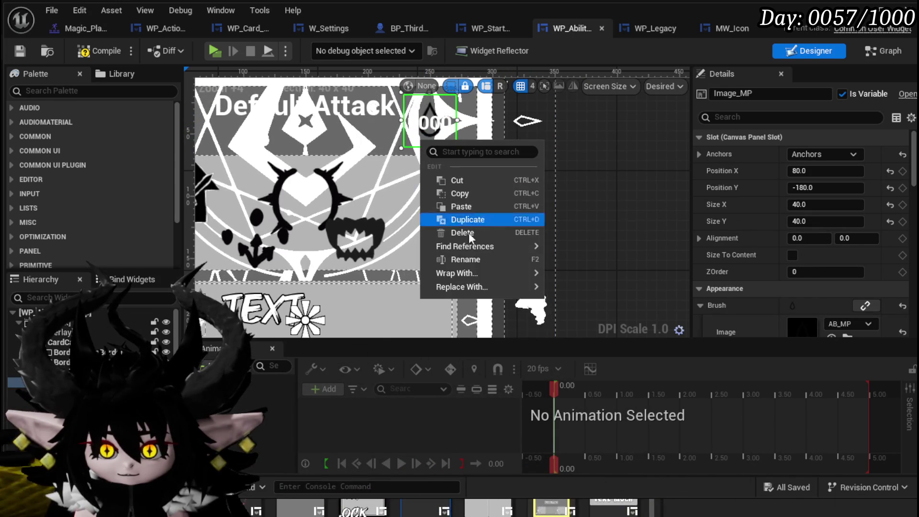
mouse_move(460, 273)
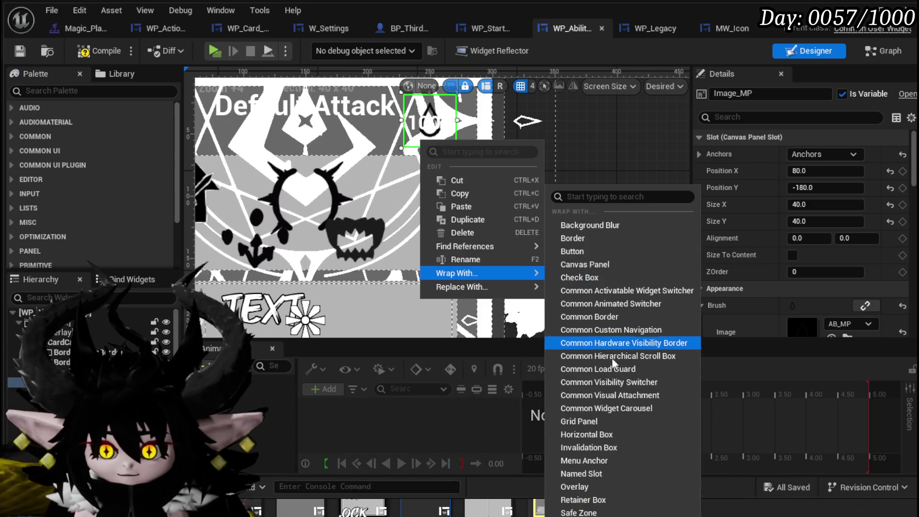
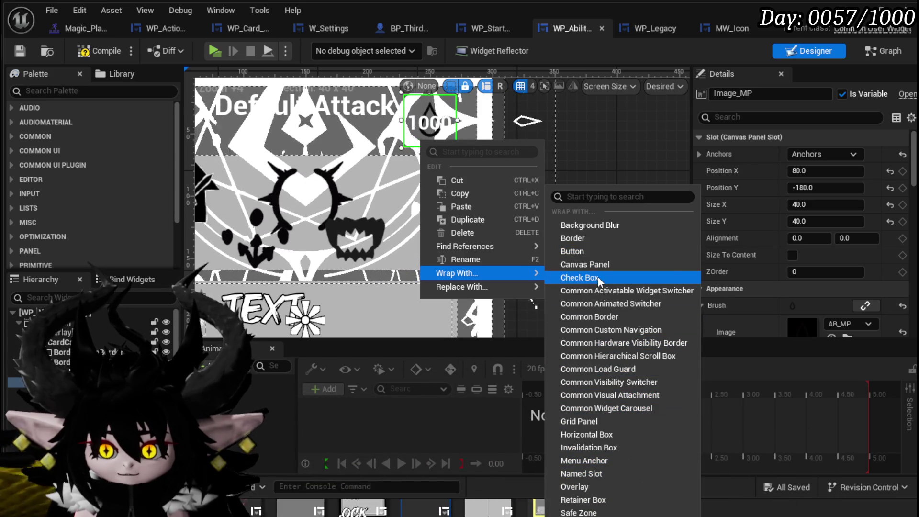
- Wrap Image_MP in an Overlay and centre TextBlock_ManaCost both ways inside it
left_click(609, 482)
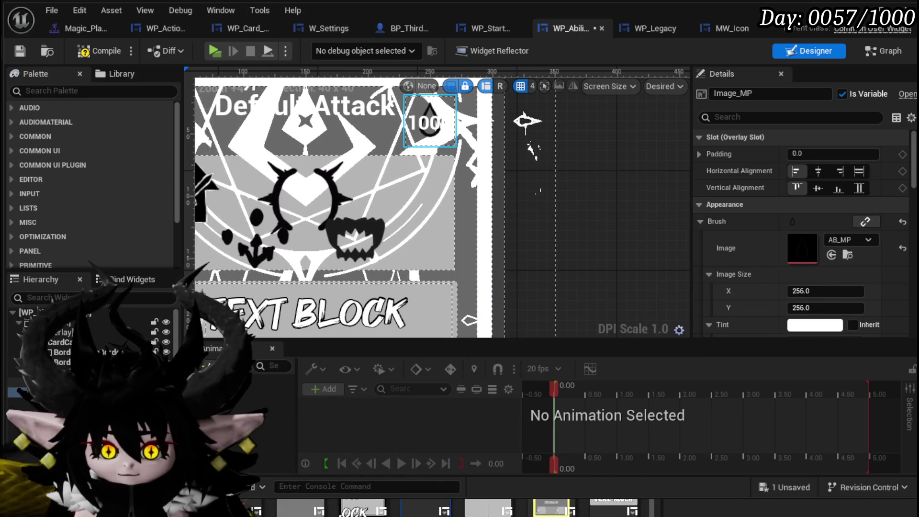
left_click(423, 126)
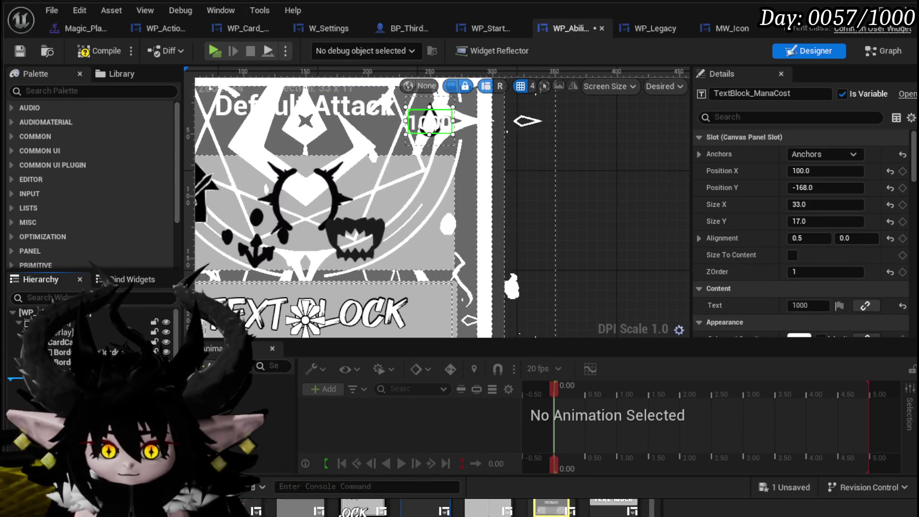
left_click_drag(16, 382, 19, 402)
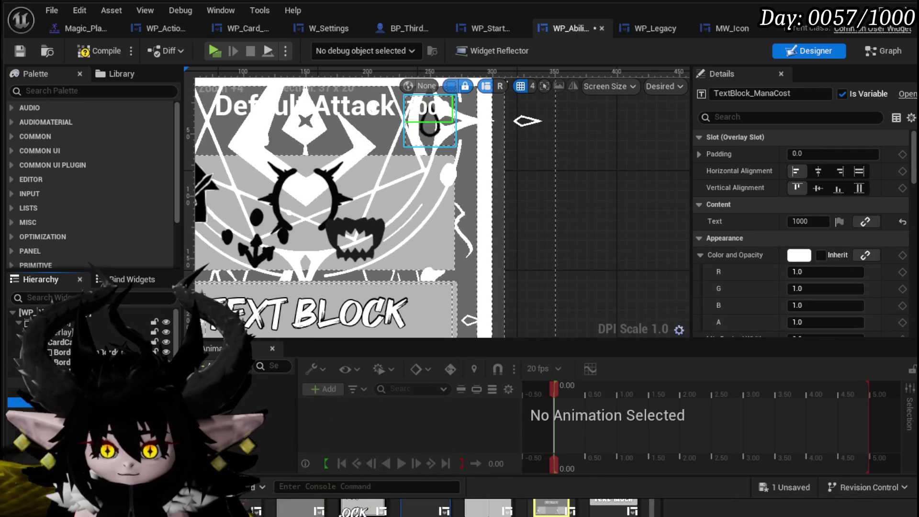
left_click(819, 171)
left_click(819, 188)
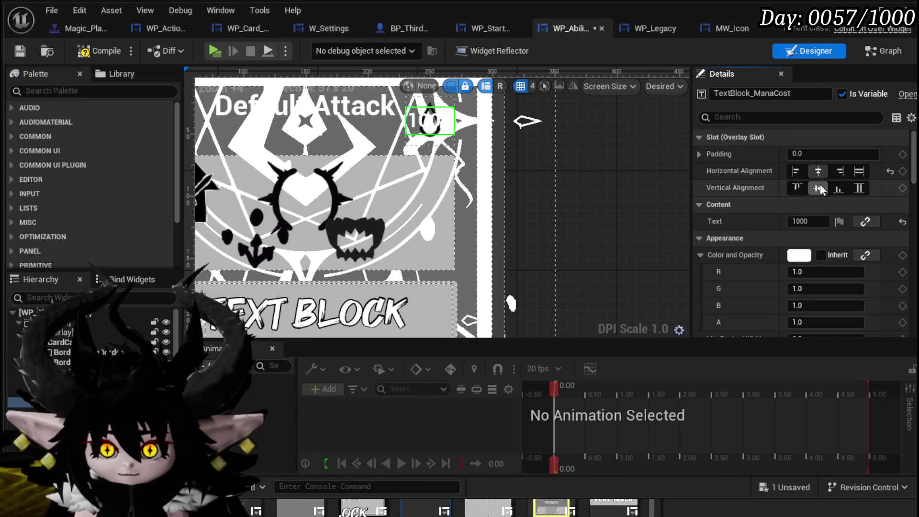
- Enlarge the overlay holding the droplet icon and 1000 text toward the top-right
left_click(445, 139)
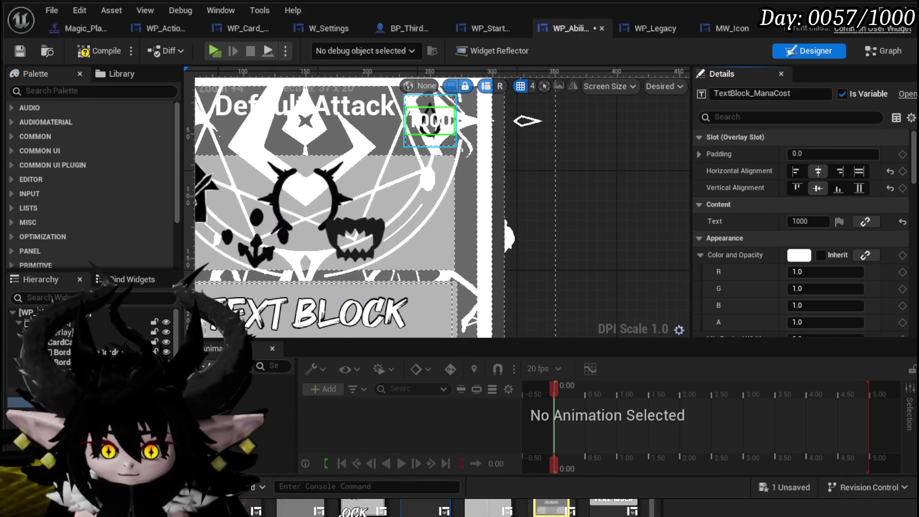
scroll(474, 129, "up", 1)
scroll(448, 162, "down", 1)
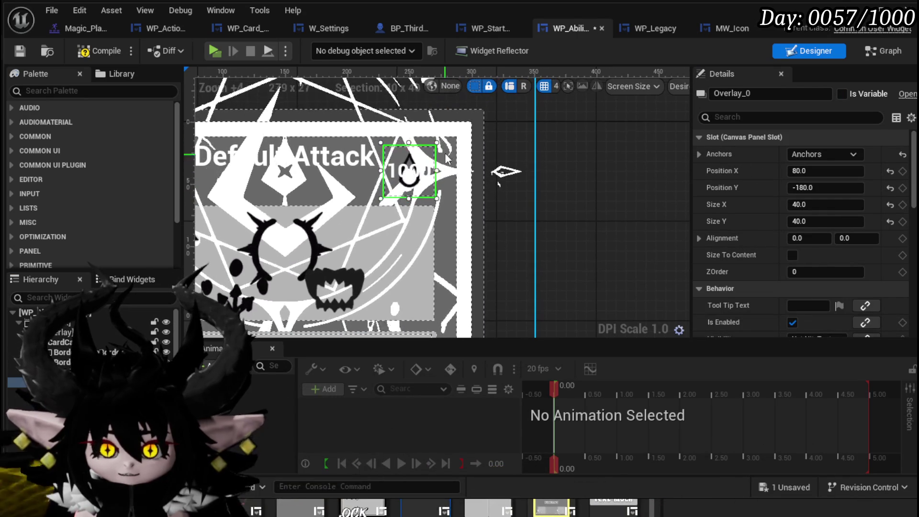
mouse_move(437, 142)
left_mouse_down()
mouse_move(501, 104)
mouse_move(443, 85)
mouse_move(498, 107)
mouse_move(436, 108)
left_mouse_up()
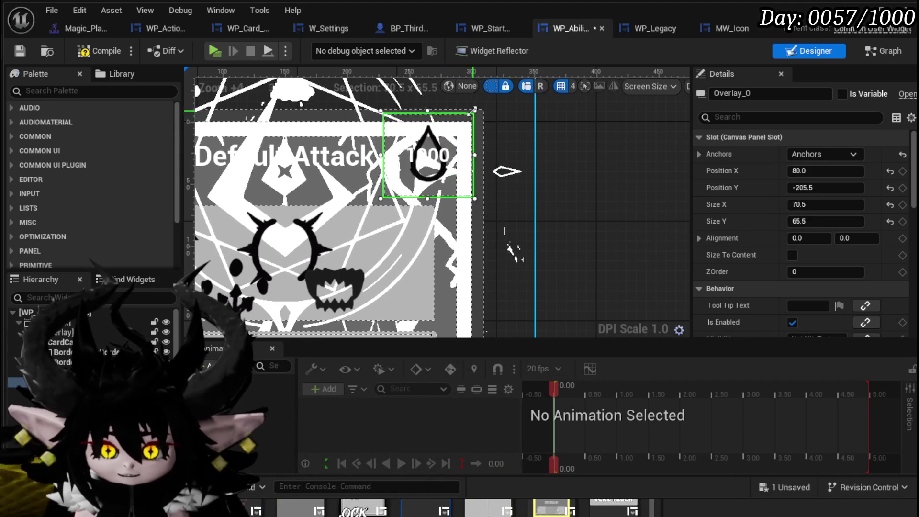
- Resize Overlay_0 to a Size X and Size Y of 100
mouse_move(472, 115)
left_mouse_down()
mouse_move(503, 105)
mouse_move(491, 100)
left_mouse_up()
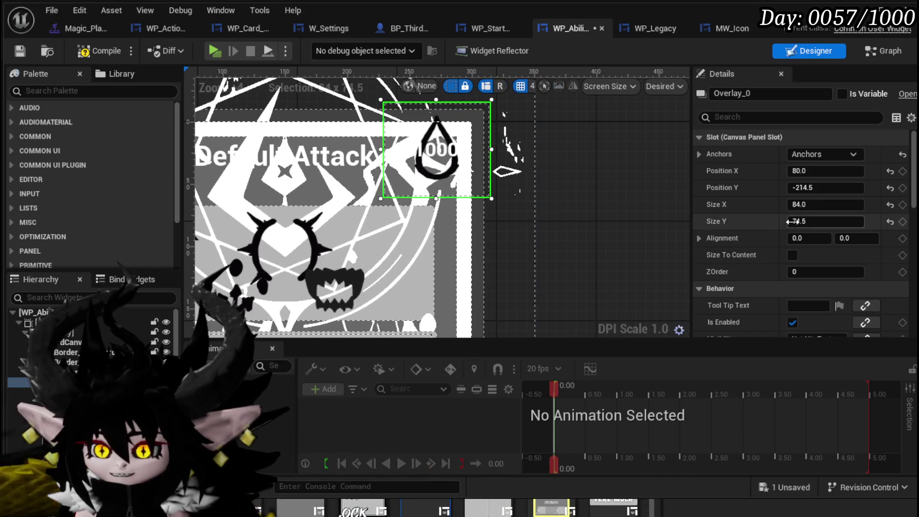
type("100")
key("Return")
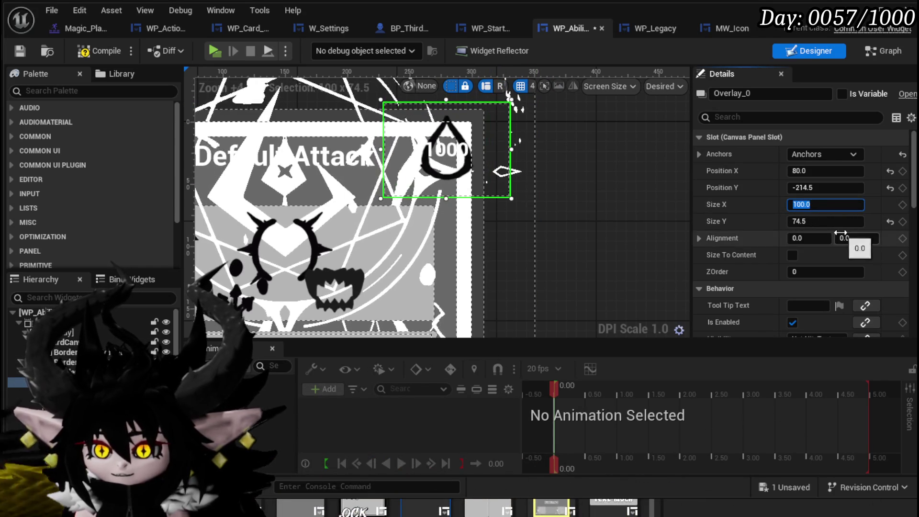
type("00.0")
key("Return")
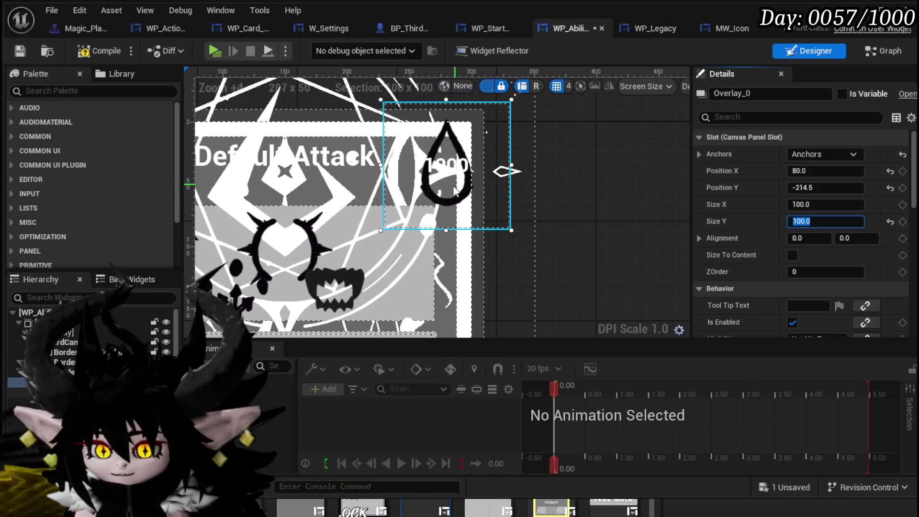
- Move the overlay up-right to X 66, Y −228, then compile and save the widget
mouse_move(447, 187)
left_mouse_down()
mouse_move(461, 158)
mouse_move(461, 173)
mouse_move(433, 178)
left_mouse_up()
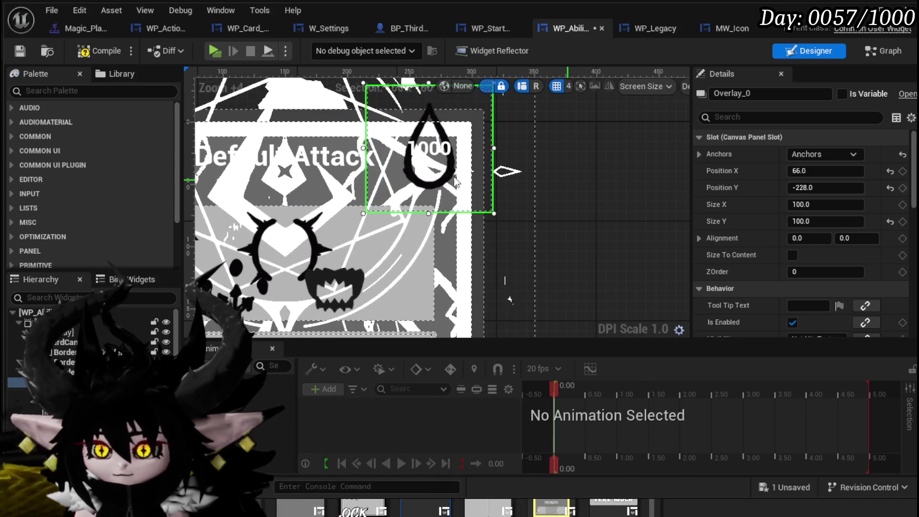
left_click(22, 48)
scroll(464, 181, "down", 6)
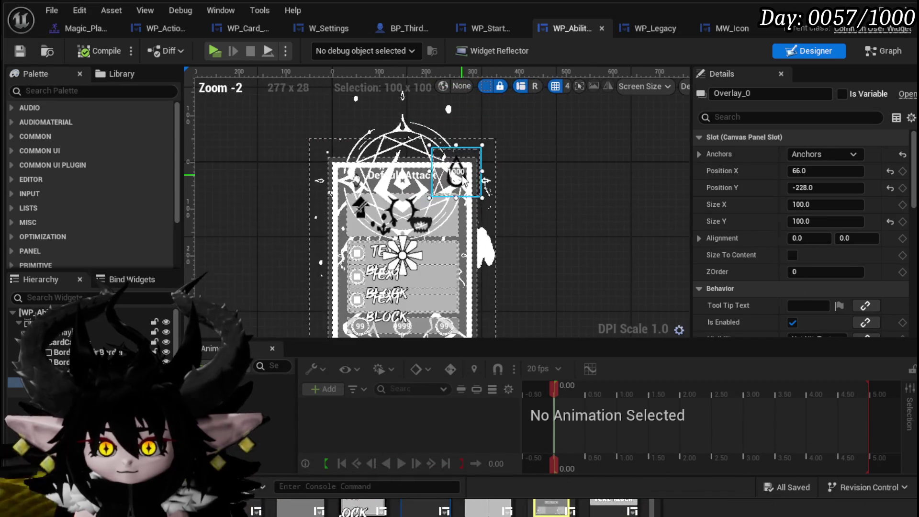
- Shift the mana overlay further up-right over the card's corner to X 86, Y −236
scroll(464, 181, "up", 5)
mouse_move(437, 178)
left_mouse_down()
mouse_move(449, 186)
mouse_move(473, 142)
mouse_move(471, 159)
left_mouse_up()
scroll(474, 144, "down", 4)
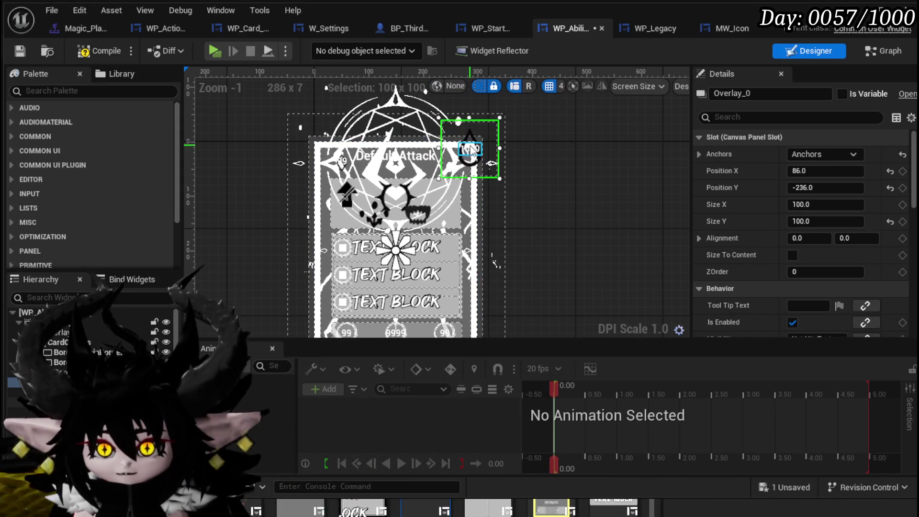
- Save the widget blueprint and start a play-in-editor test from the level editor
left_click(472, 150)
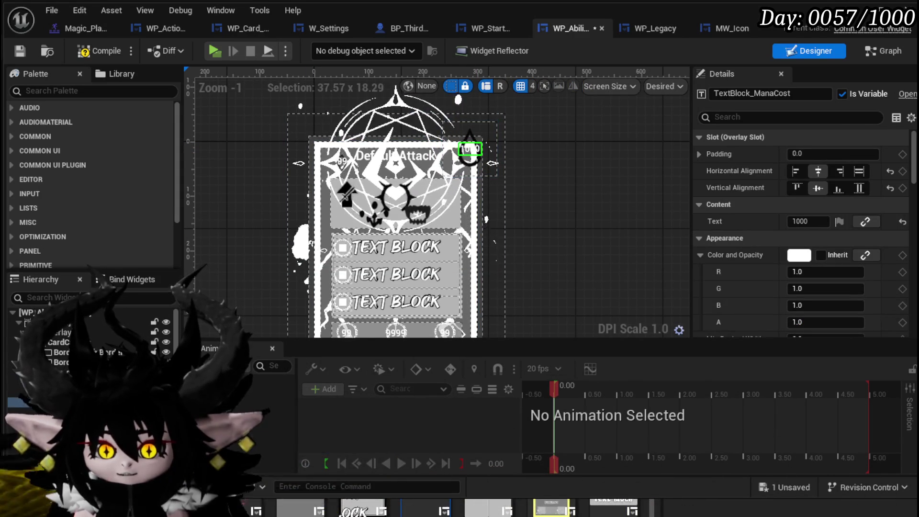
left_click(14, 54)
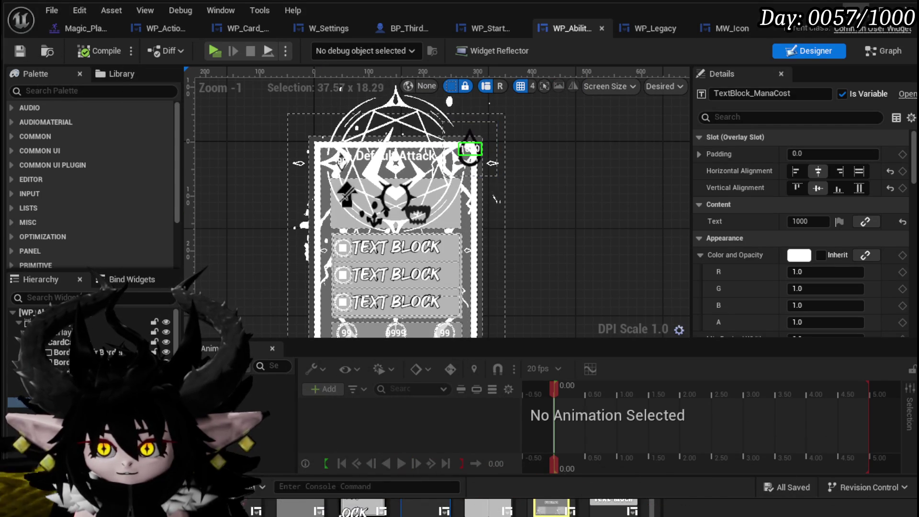
left_click(881, 14)
key("alt+p")
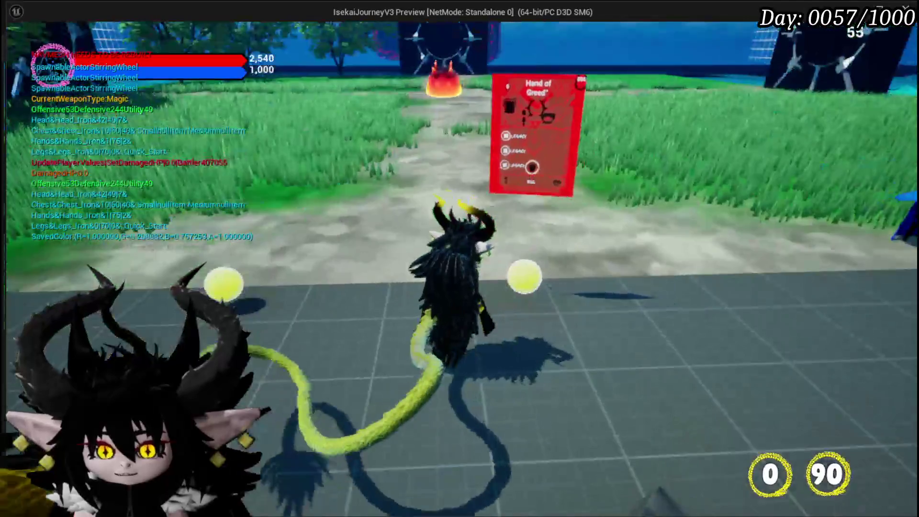
key("Tab")
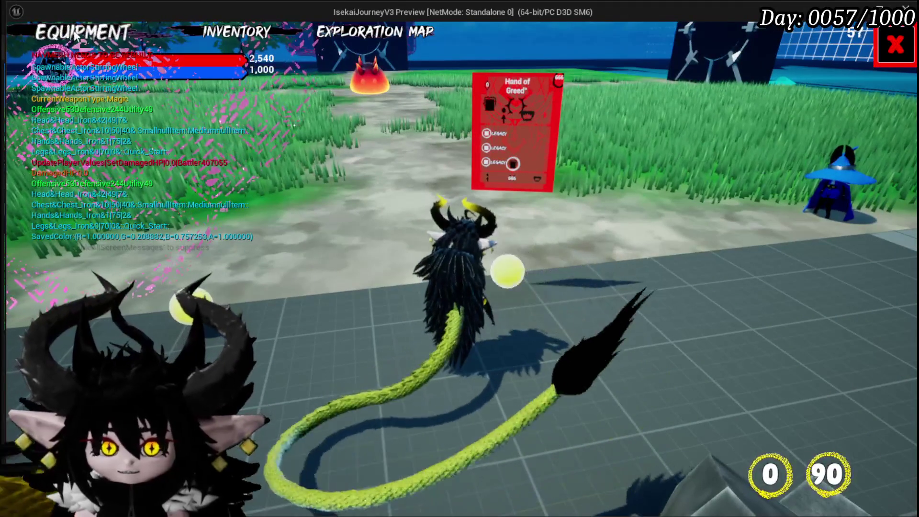
left_click(82, 31)
left_click(378, 262)
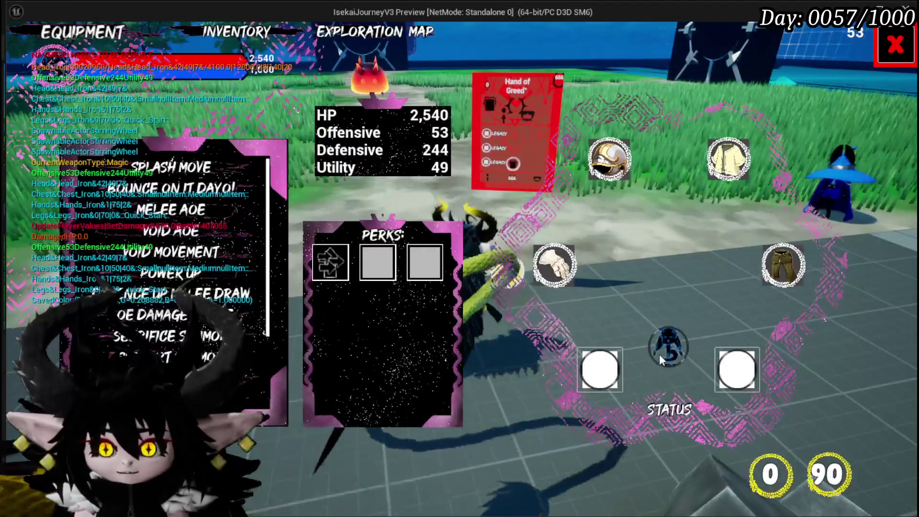
mouse_move(163, 289)
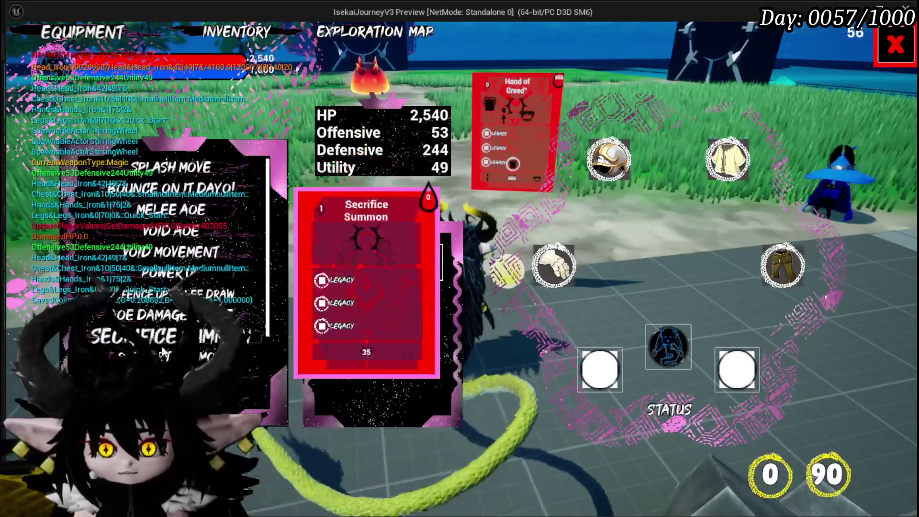
key("Escape")
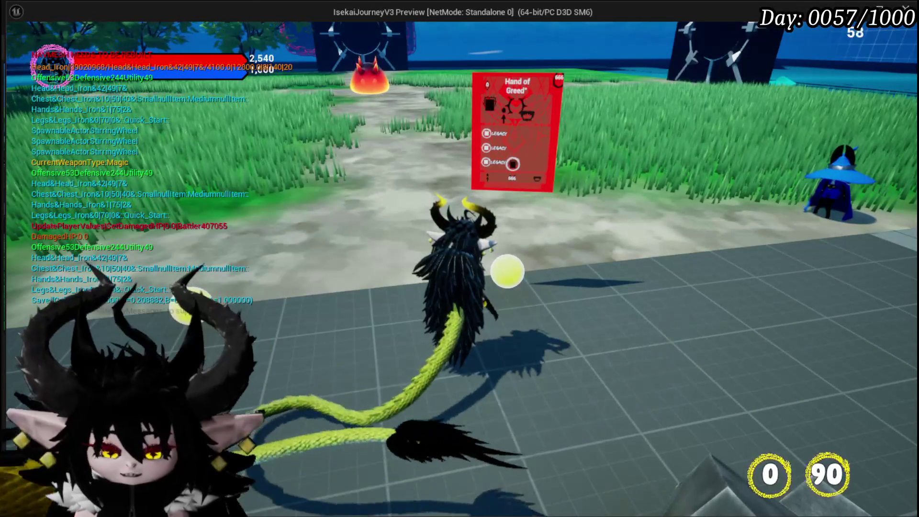
key("Escape")
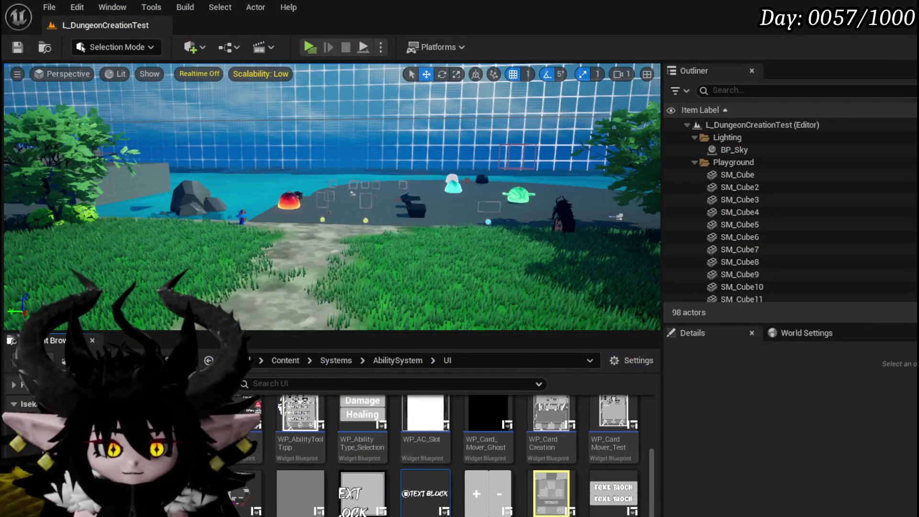
key("alt+Tab")
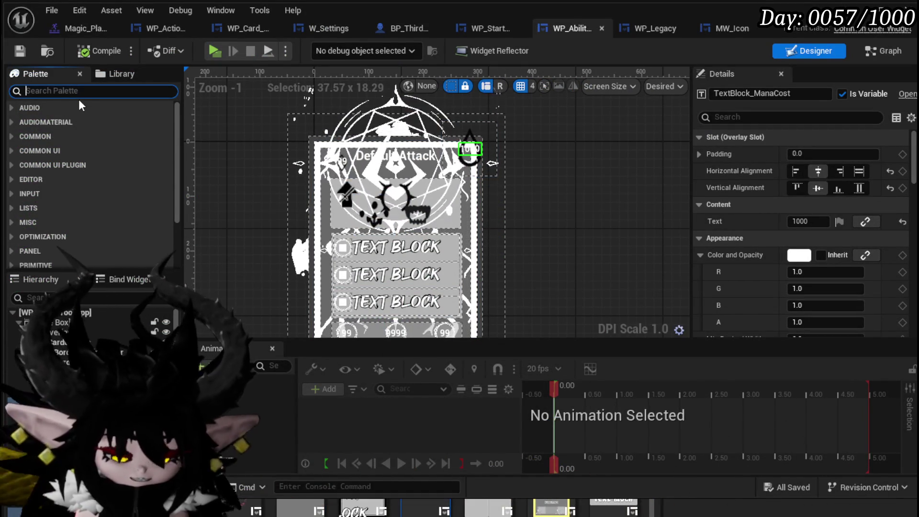
- Place an MW Text widget from the Palette onto the mana-cost text
type("MW")
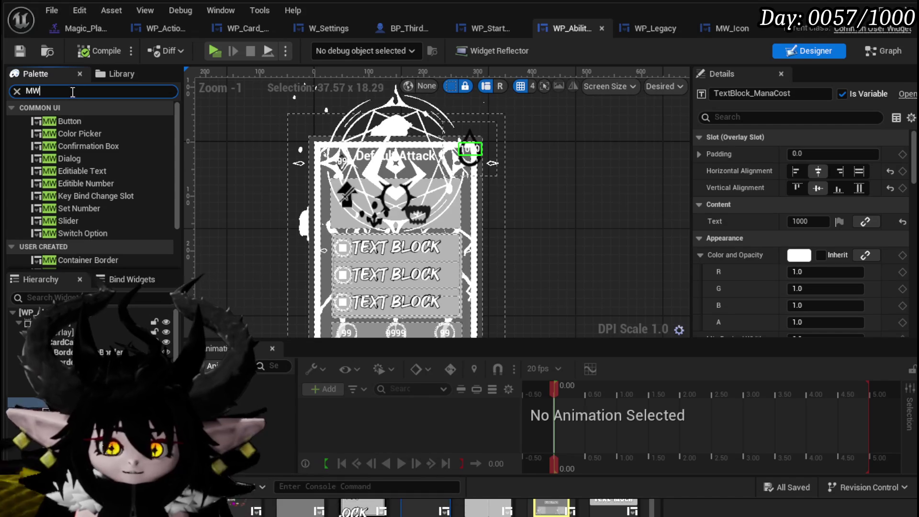
scroll(95, 210, "down", 3)
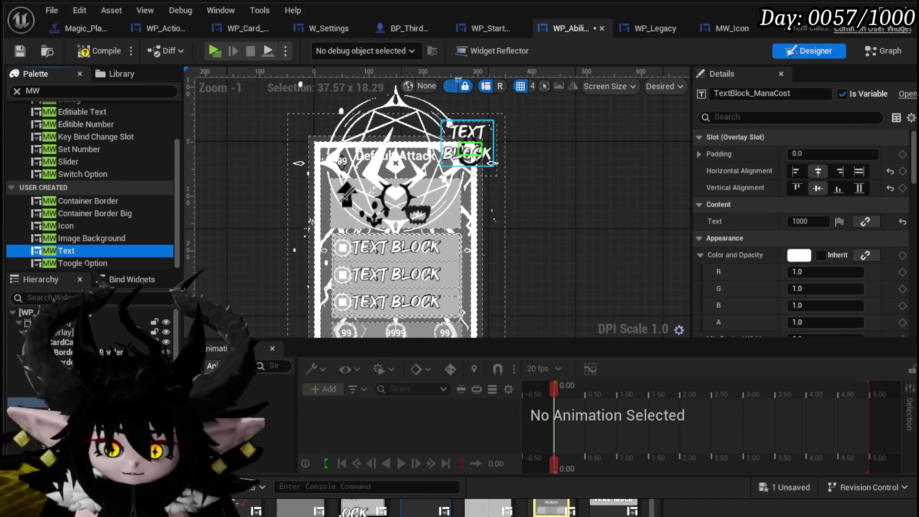
left_click_drag(469, 152, 469, 153)
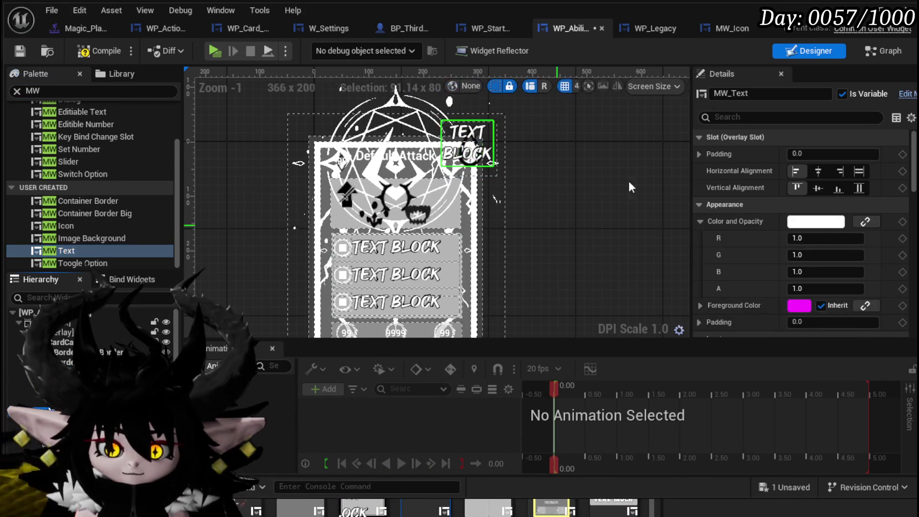
key("ctrl+z")
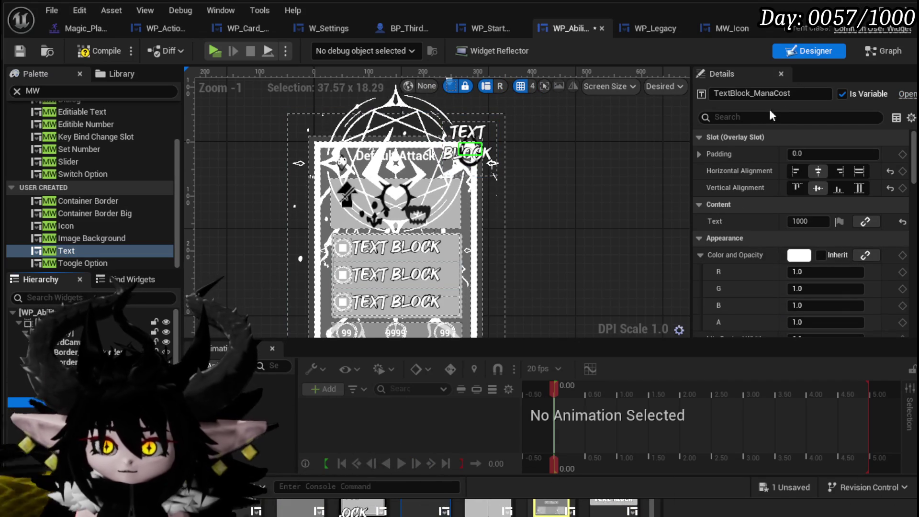
double_click(755, 93)
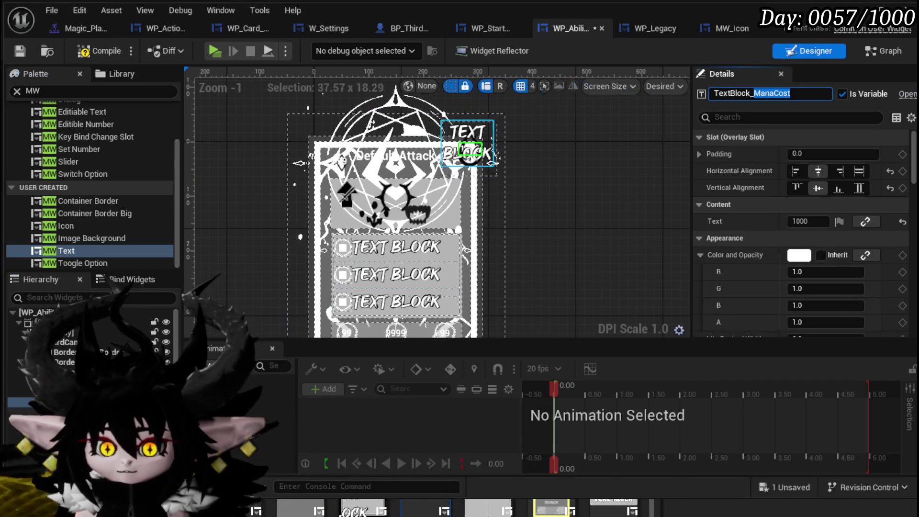
key("ctrl+y")
- Rename the new widget MW_ManaCost, deselect it, and save the tooltip widget
double_click(750, 94)
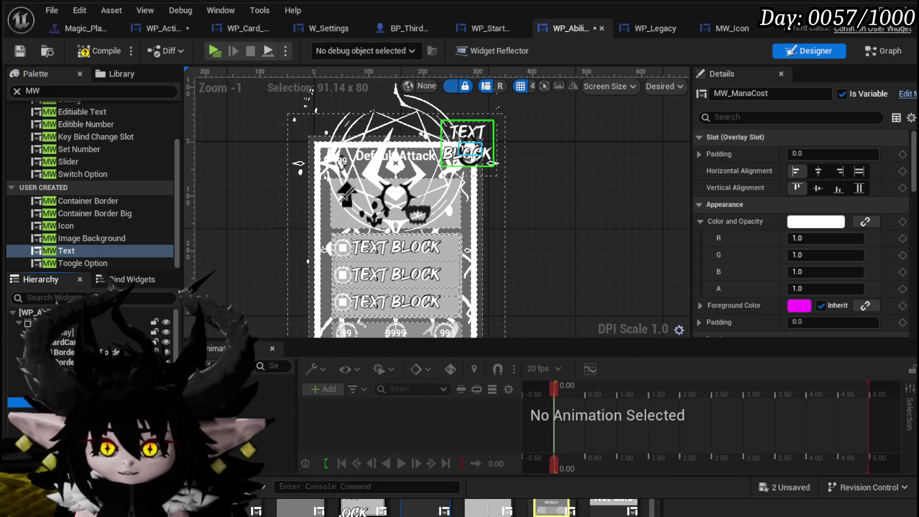
left_click(470, 149)
left_click(529, 111)
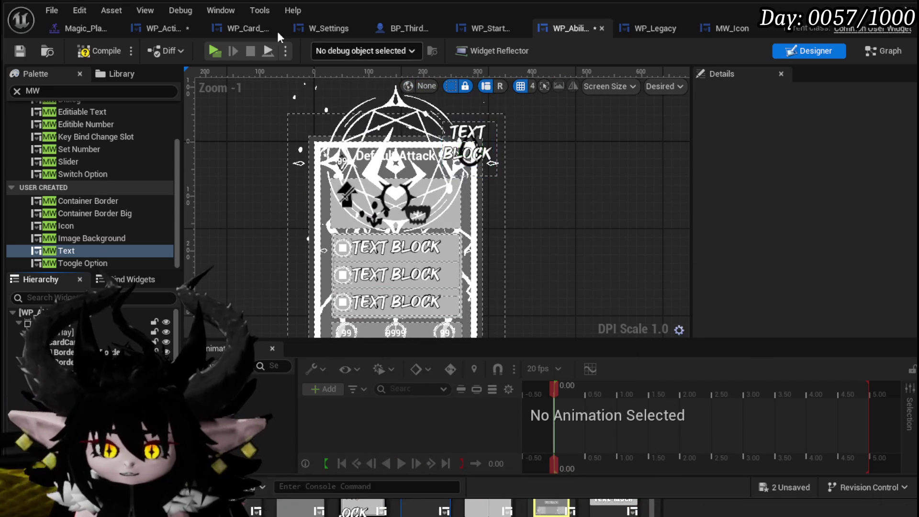
left_click(24, 56)
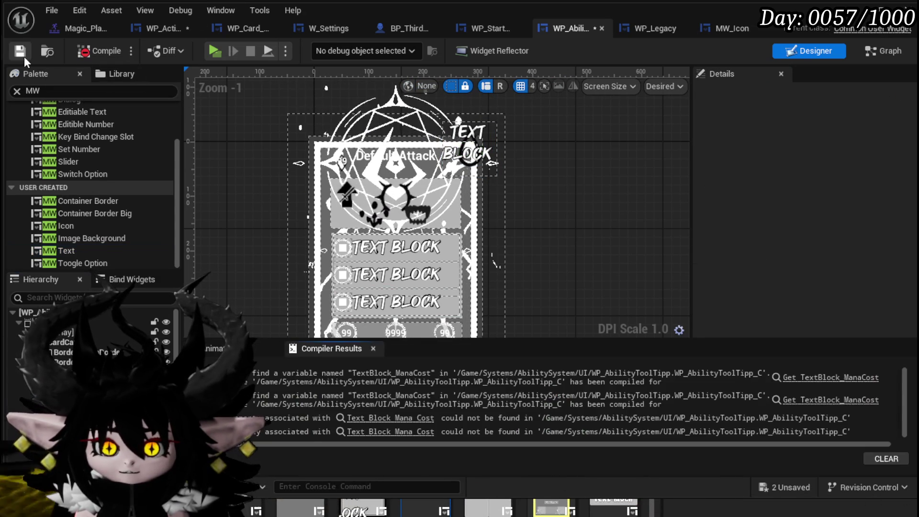
- In the SetData graph, add an MW_ManaCost getter with a Set Text node
left_click(809, 318)
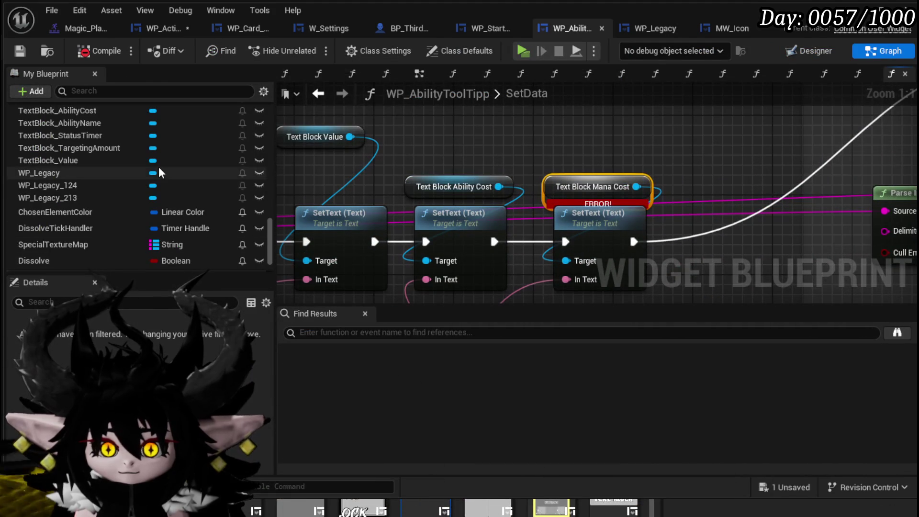
left_click(126, 92)
type("ManaC")
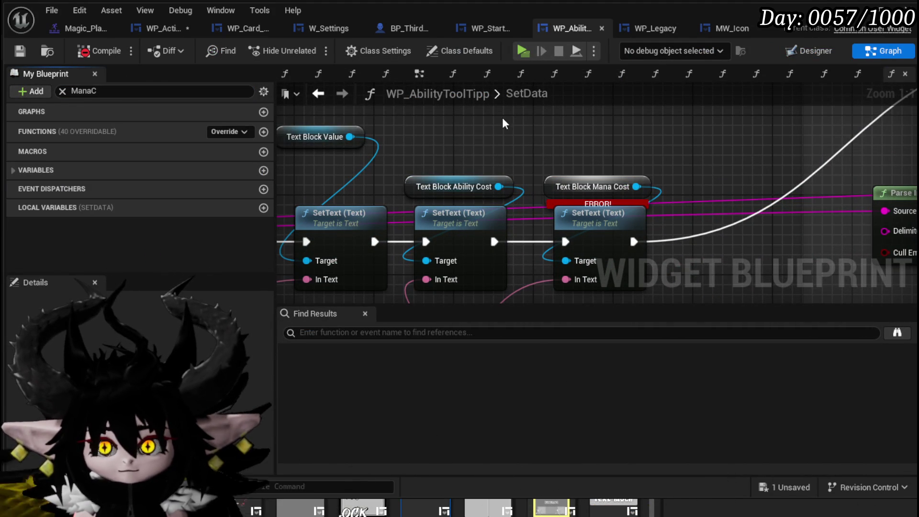
mouse_move(43, 187)
left_mouse_down()
mouse_move(549, 116)
mouse_move(422, 195)
left_mouse_up()
mouse_move(53, 187)
left_mouse_down()
mouse_move(412, 167)
mouse_move(397, 160)
left_mouse_up()
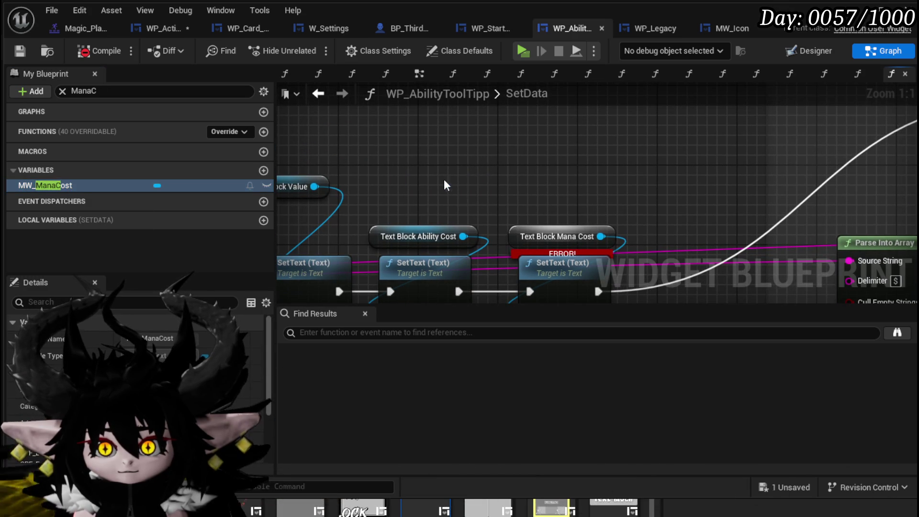
left_click(431, 179)
left_click_drag(459, 157, 543, 166)
type("Set Text")
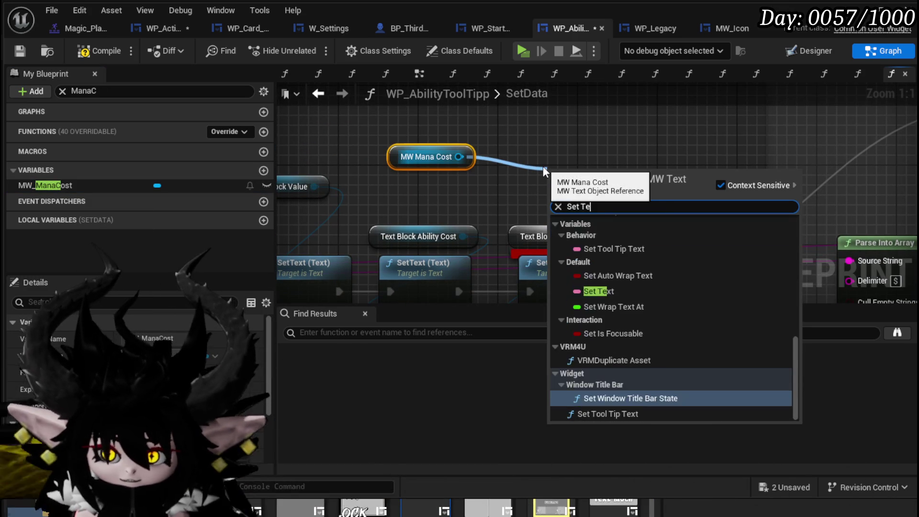
left_click(593, 233)
- Wire the mana cost text and execution through Set Text, delete the broken nodes, compile
mouse_move(609, 208)
left_mouse_down()
mouse_move(594, 105)
mouse_move(685, 216)
mouse_move(690, 205)
left_mouse_up()
left_click_drag(520, 223, 609, 220)
left_click_drag(522, 185, 609, 185)
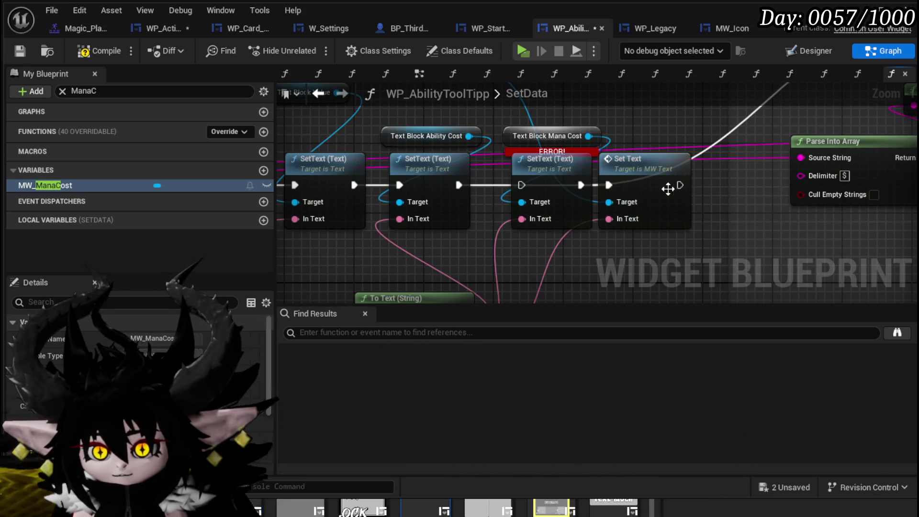
left_click_drag(680, 185, 580, 201)
key("Delete")
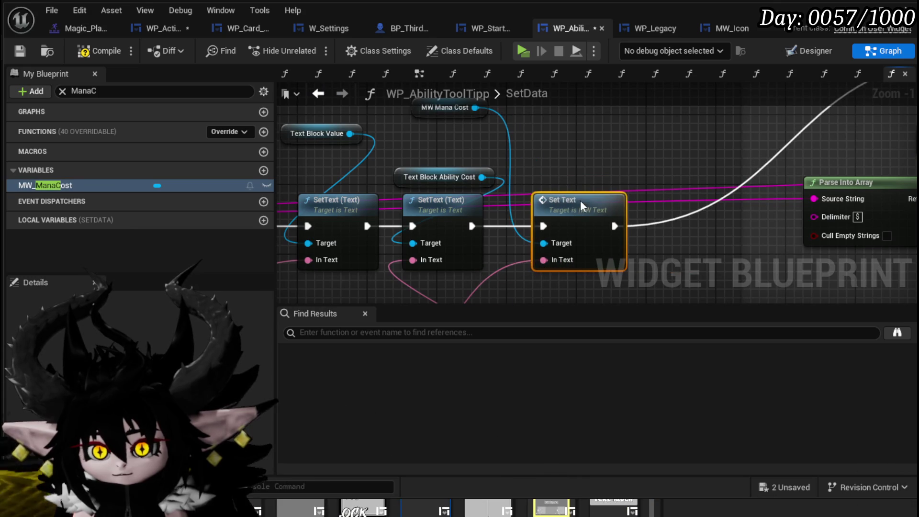
left_click(19, 52)
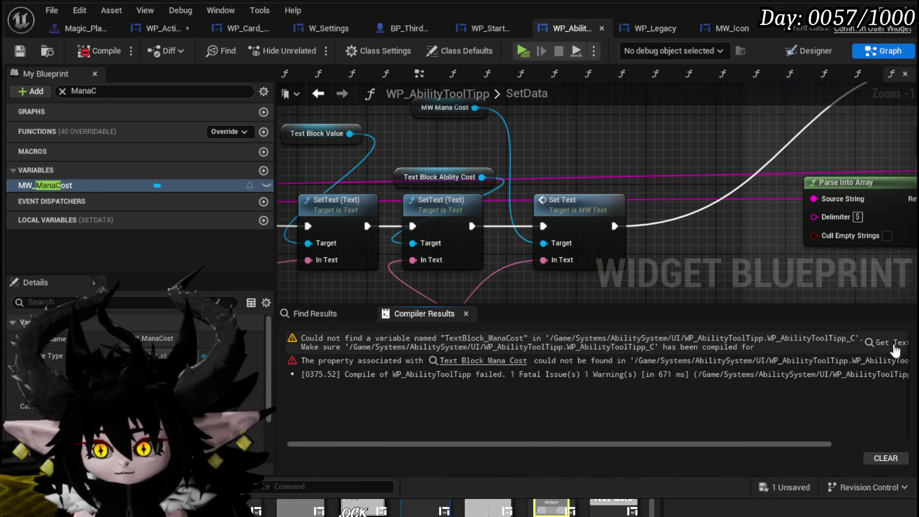
- In UpdateCardPlayable, replace the broken TextBlock_ManaCost node with MW_ManaCost Get Text
left_click(897, 351)
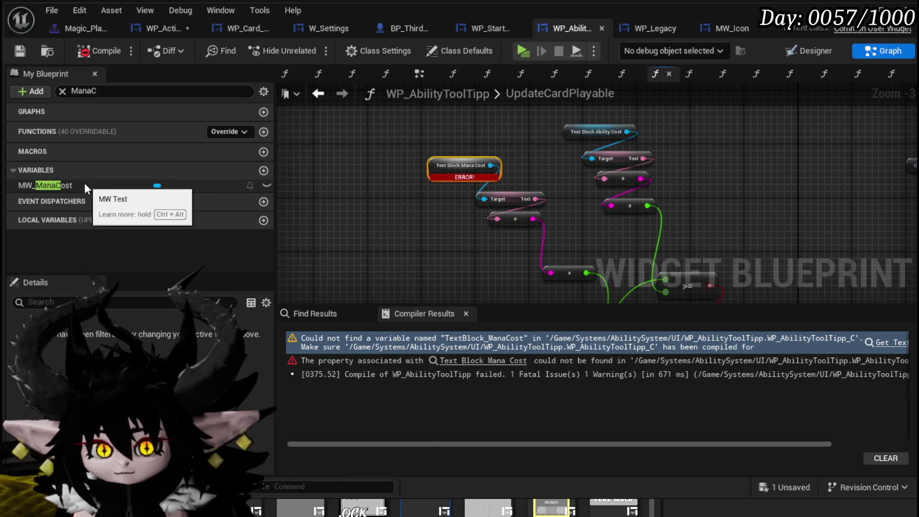
left_click(84, 184)
mouse_move(324, 202)
left_mouse_down()
mouse_move(392, 210)
mouse_move(317, 224)
left_mouse_up()
type("get")
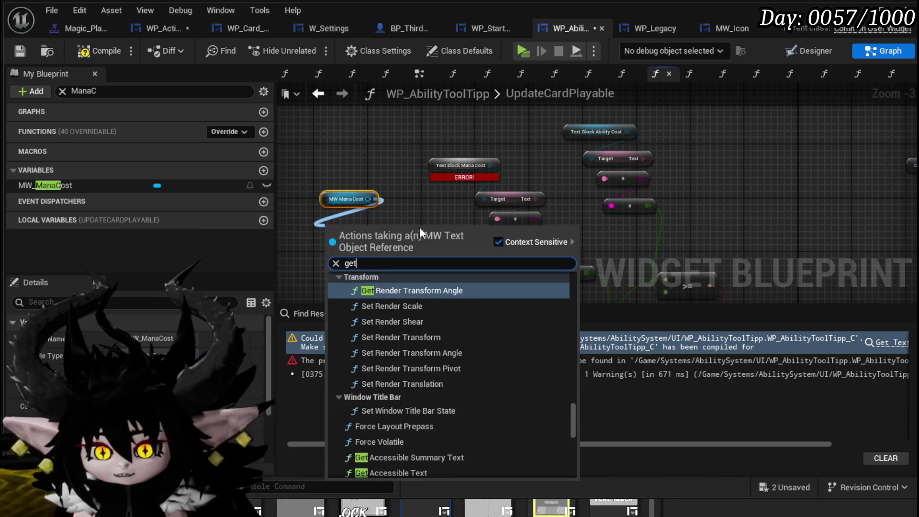
type(" Text")
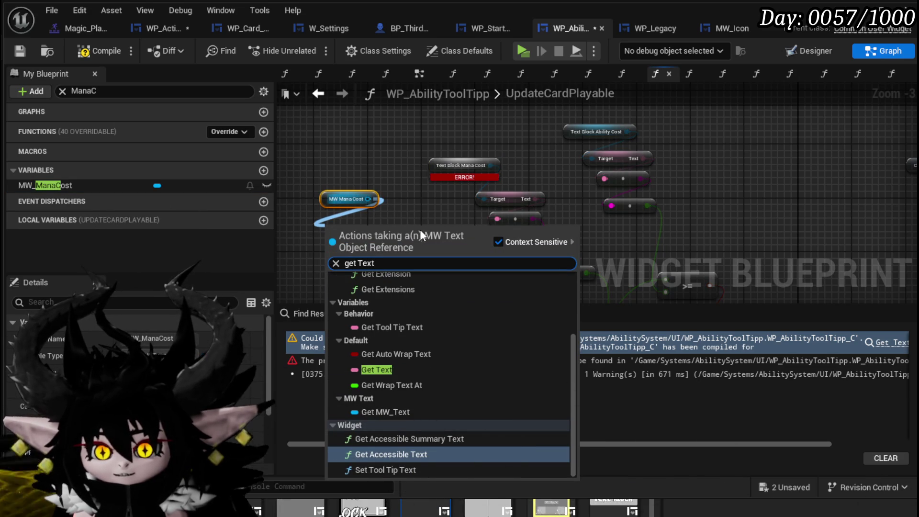
left_click(418, 369)
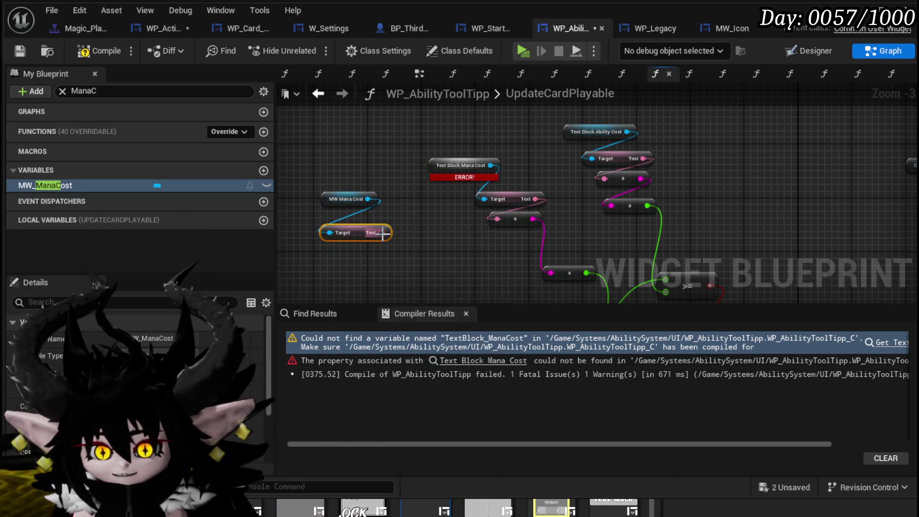
left_click_drag(381, 233, 497, 220)
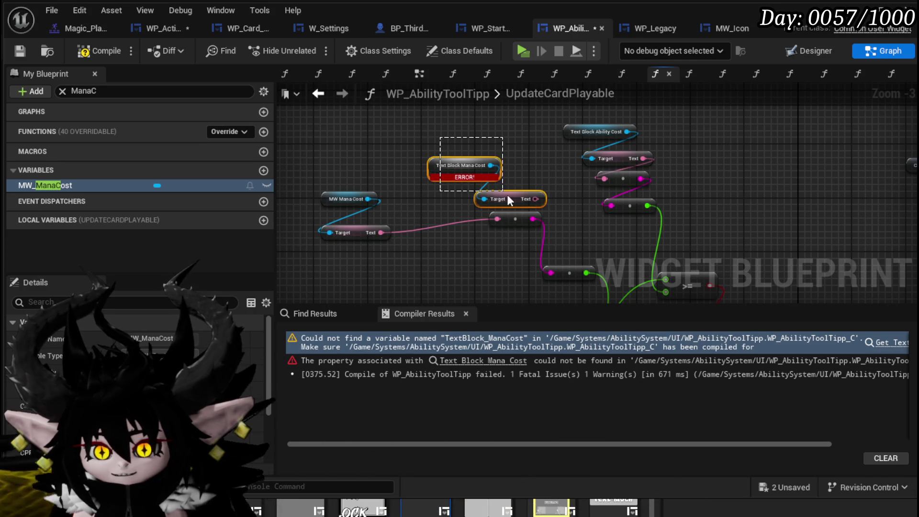
key("Delete")
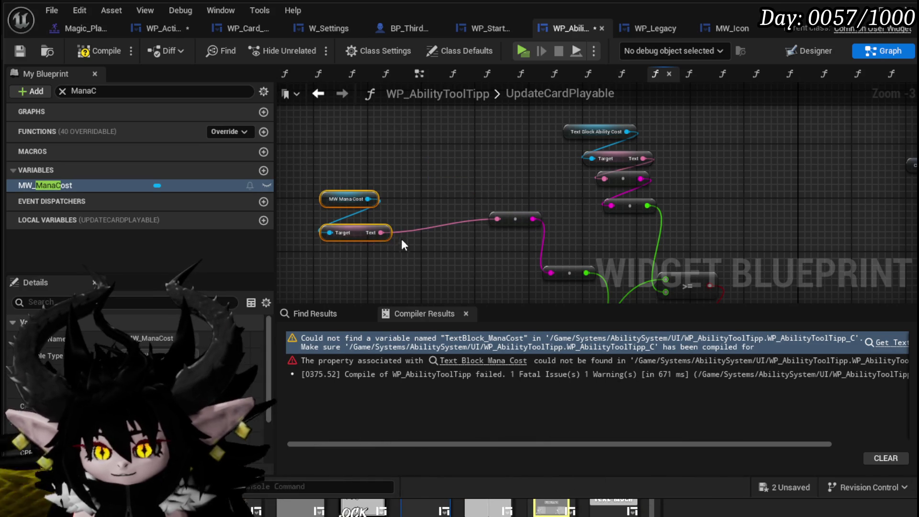
- Wrap the nodes in a 'Does This work?' comment, save, then compile WP_ActionSelection
type("c")
type("Does ")
type("This work?")
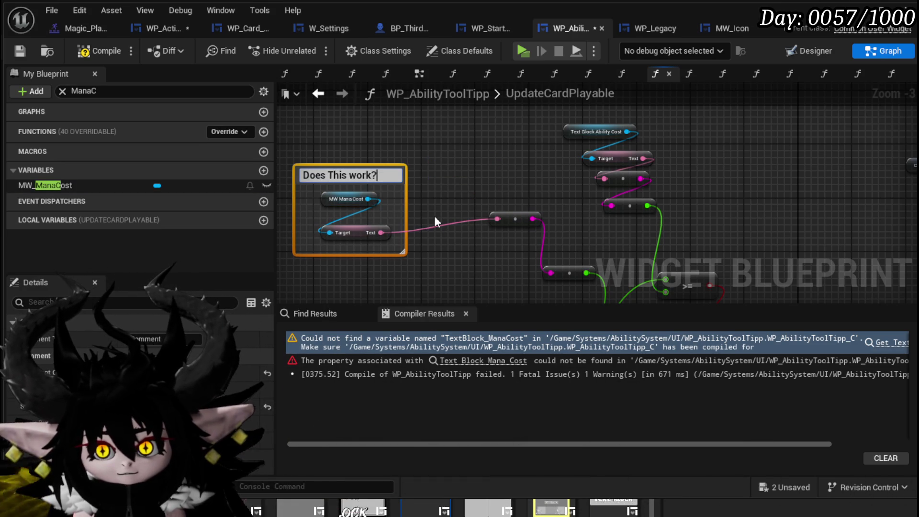
key("Return")
right_click(394, 173)
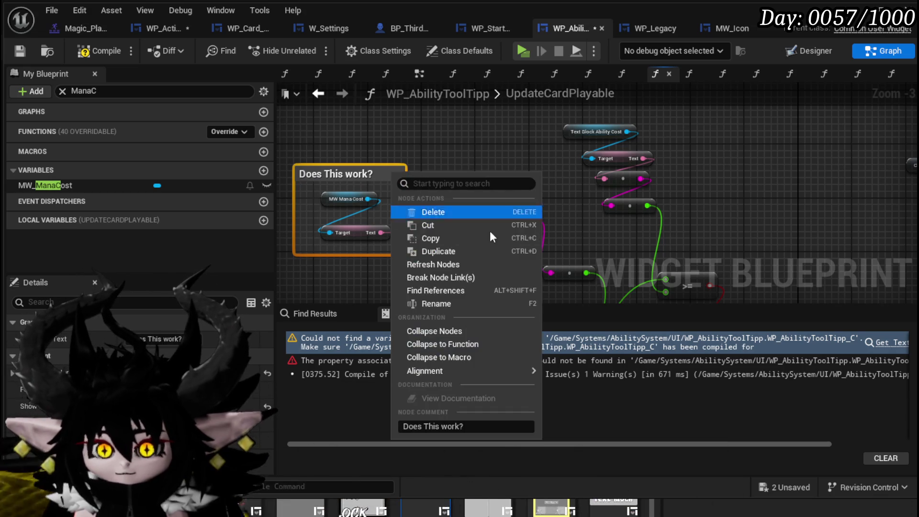
left_click(462, 137)
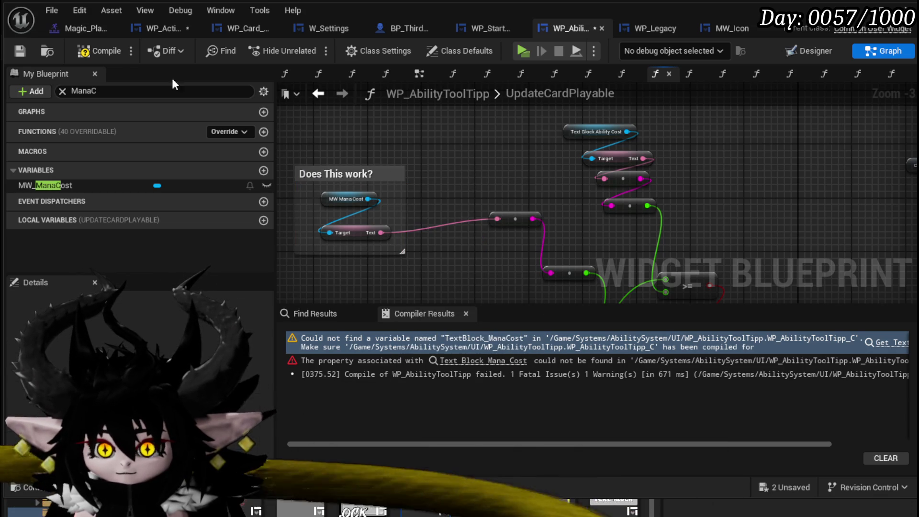
left_click(14, 51)
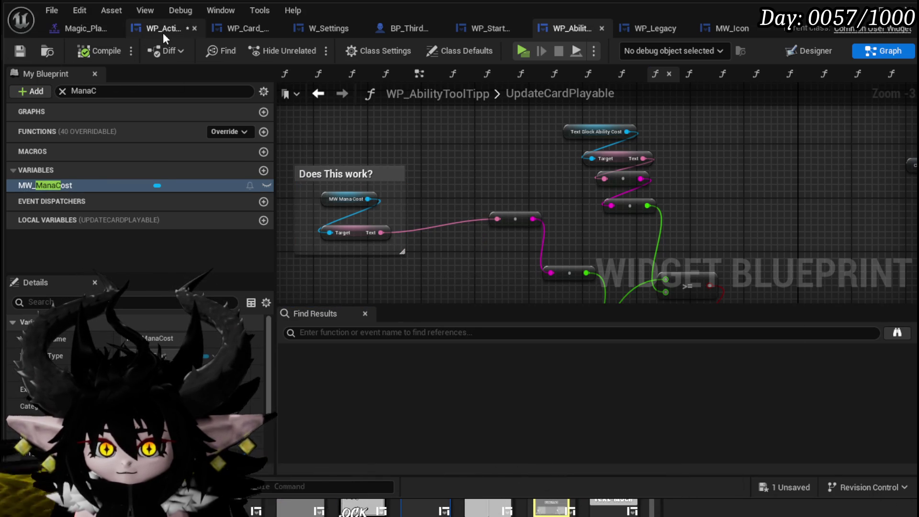
left_click(163, 30)
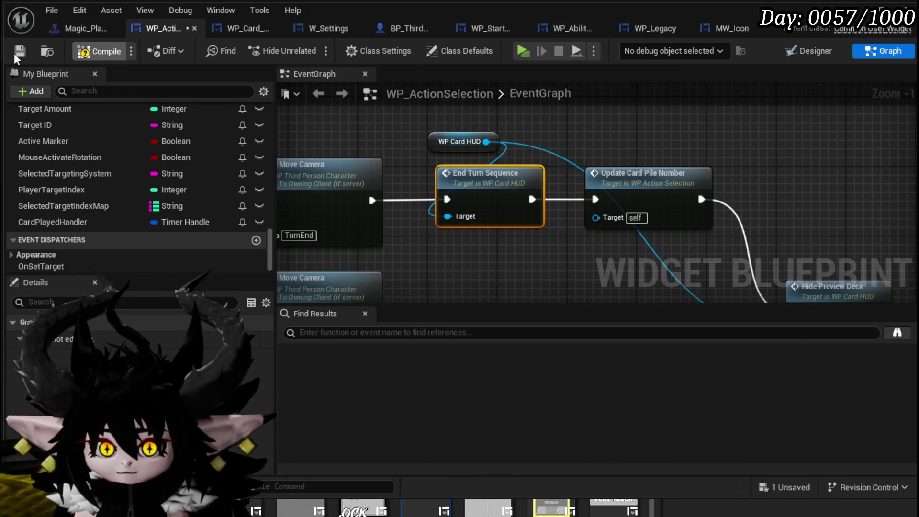
left_click(13, 53)
- Play-test the game, walking toward the fire creature and viewing the ability cards in the menu
key("alt+Tab")
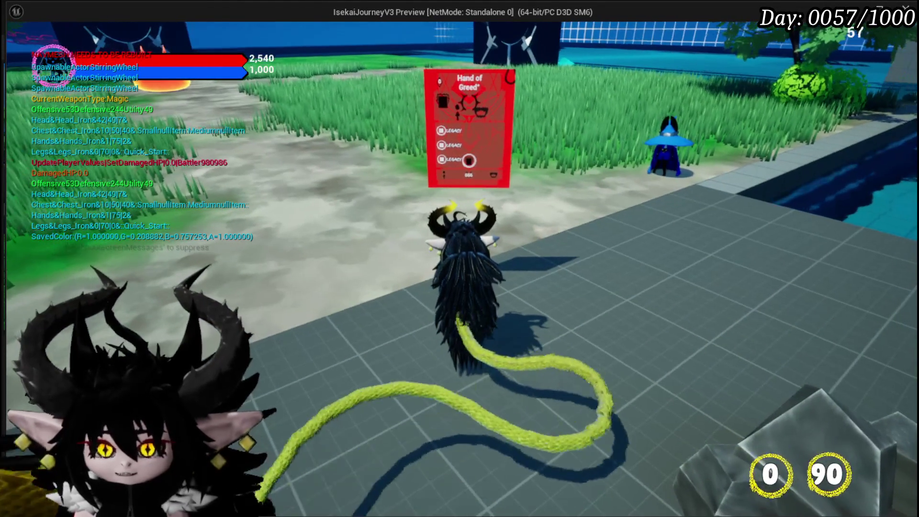
key("w")
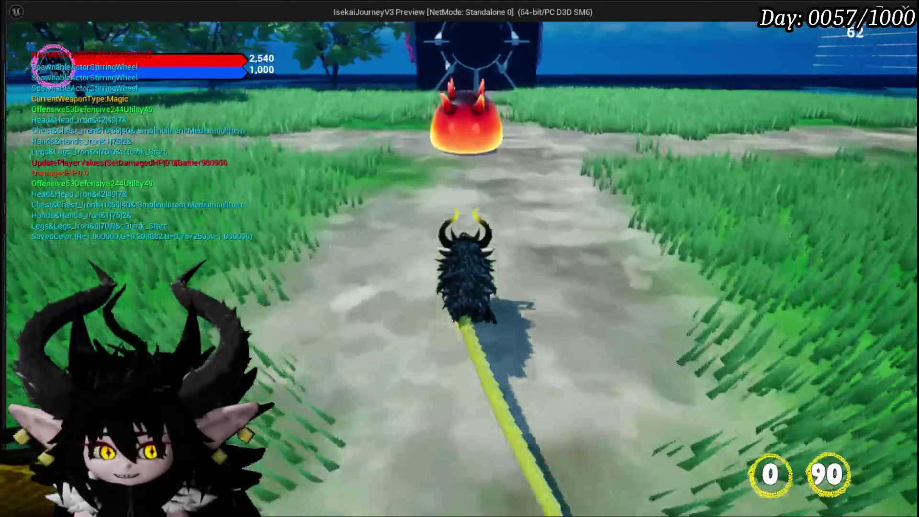
key("Tab")
key("Tab")
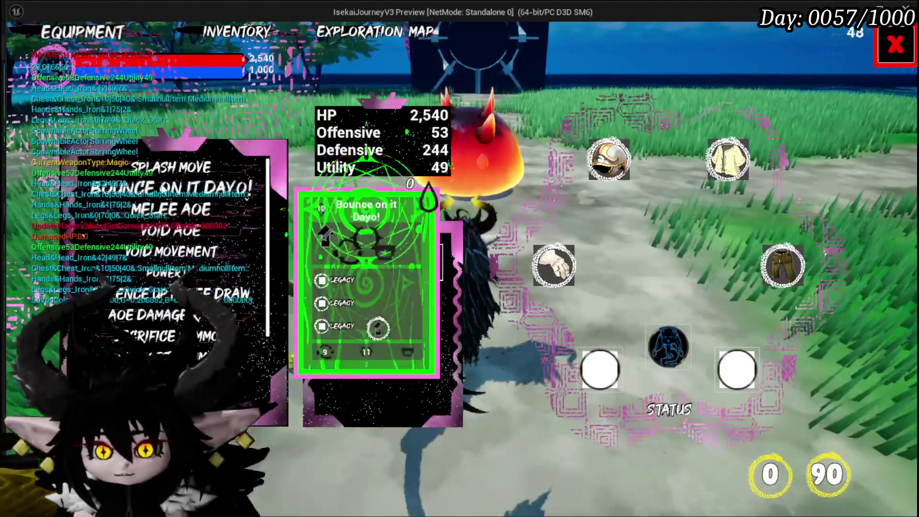
mouse_move(175, 202)
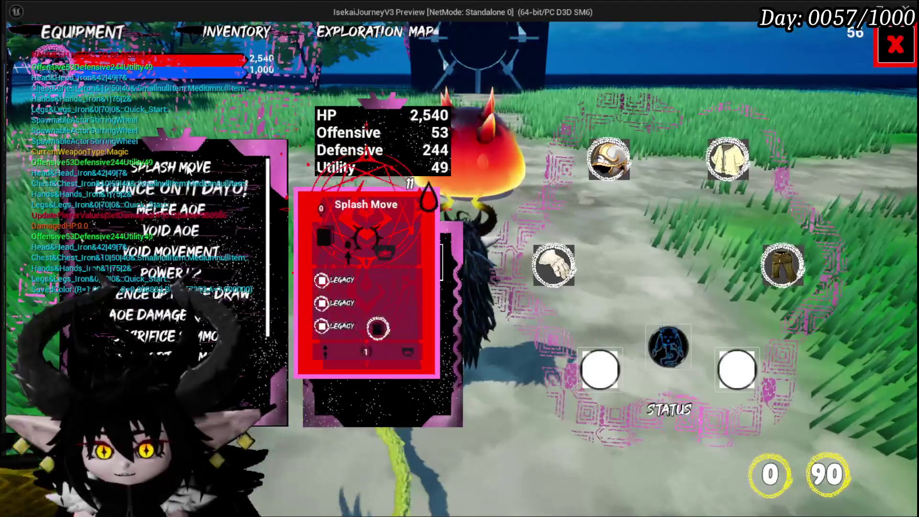
- End the play session, save the level, and return to the blueprint editor
key("Escape")
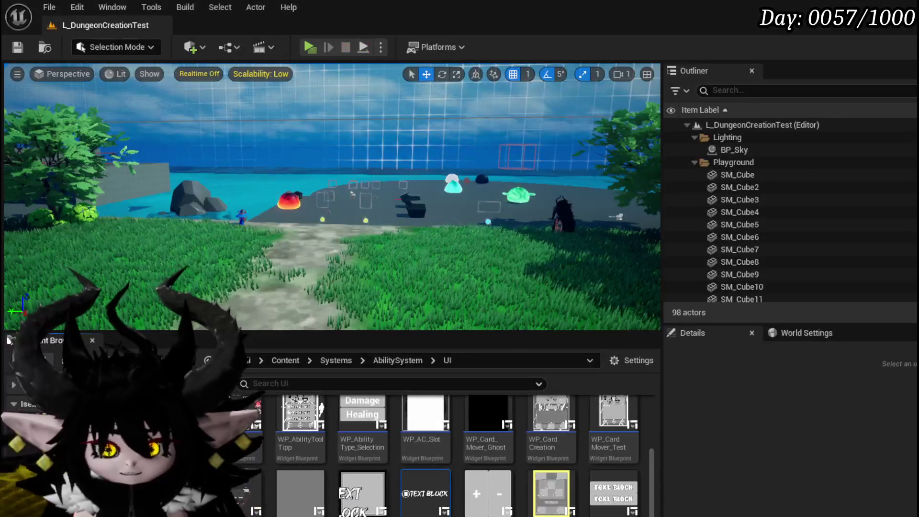
left_click(18, 47)
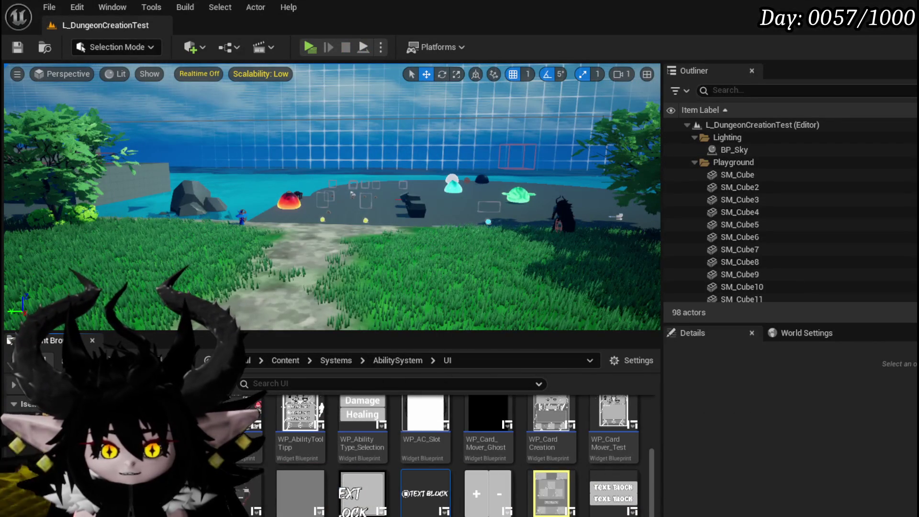
key("alt+Tab")
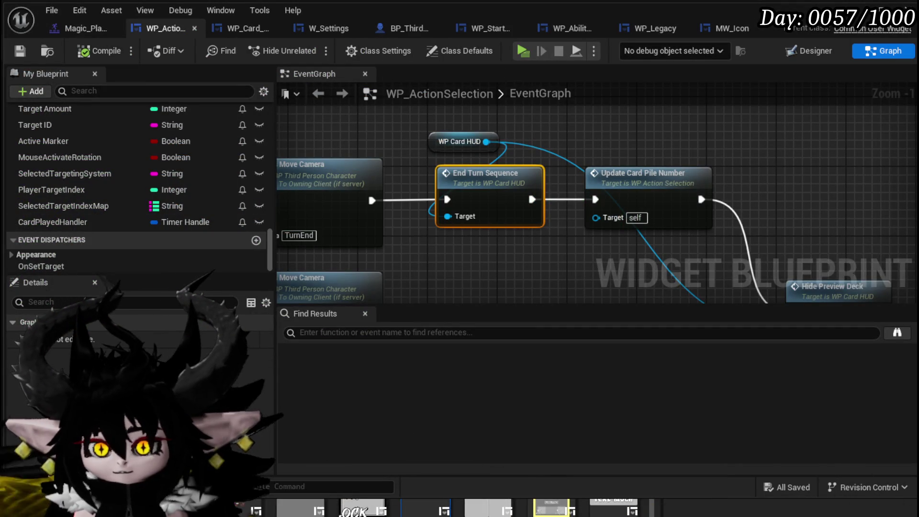
- Centre MW_ManaCost horizontally in WP_AbilityToolTipp's Designer, save, and launch another play test
left_click(586, 36)
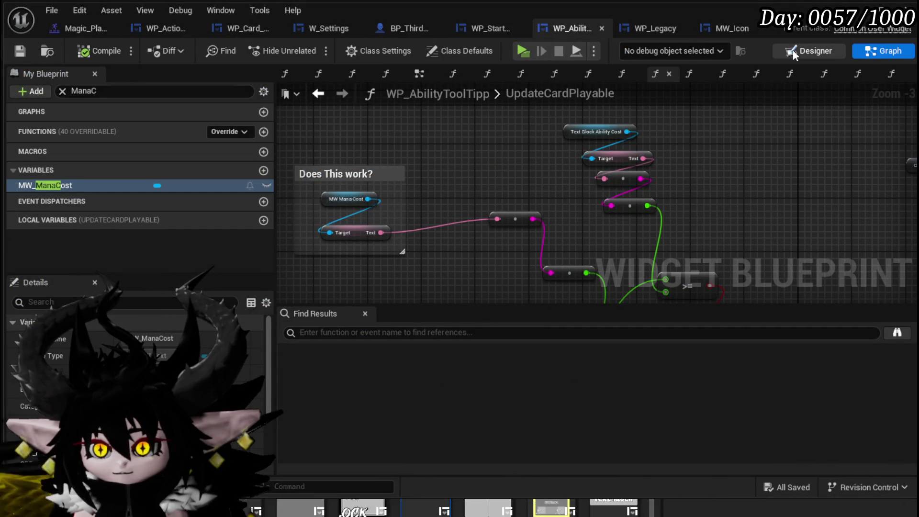
left_click(793, 51)
left_click(596, 193)
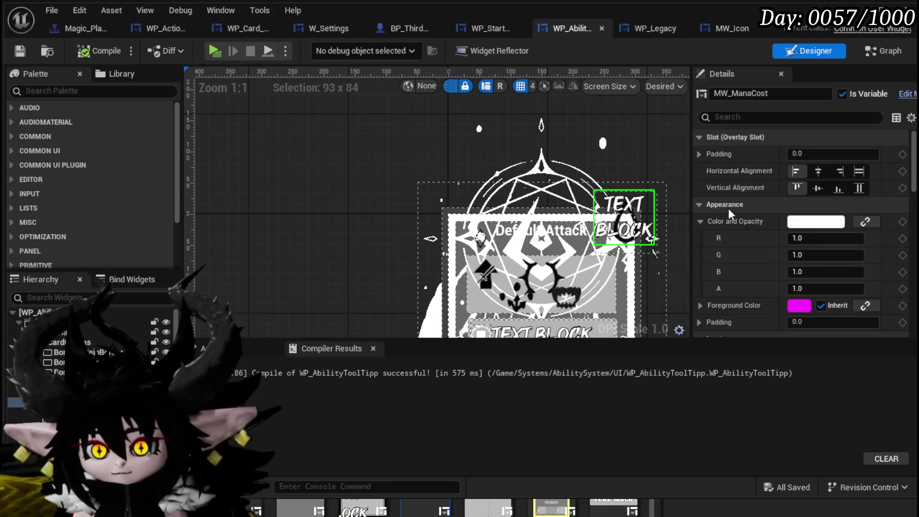
left_click(819, 173)
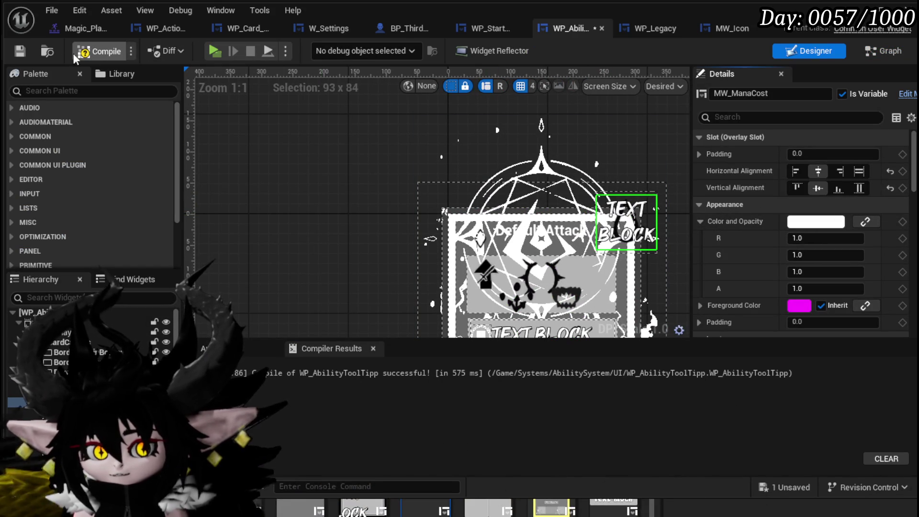
left_click(21, 51)
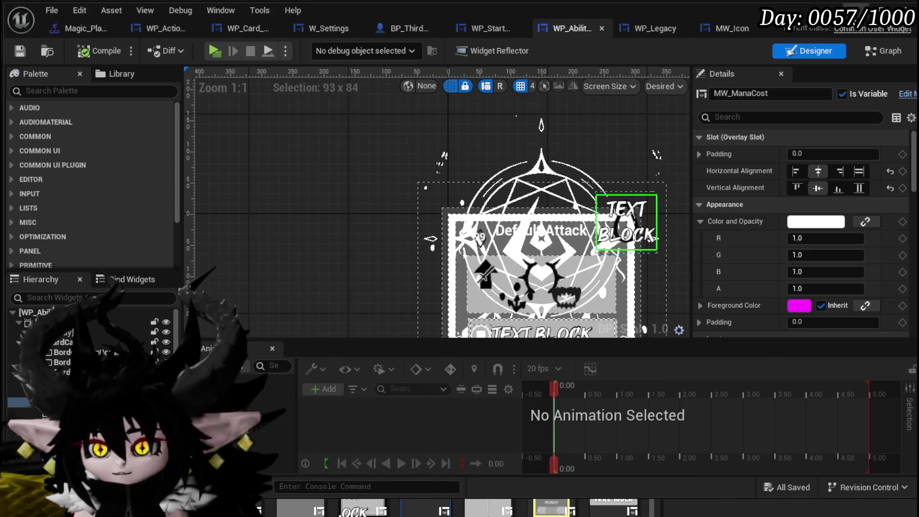
key("alt+Tab")
left_click(310, 47)
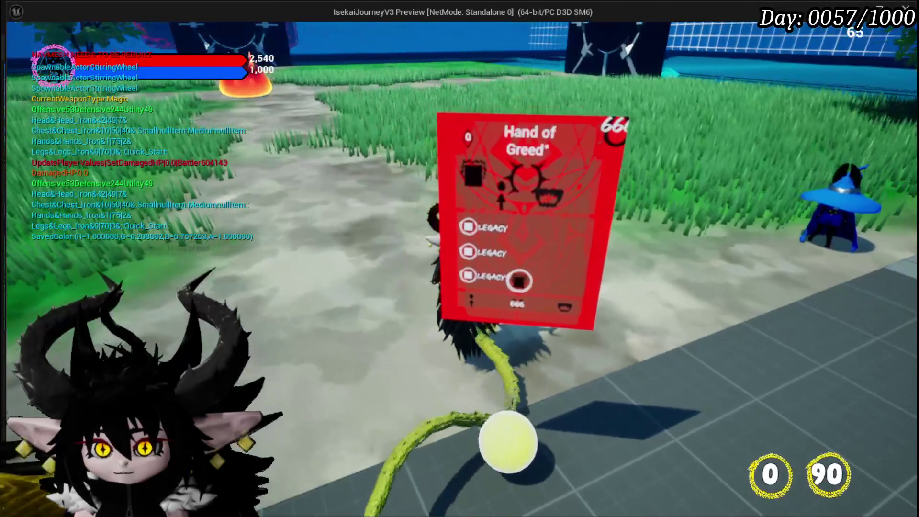
- Walk toward the fire slime and inspect the ability cards in the equipment skill list
key("w")
key("w")
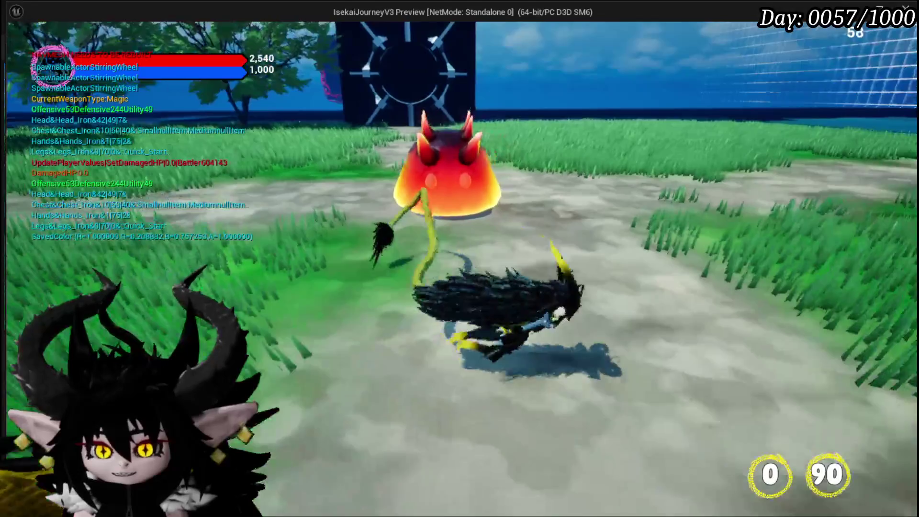
key("Tab")
left_click(100, 33)
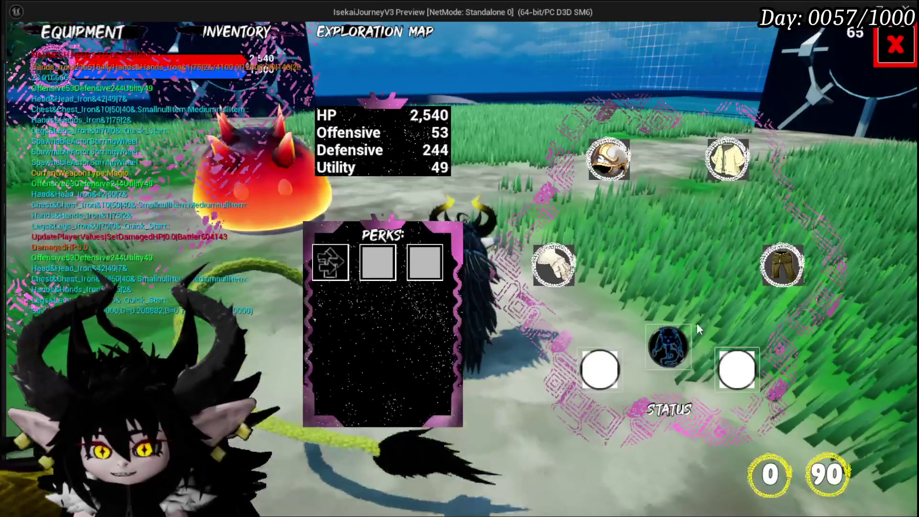
left_click(325, 261)
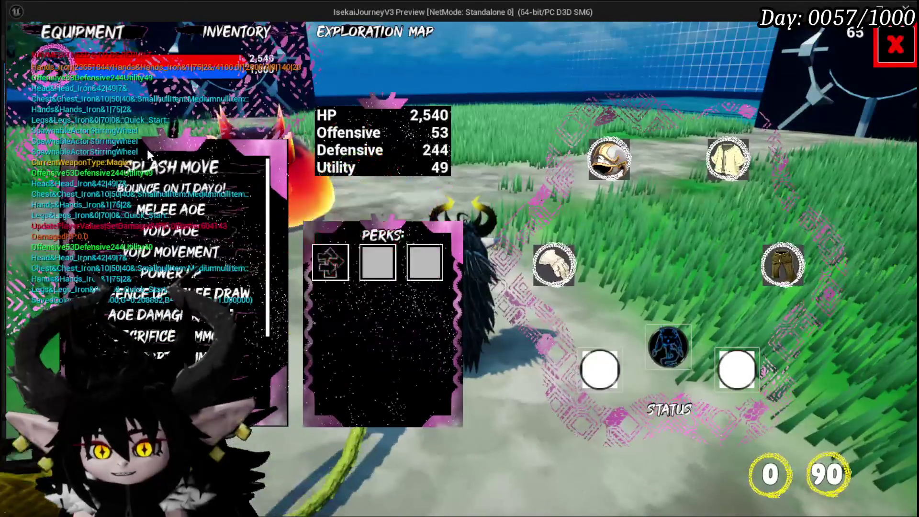
left_click(897, 45)
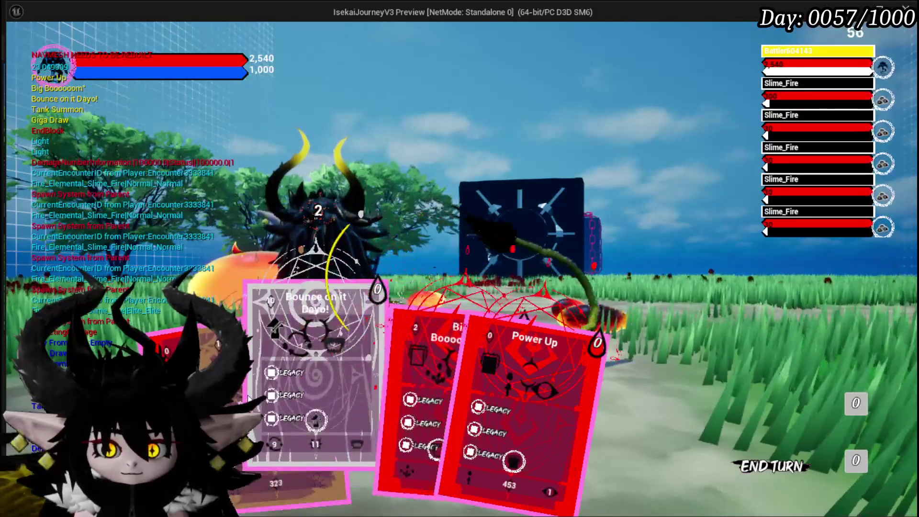
- Stop the play-in-editor session and save in the L_DungeonCreationTest level
key("alt+Tab")
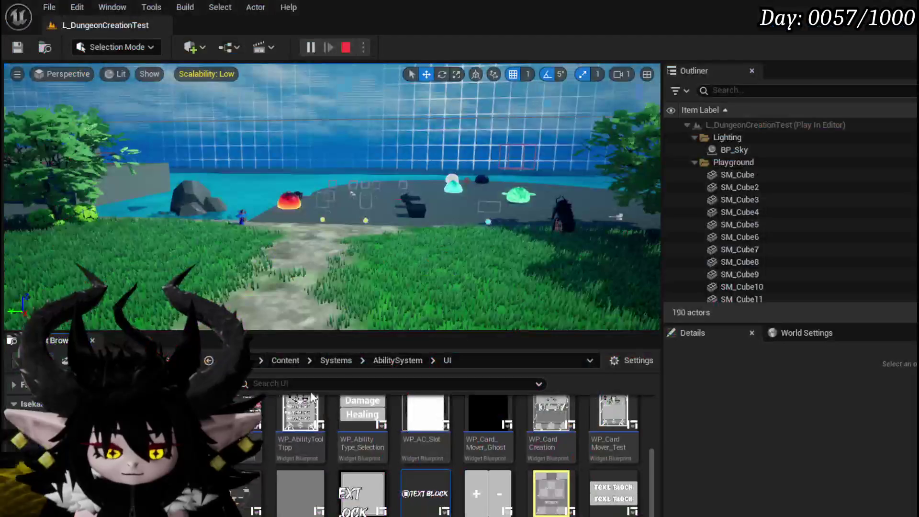
key("Escape")
key("ctrl+s")
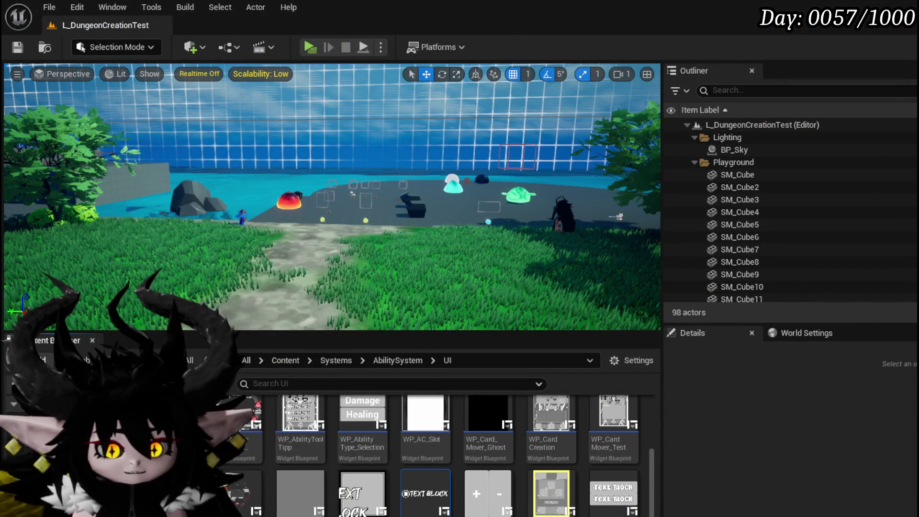
- Select the mana-cost Overlay_0 and set its size to 200 × 200
key("alt+Tab")
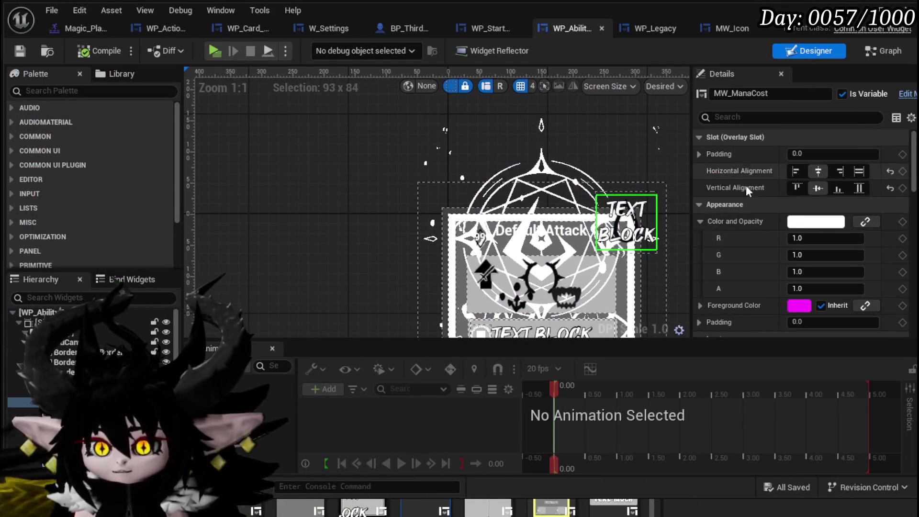
left_click(627, 222)
type("200")
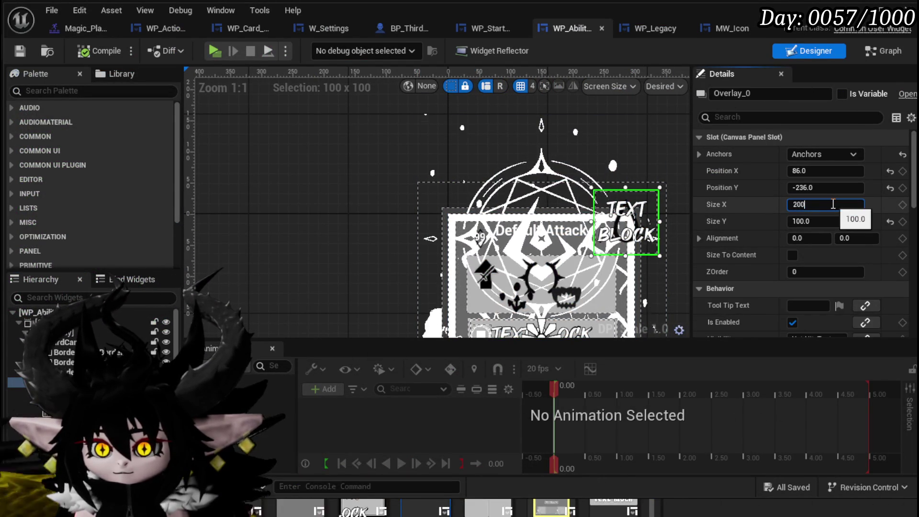
key("Tab")
type("200")
key("Return")
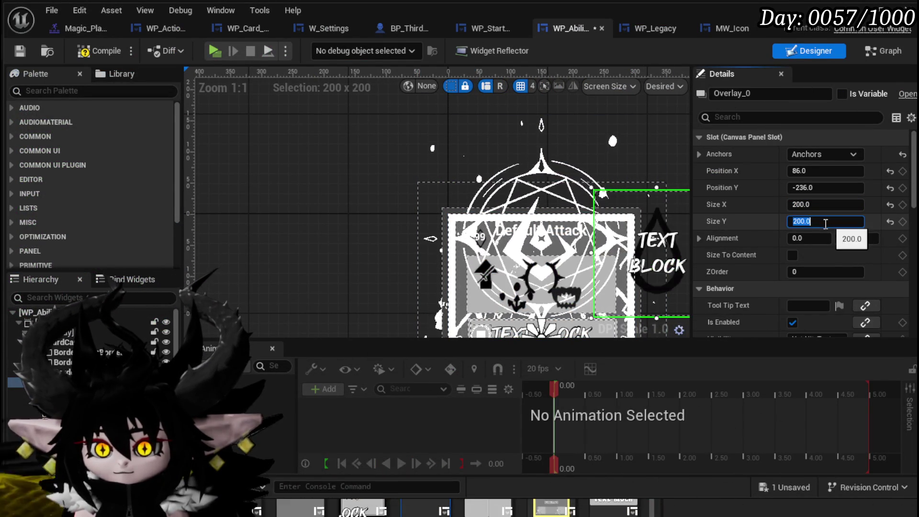
left_click_drag(614, 219, 492, 193)
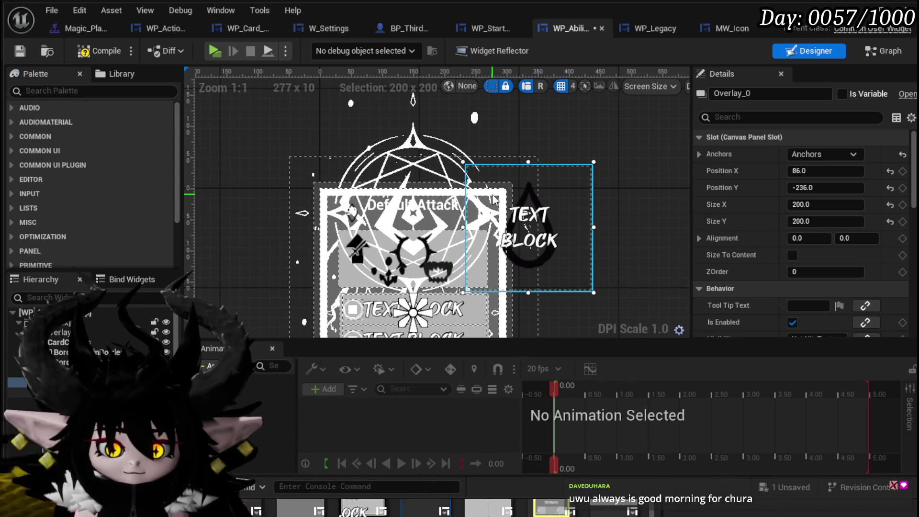
- Set the overlay's Alignment X to 0.5, place it at 134, −284, and save
scroll(527, 196, "up", 1)
mouse_move(553, 192)
left_mouse_down()
mouse_move(519, 143)
mouse_move(494, 144)
mouse_move(520, 146)
mouse_move(531, 128)
mouse_move(525, 154)
mouse_move(529, 129)
left_mouse_up()
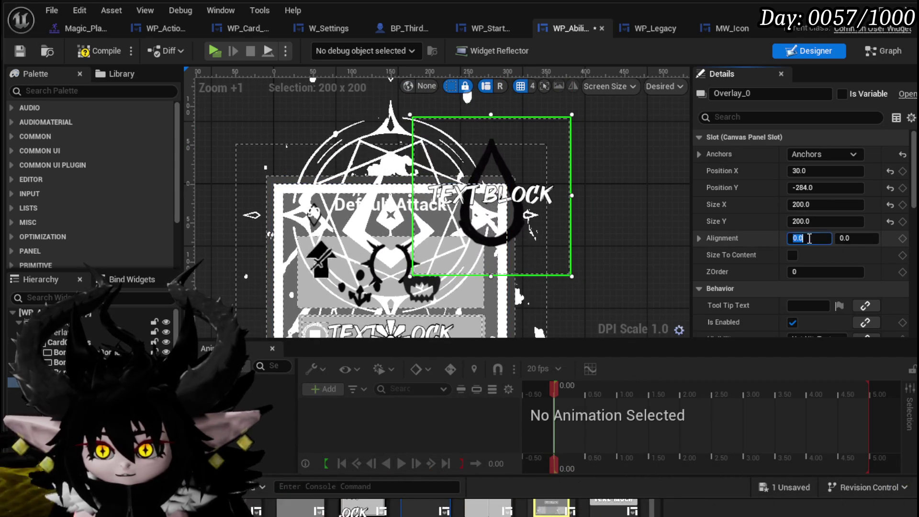
type("0.5")
key("Return")
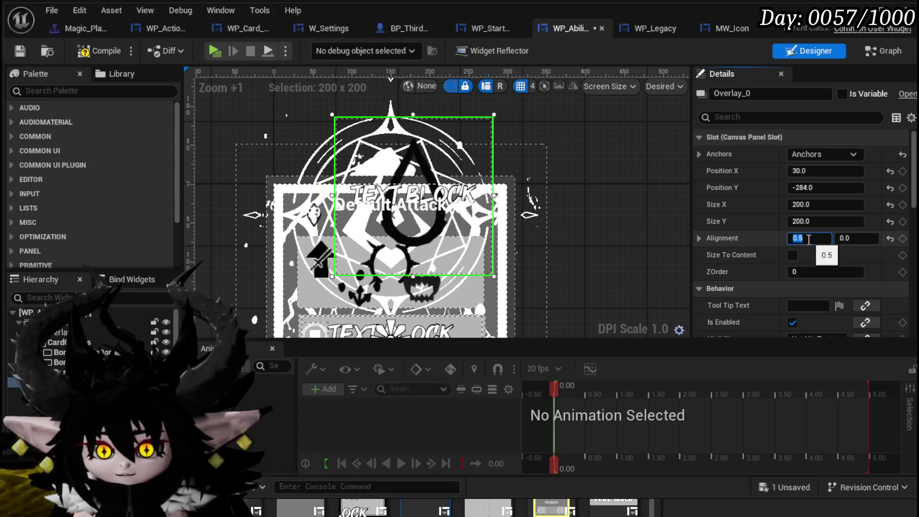
mouse_move(468, 125)
left_mouse_down()
mouse_move(585, 124)
mouse_move(549, 127)
left_mouse_up()
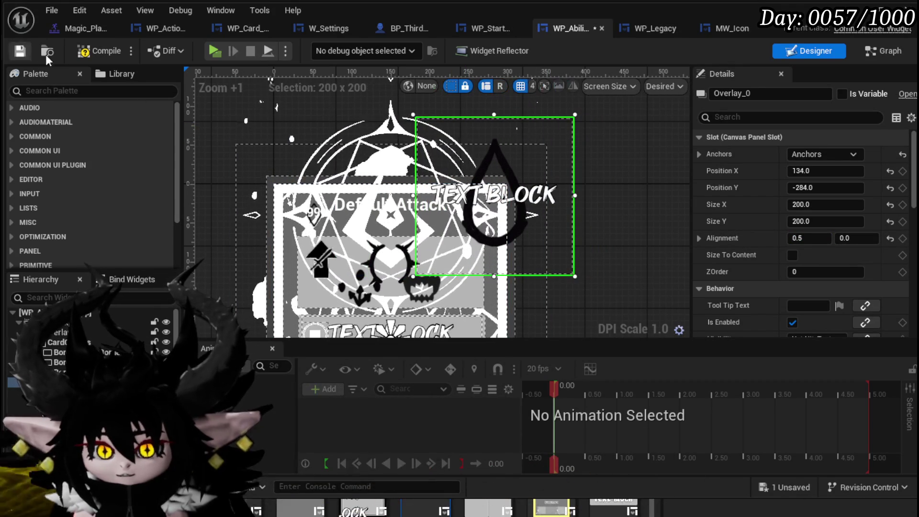
left_click(22, 51)
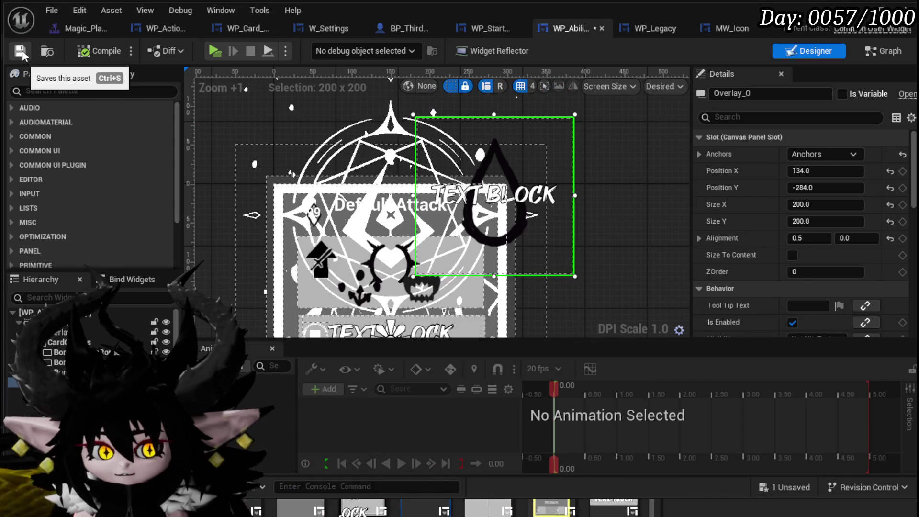
- Give MW_ManaCost font size 48, enable Pre Build, and set its colour to white
left_click(549, 201)
scroll(820, 229, "down", 3)
scroll(819, 229, "down", 10)
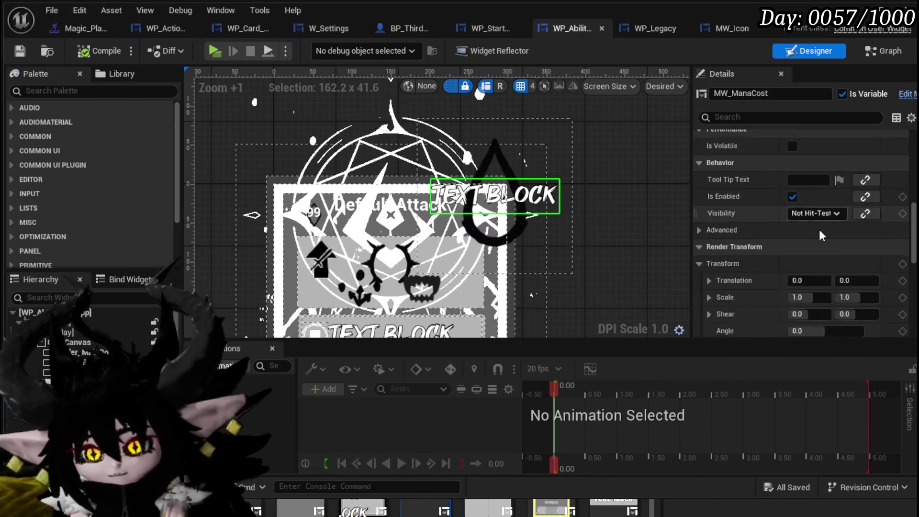
scroll(820, 228, "down", 5)
left_click(814, 211)
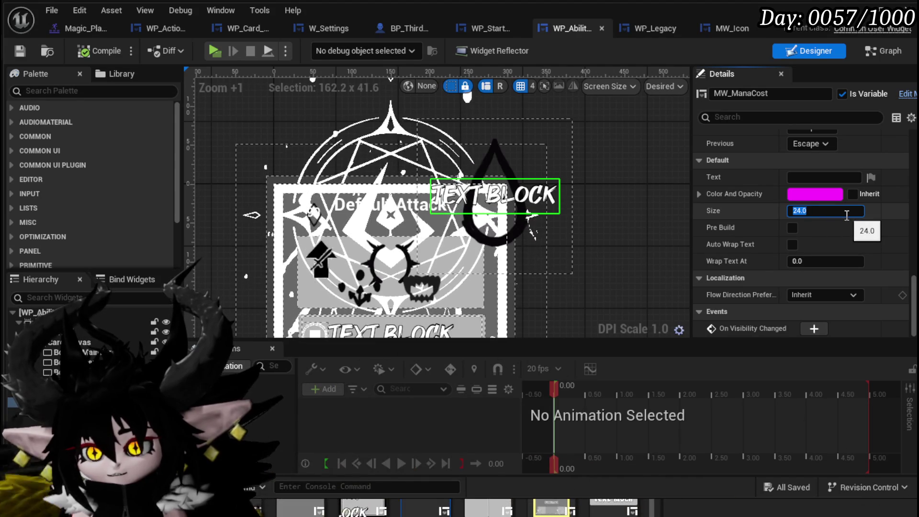
key("Return")
left_click(794, 227)
left_click(801, 197)
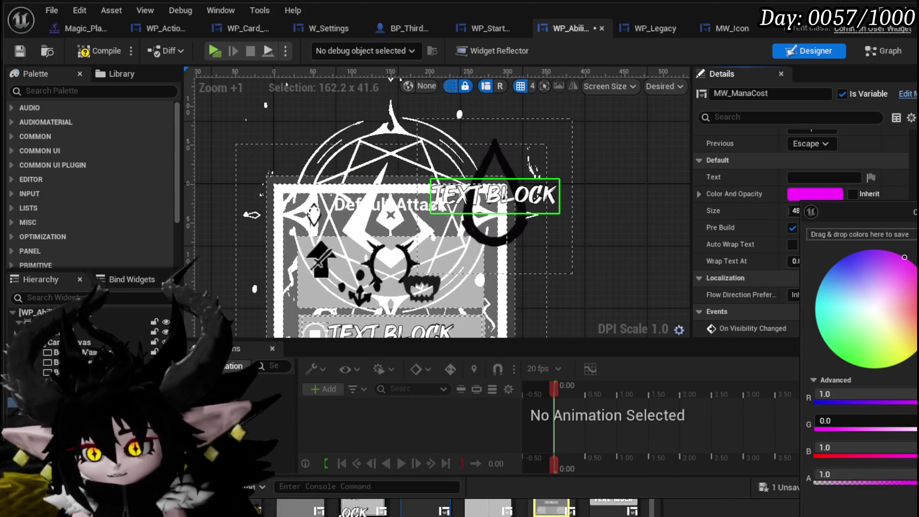
left_click(866, 309)
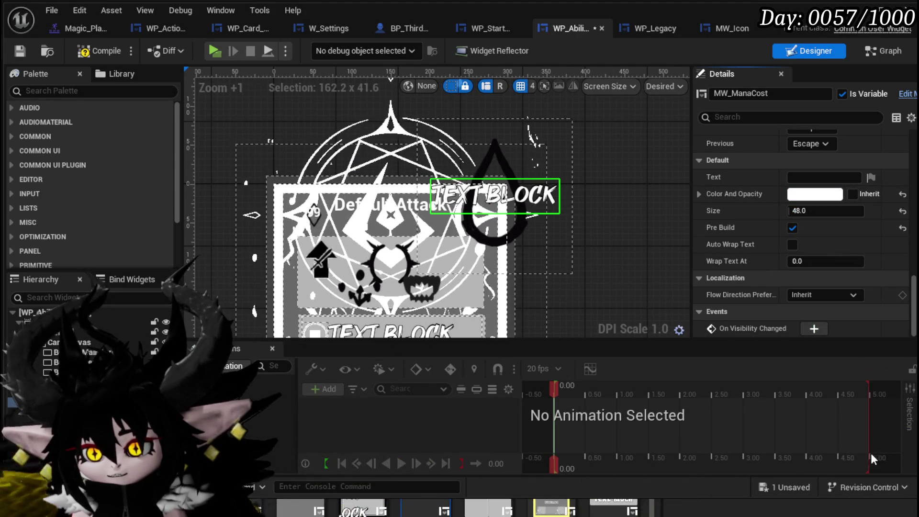
- Save the widget, start a play-in-editor session, and open the in-game menu
left_click(19, 51)
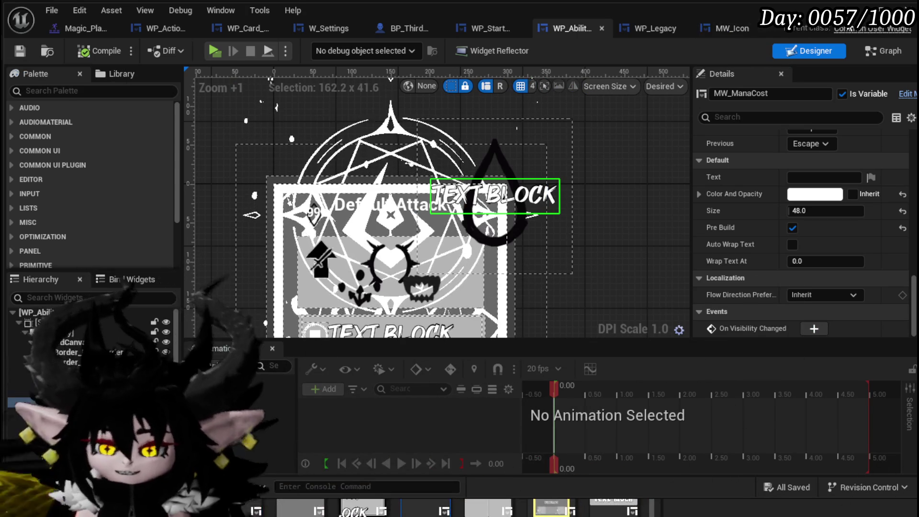
key("alt+Tab")
key("alt+p")
key("Tab")
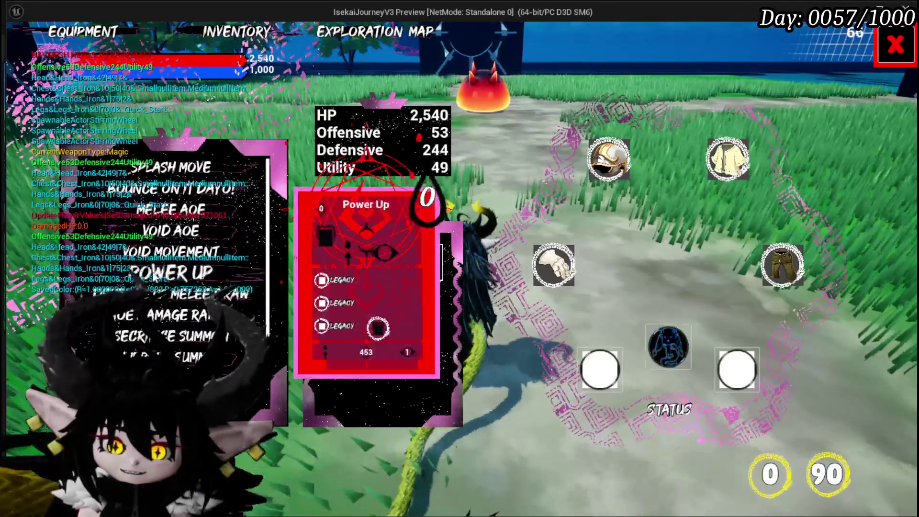
- Preview ability cards showing mana costs like 666 and 777, then stop play and return to WP_AbilityTooltip
mouse_move(176, 218)
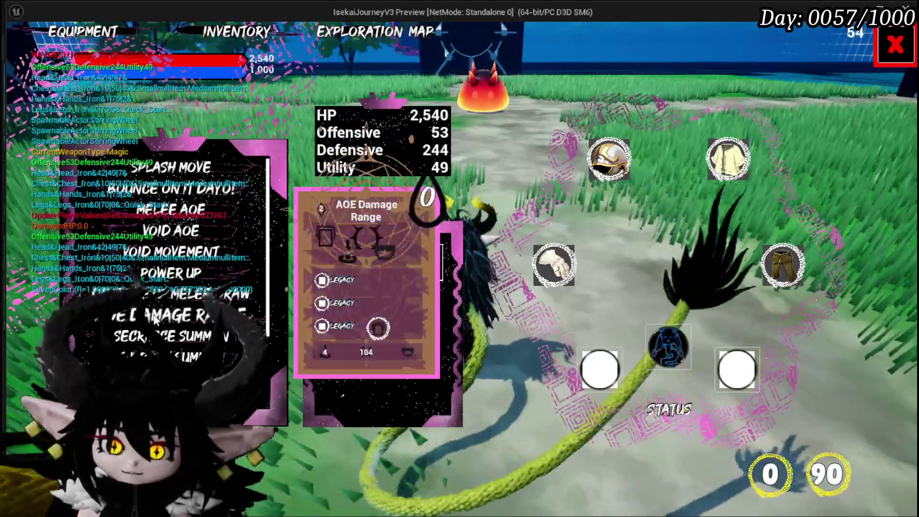
scroll(172, 287, "down", 3)
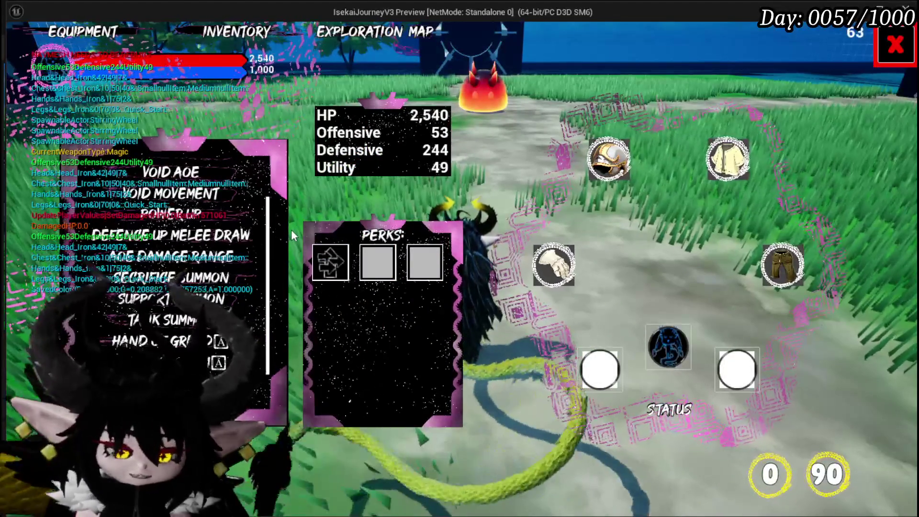
key("Escape")
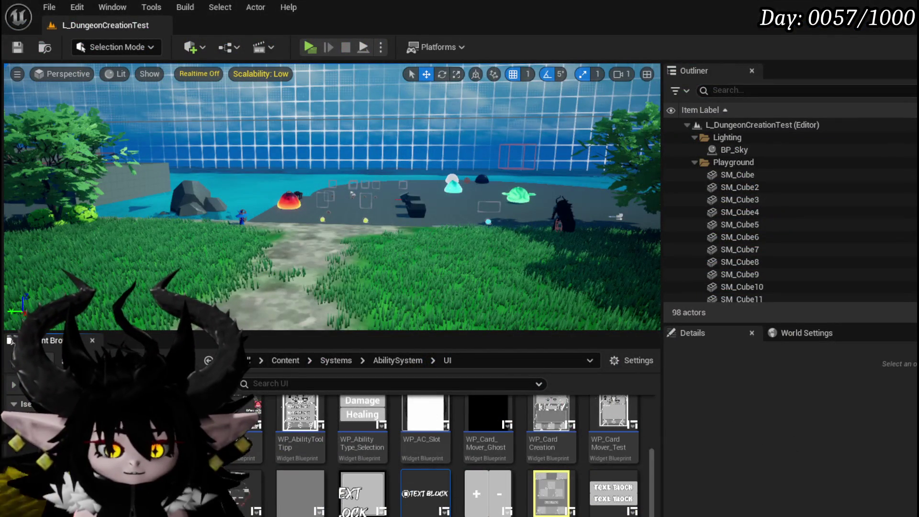
key("alt+Tab")
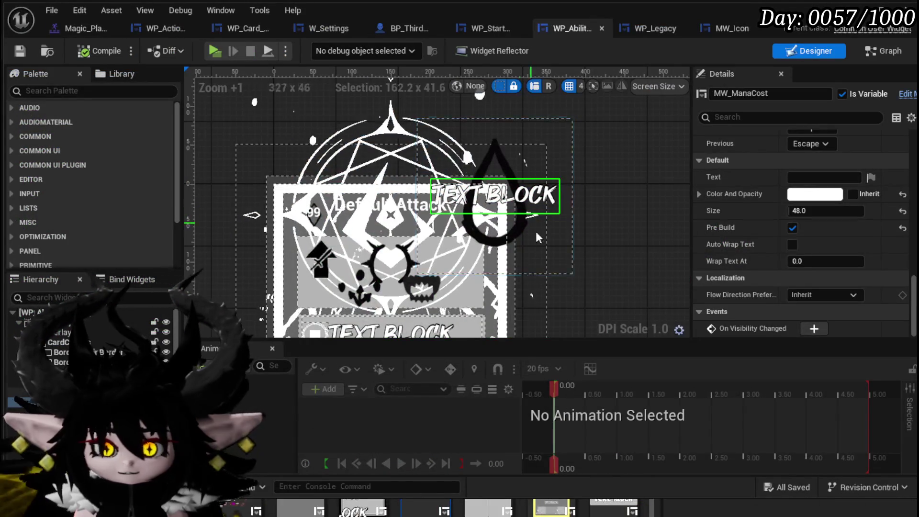
left_click(551, 239)
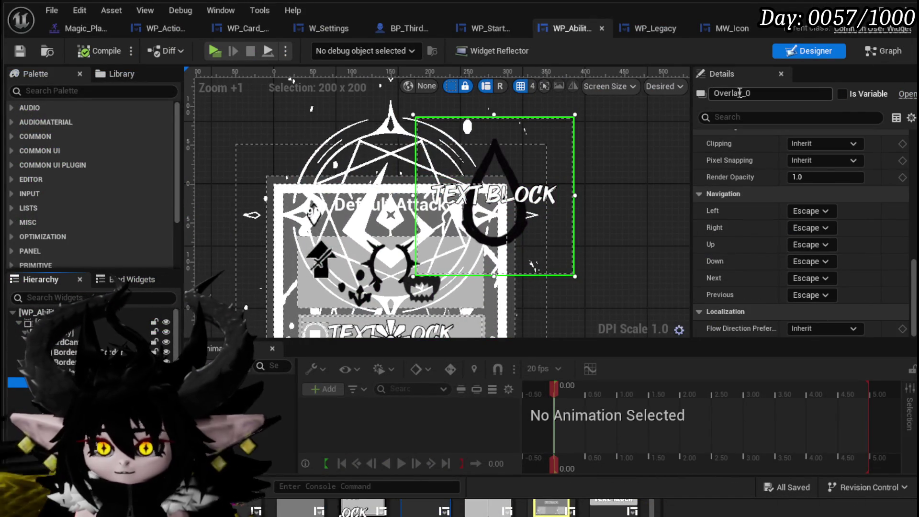
type("M")
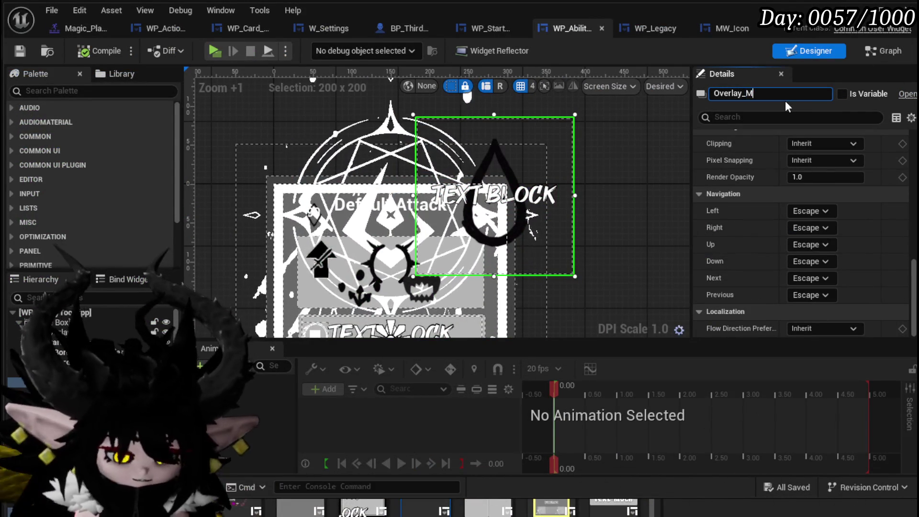
key("Return")
scroll(318, 211, "up", 2)
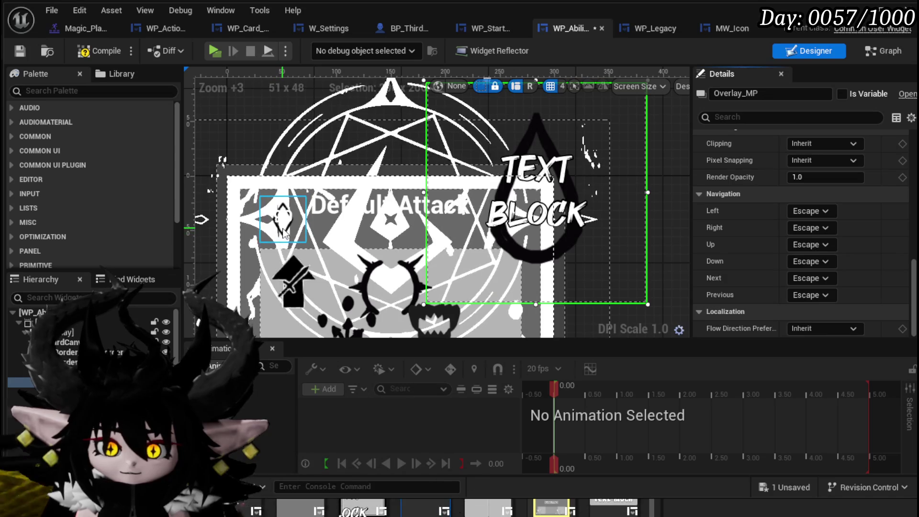
left_click(284, 233)
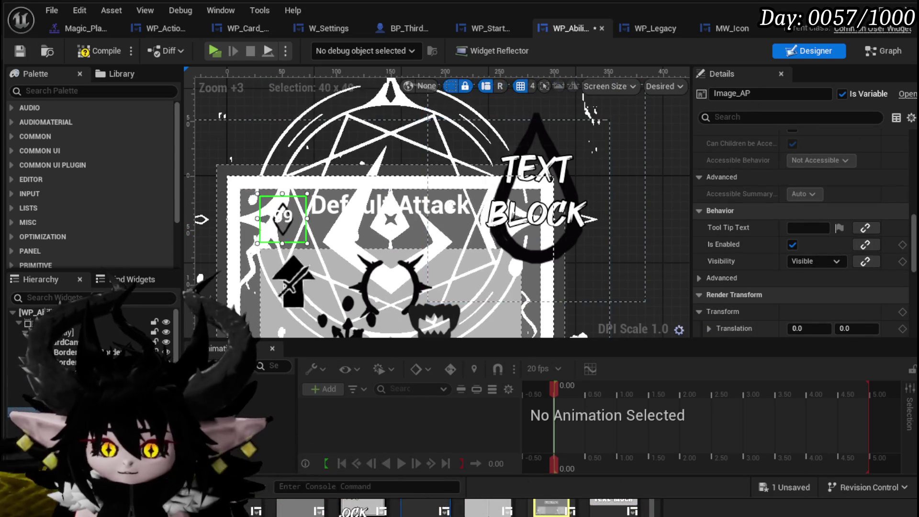
right_click(194, 187)
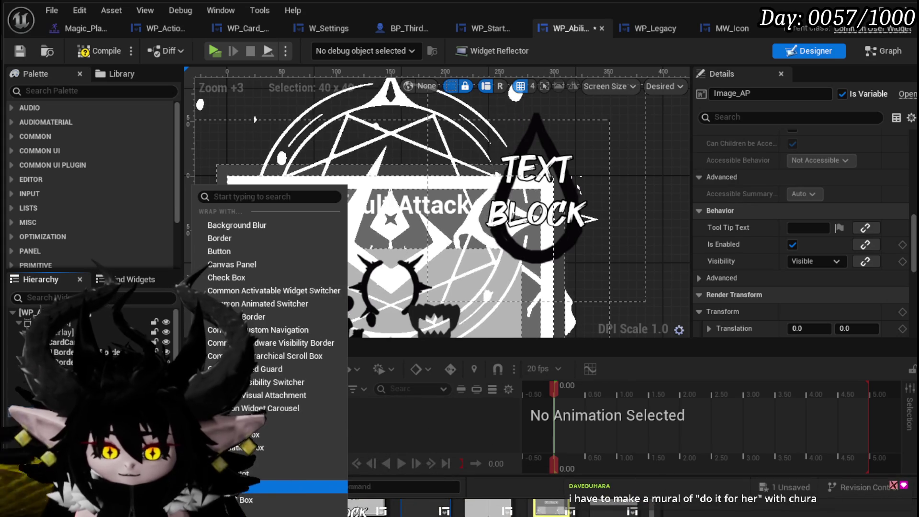
key("Return")
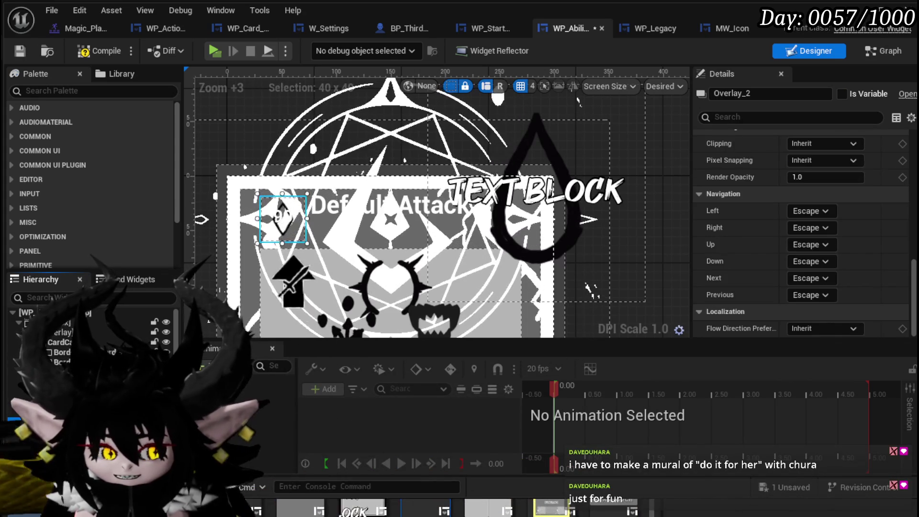
left_click(283, 218)
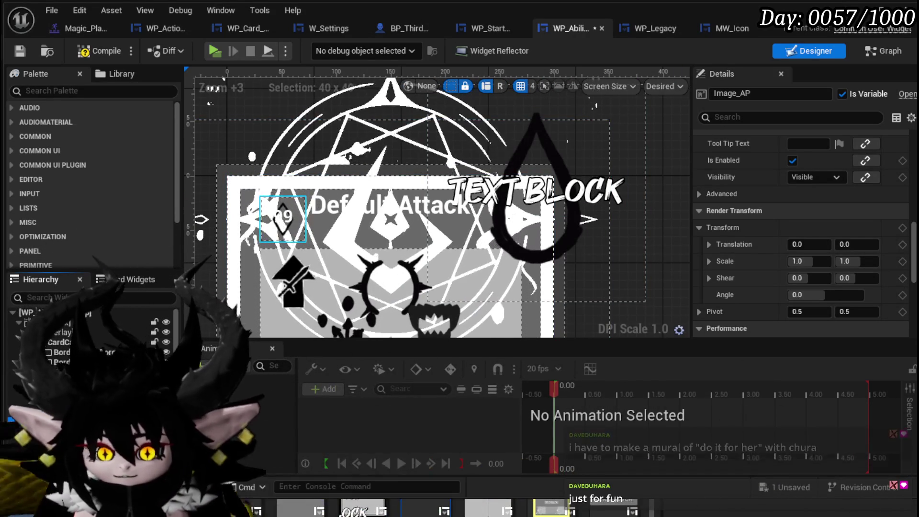
left_click(282, 217)
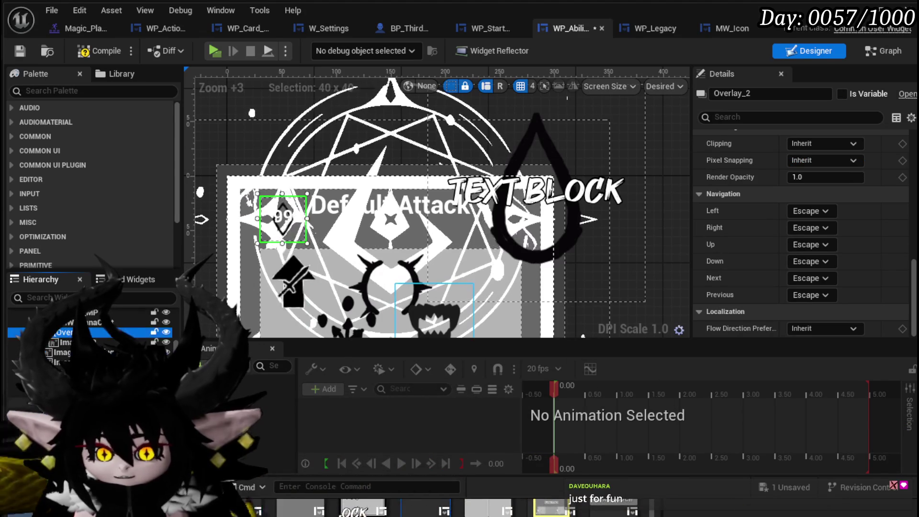
left_click(285, 216)
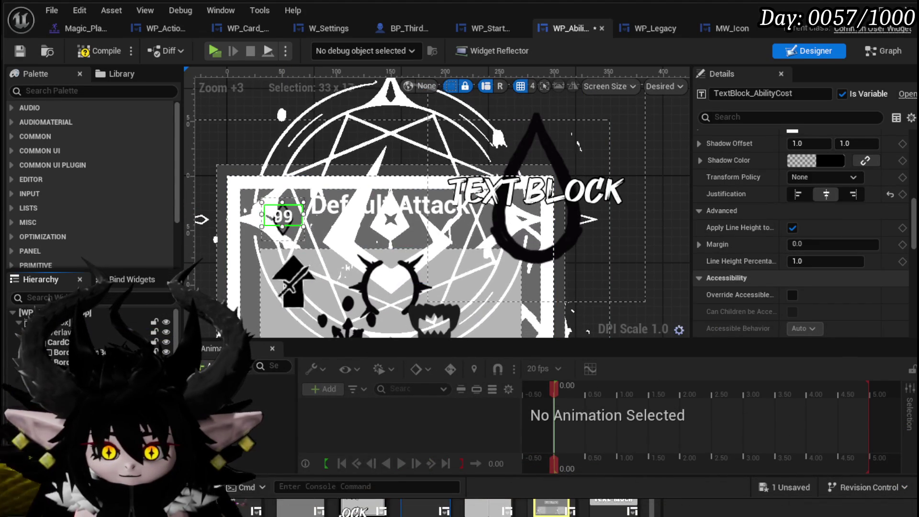
scroll(803, 234, "down", 3)
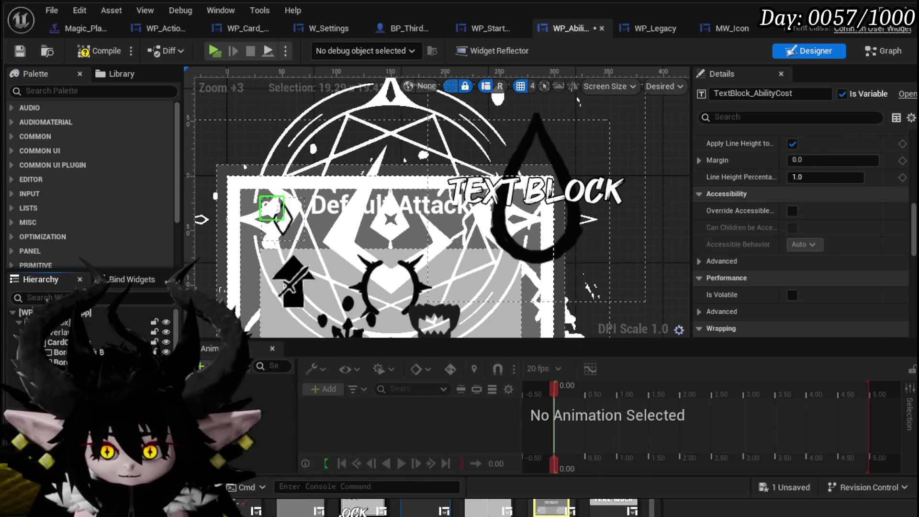
left_click(283, 218)
left_click(283, 221)
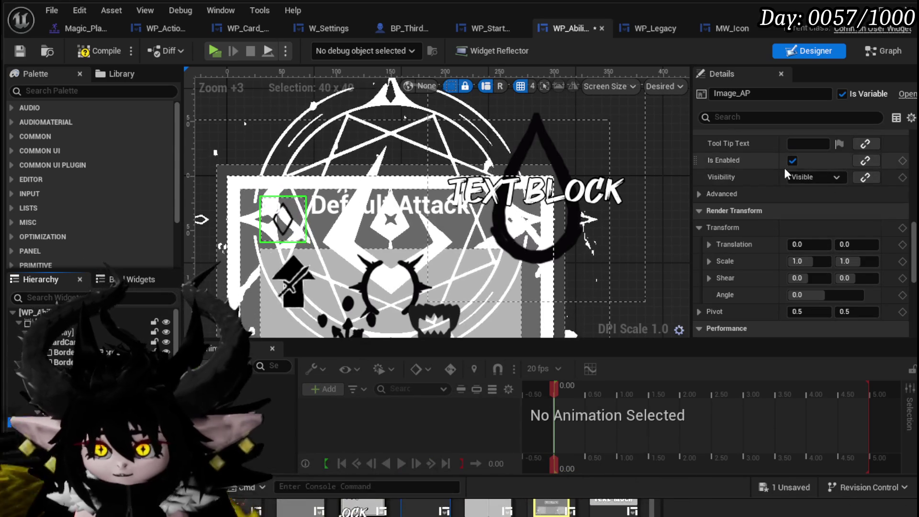
scroll(785, 169, "down", 10)
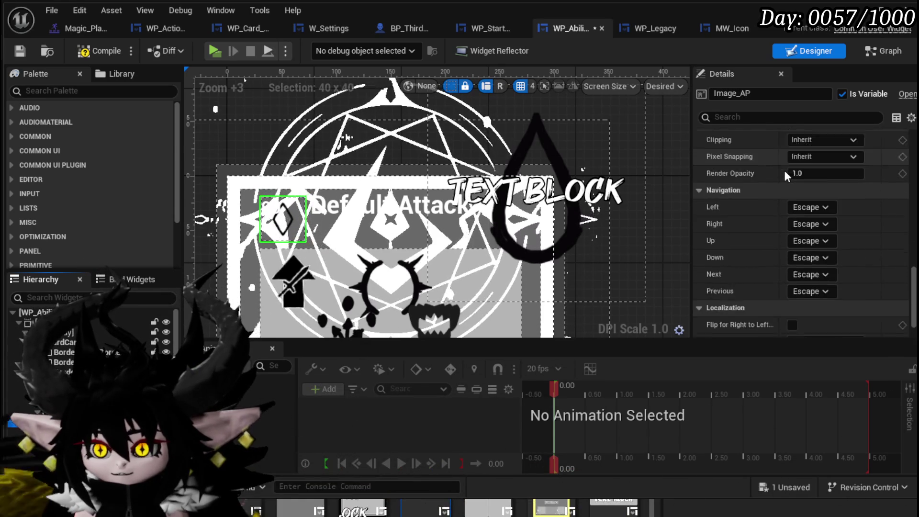
scroll(785, 170, "up", 8)
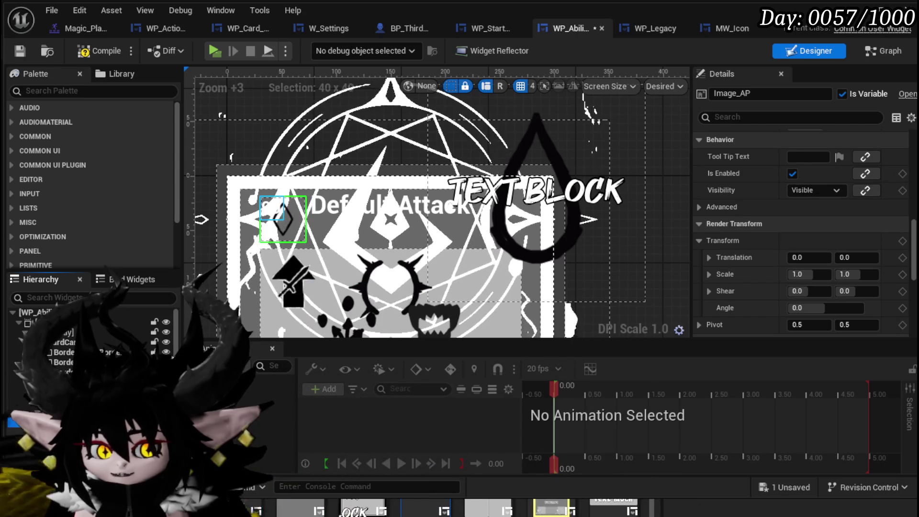
left_click(271, 208)
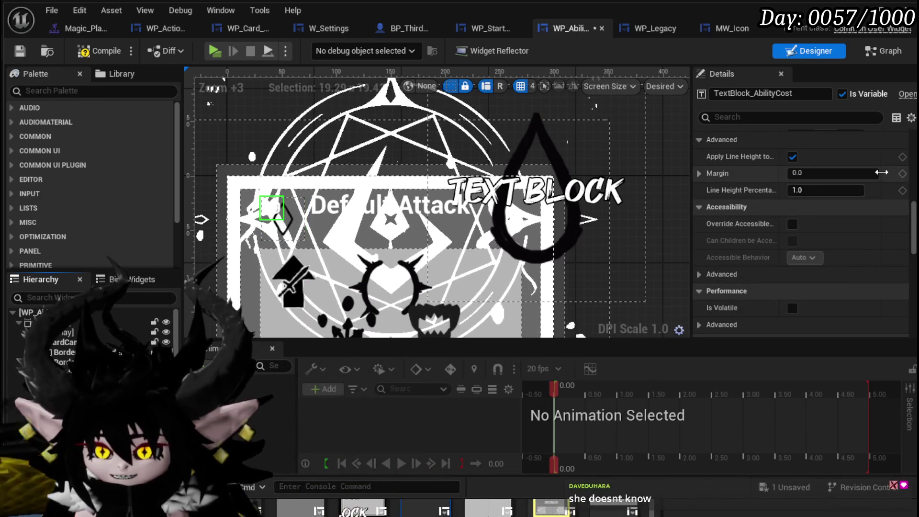
scroll(885, 196, "down", 10)
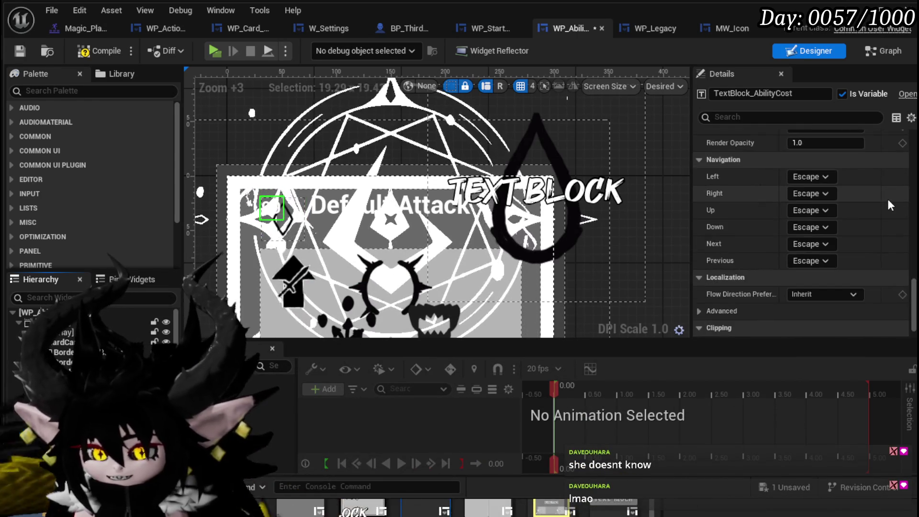
scroll(887, 205, "down", 1)
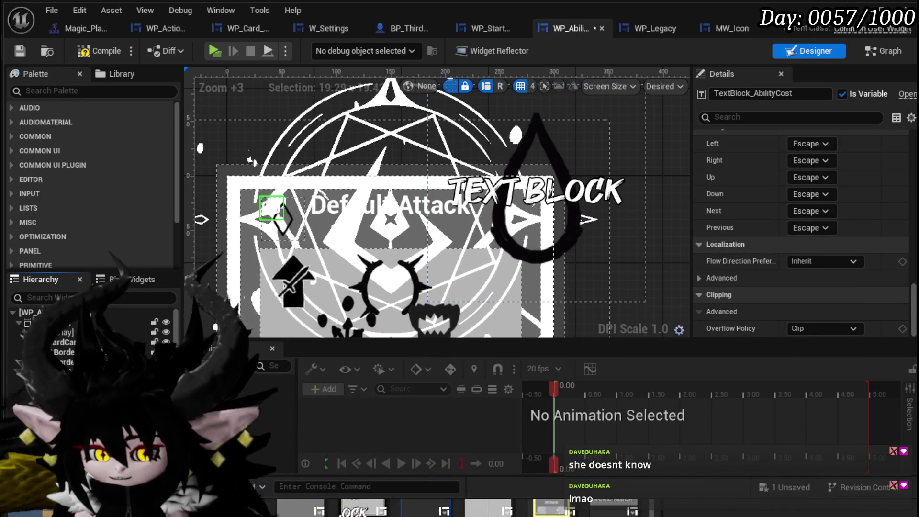
left_click(293, 231)
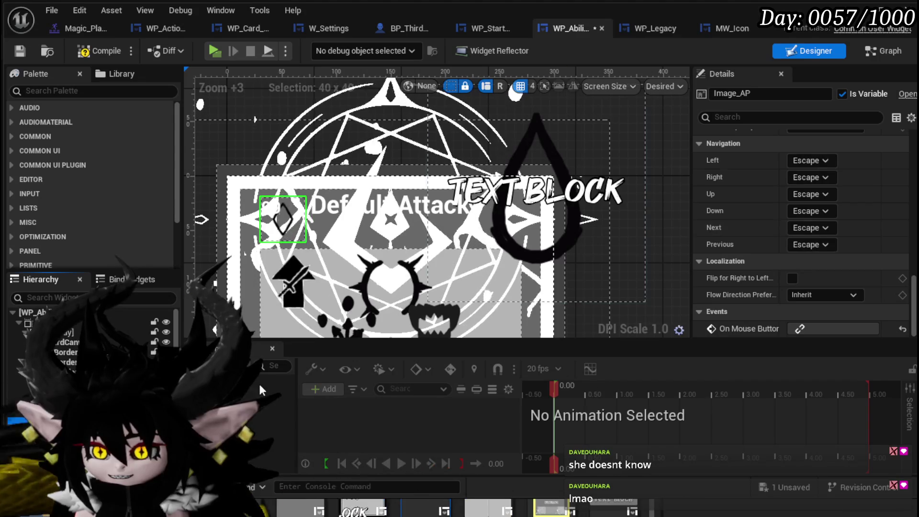
left_click(287, 225)
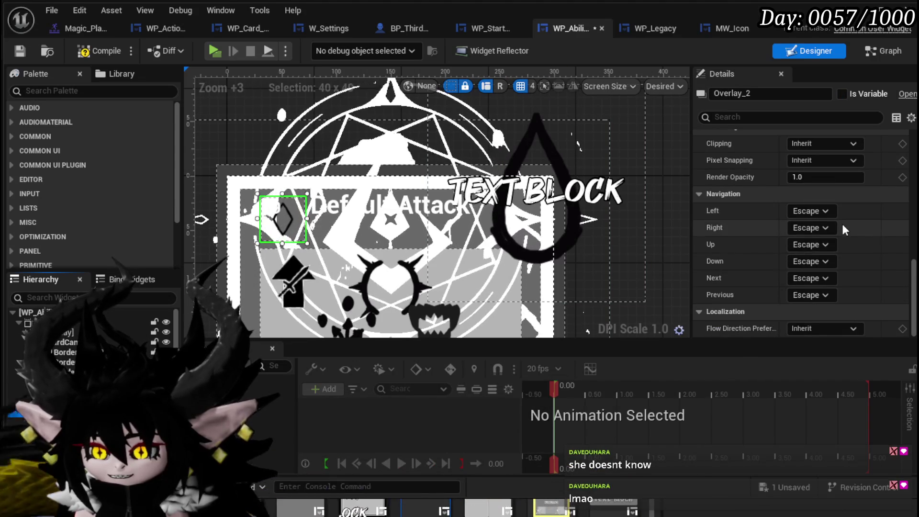
scroll(794, 287, "up", 10)
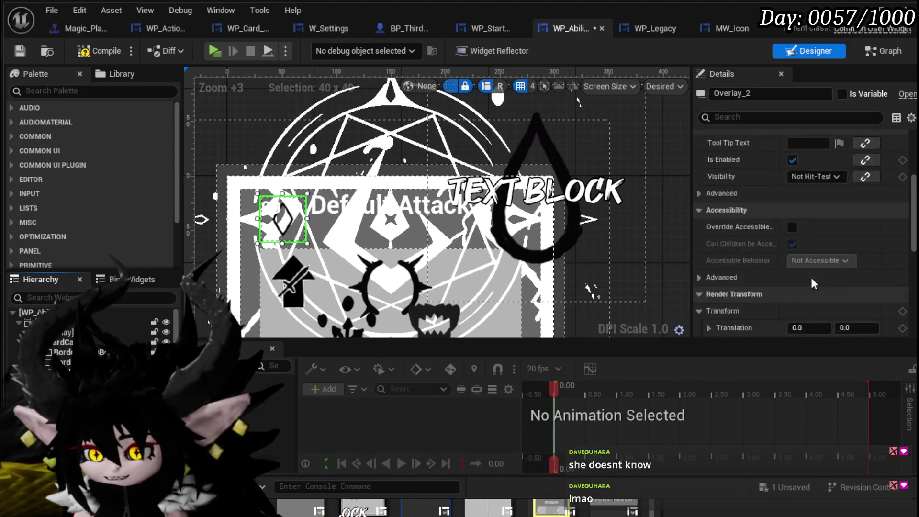
scroll(811, 282, "up", 2)
left_click(820, 205)
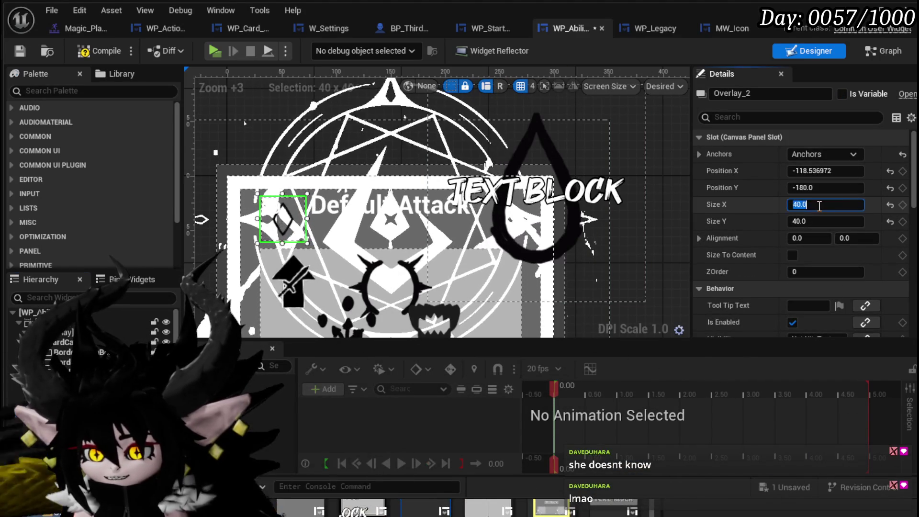
- Set Overlay_2 height to 200 and alignment X to 0.5, dragging it to the card's upper left
key("Tab")
type("200")
key("Return")
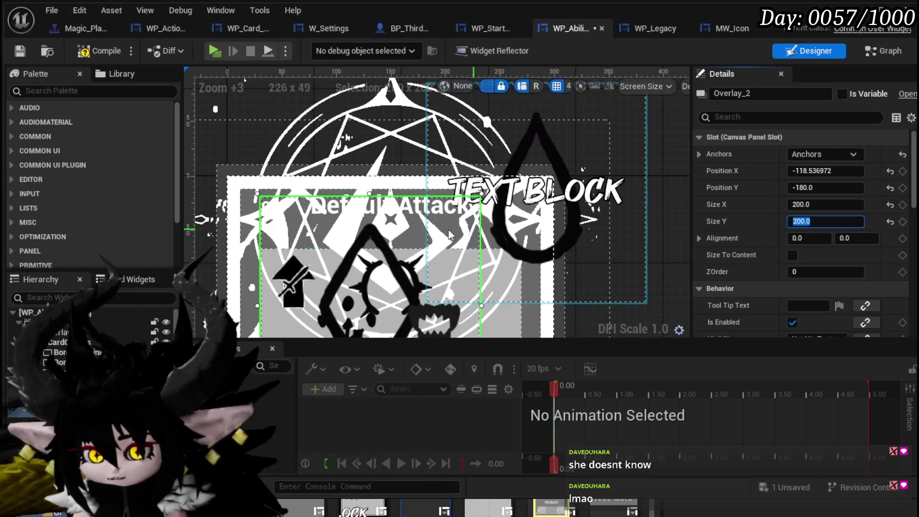
left_click(800, 238)
type("0.5")
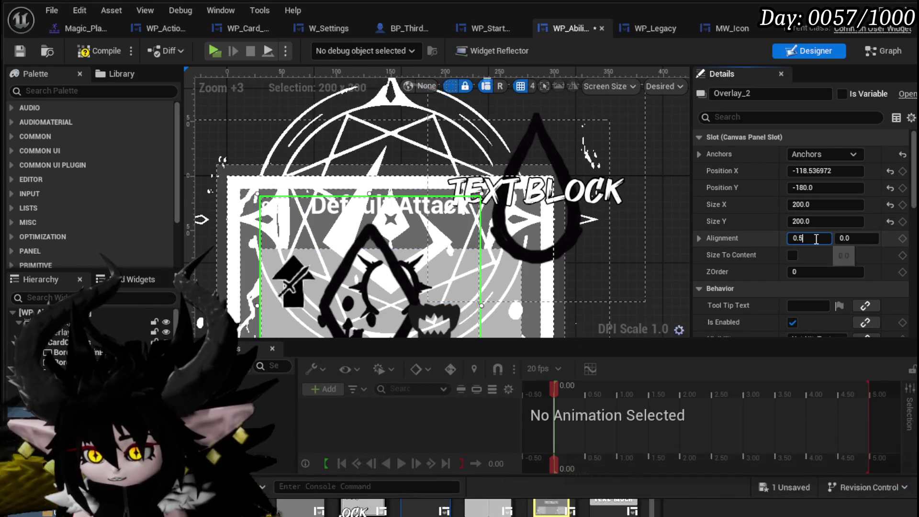
left_click_drag(231, 300, 237, 241)
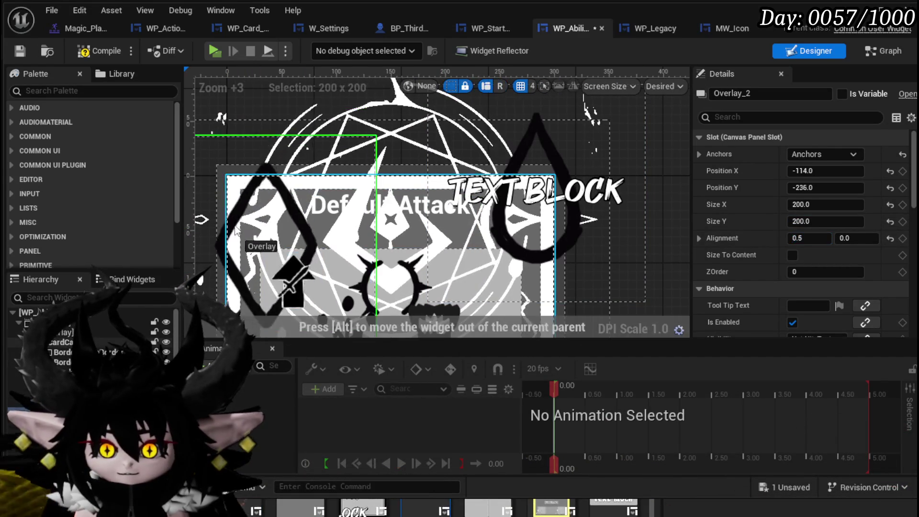
left_click_drag(218, 189, 214, 185)
- Compare with Overlay_MP's position so the AP overlay mirrors it at -134, -284
left_click(546, 124)
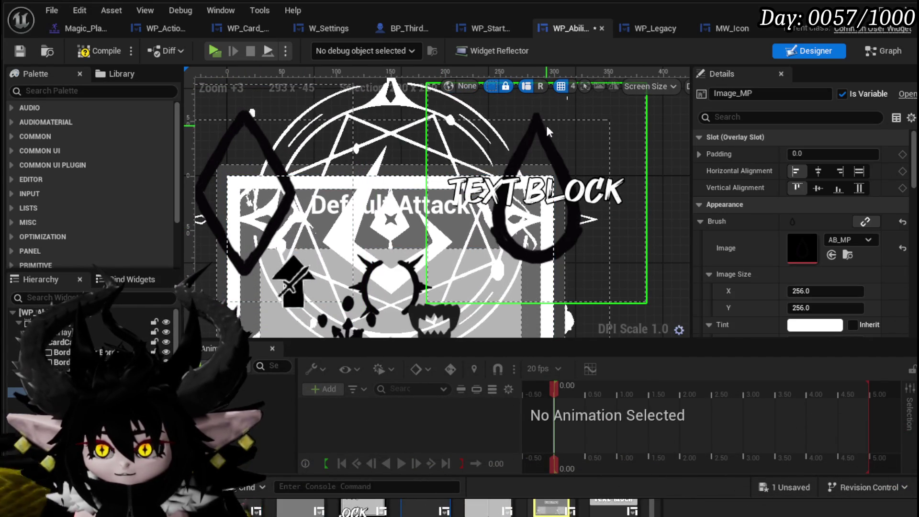
scroll(753, 174, "down", 2)
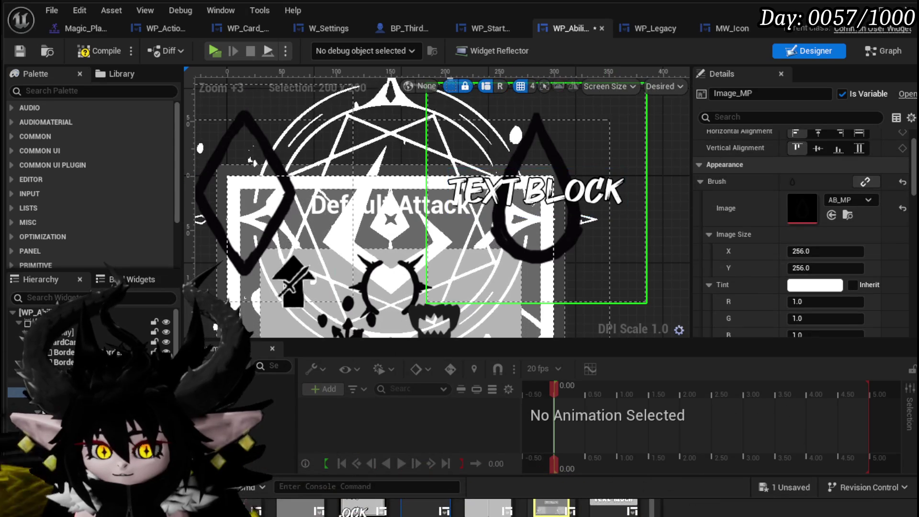
left_click(48, 381)
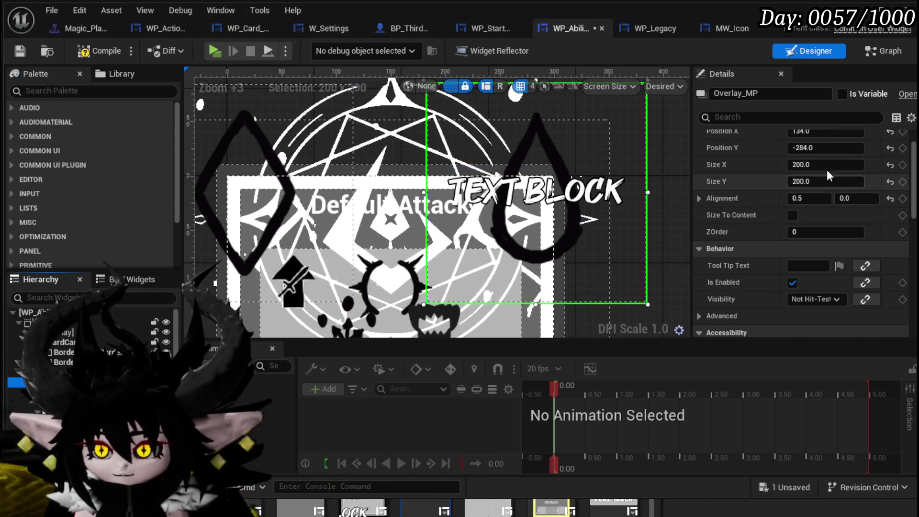
scroll(842, 180, "up", 2)
left_click(826, 187)
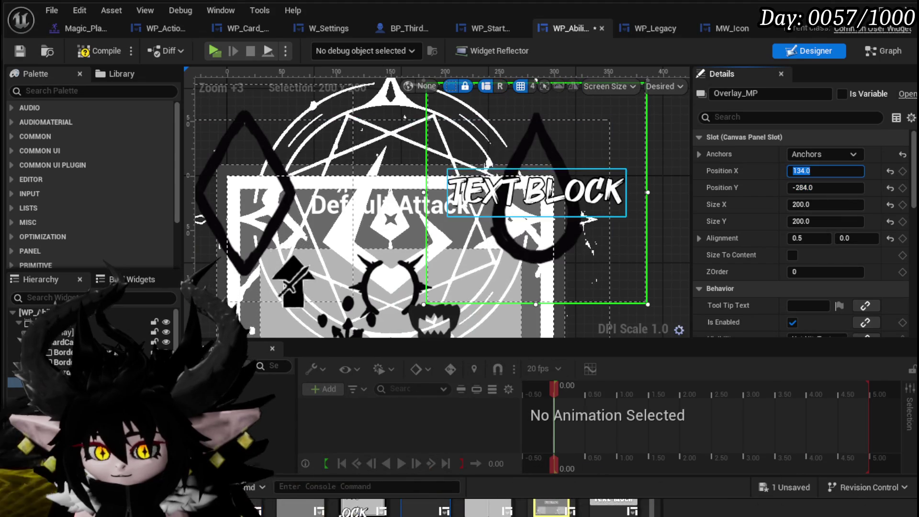
key("Down")
key("Down")
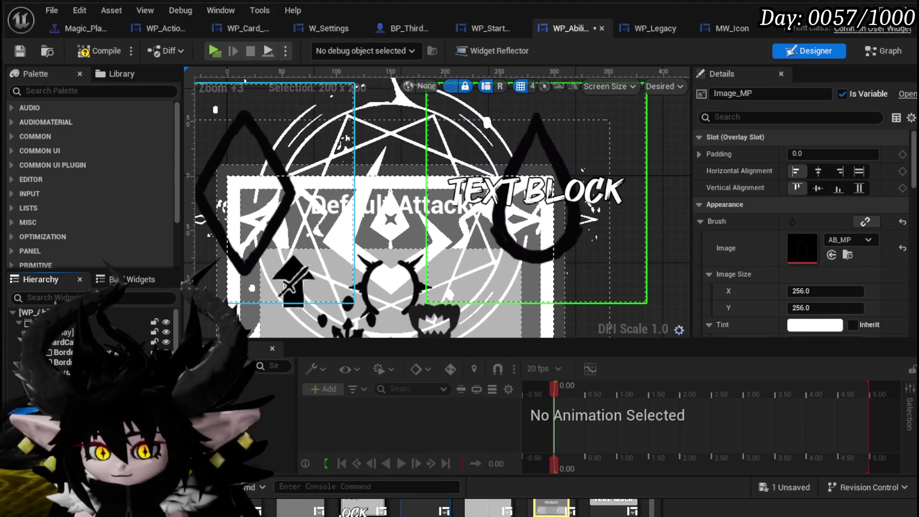
left_click_drag(398, 234, 458, 262)
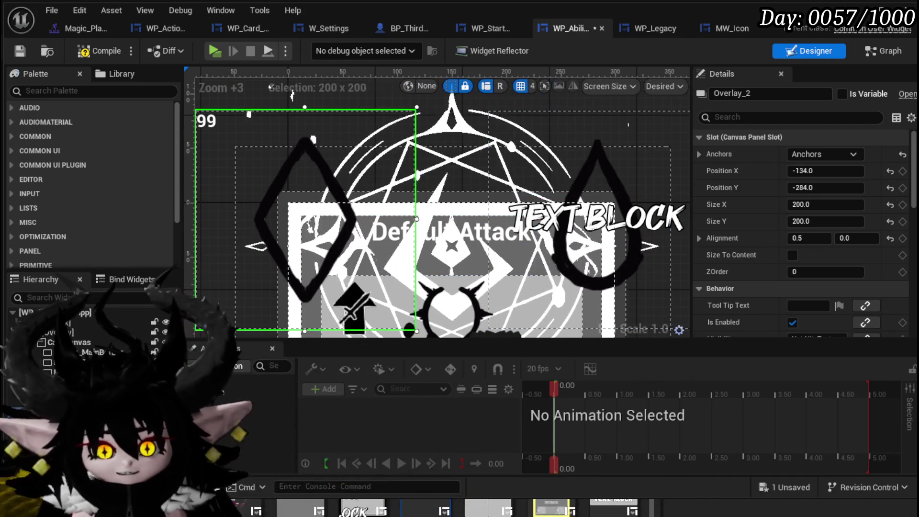
- Paste a copy of the mana-cost text onto the AP icon and name it MW_APCost
left_click(98, 47)
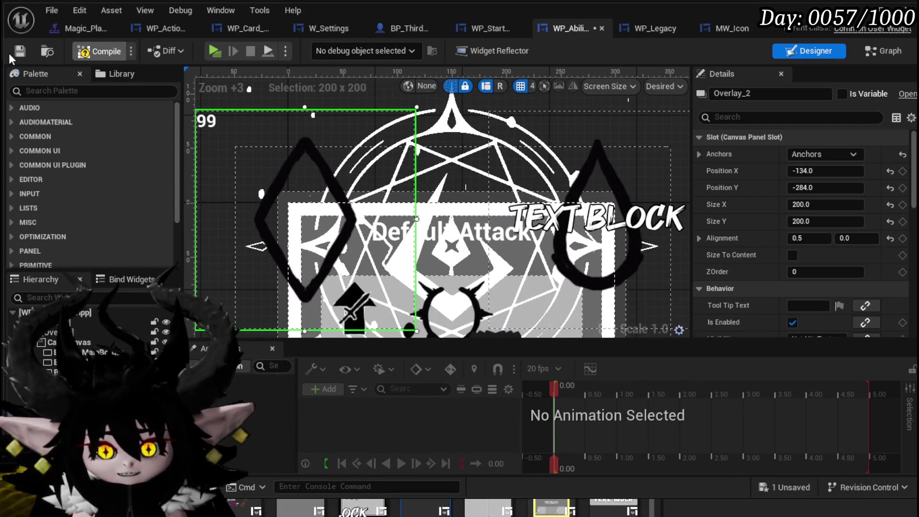
left_click(596, 218)
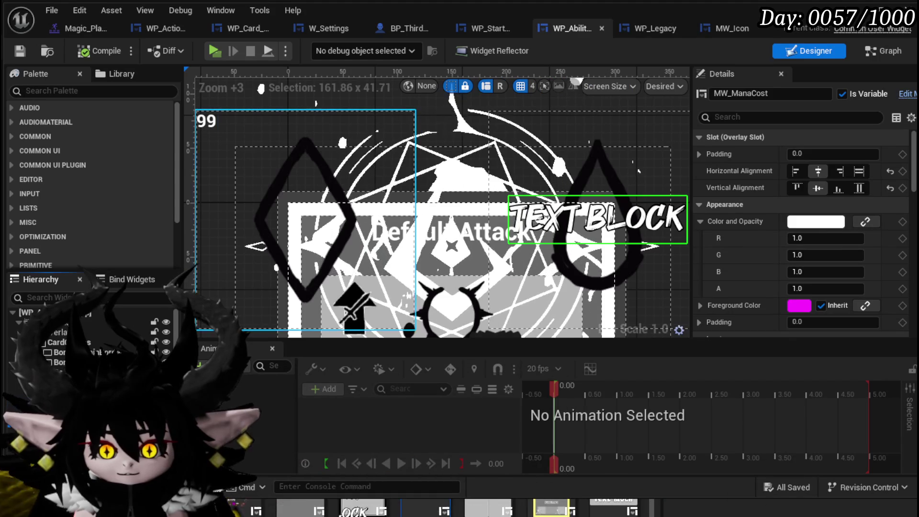
left_click(342, 132)
key("ctrl+v")
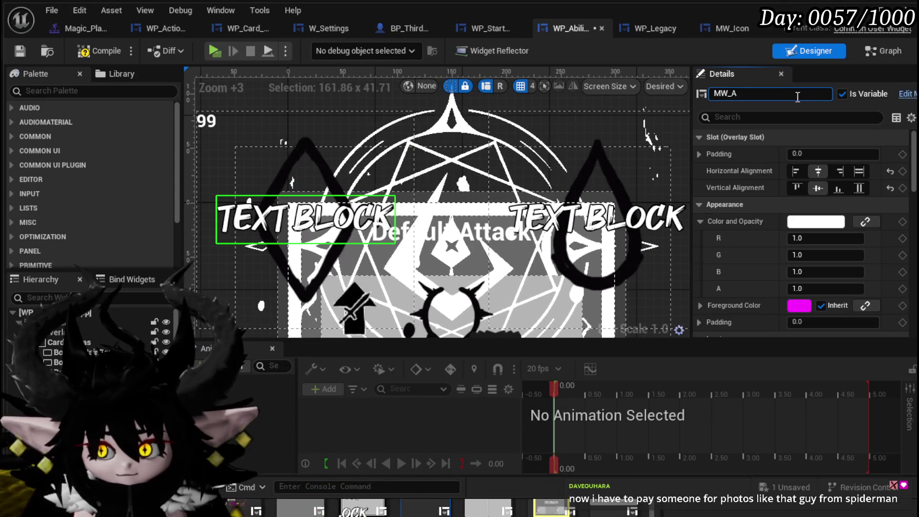
type("PCo")
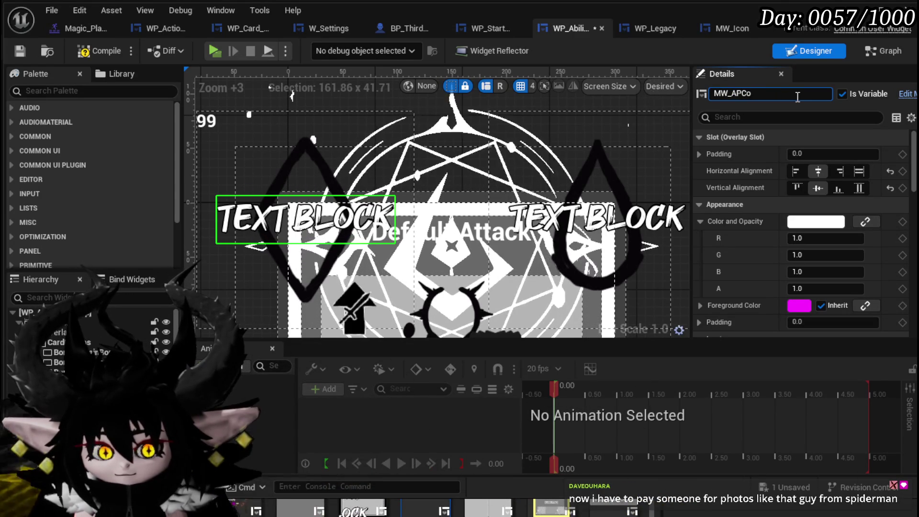
type("st")
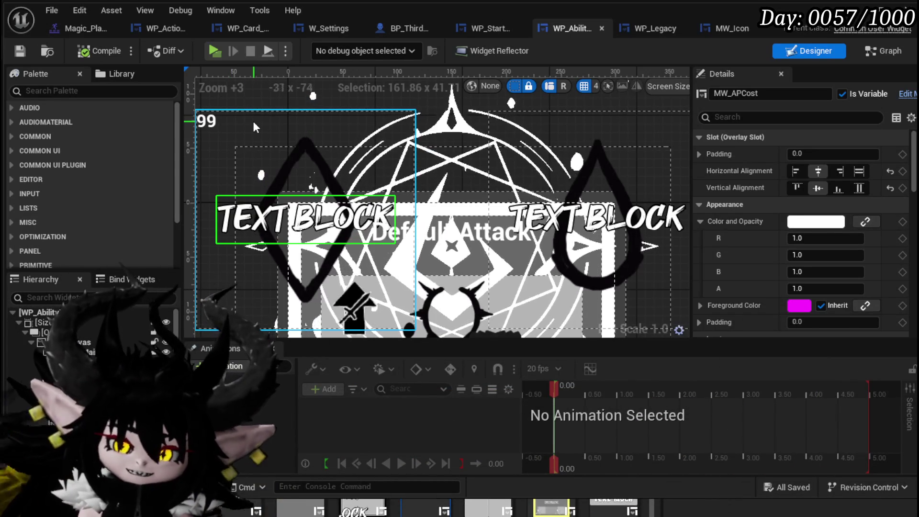
- Delete the old 99 ability-cost text, restoring Image_AP after deleting it by mistake
left_click(255, 122)
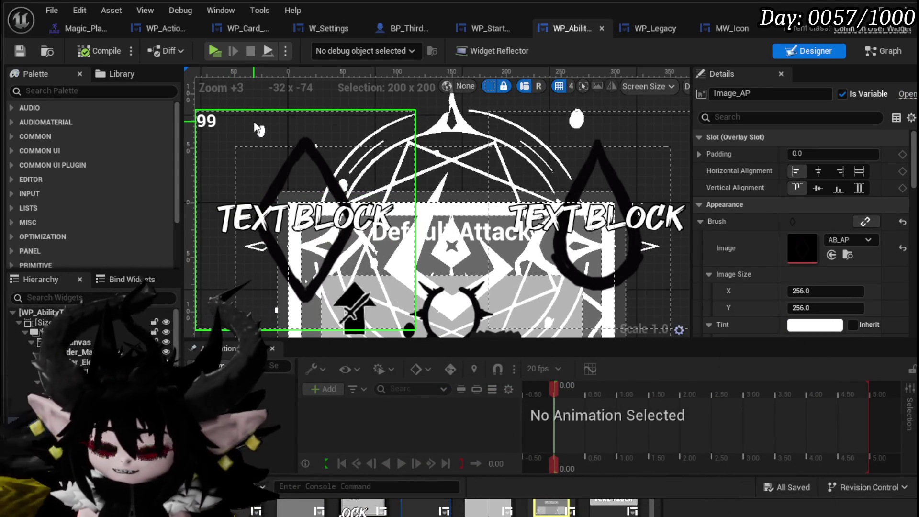
key("Delete")
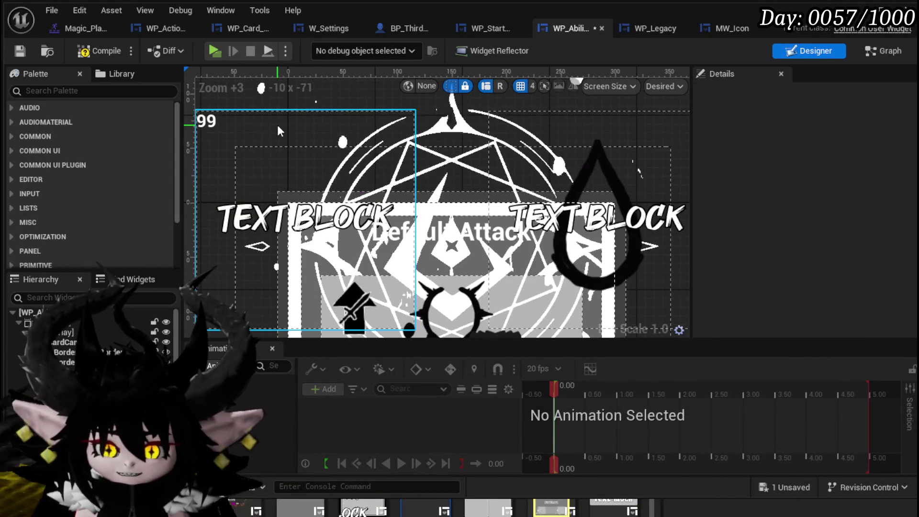
key("ctrl+z")
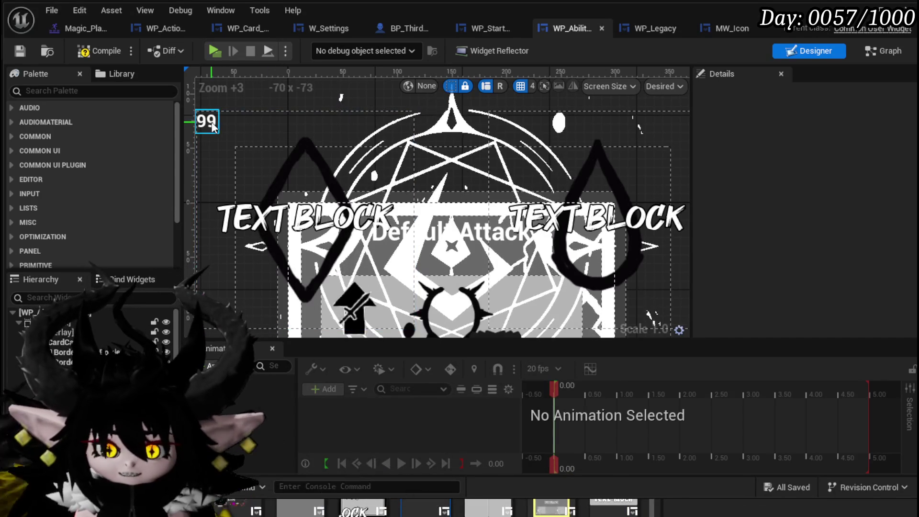
left_click(213, 125)
key("Delete")
left_click(307, 218)
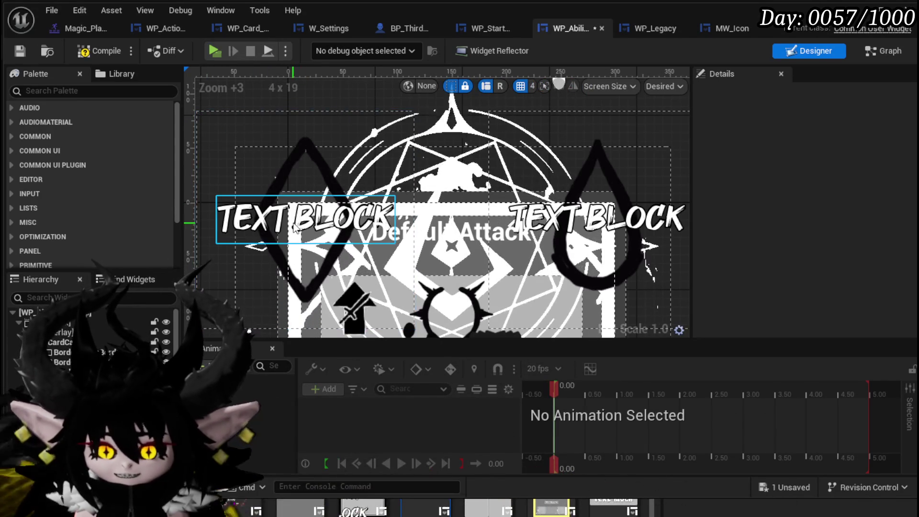
- Save, go to the SetData graph, and drop an MW_APCost getter node into it
left_click(19, 54)
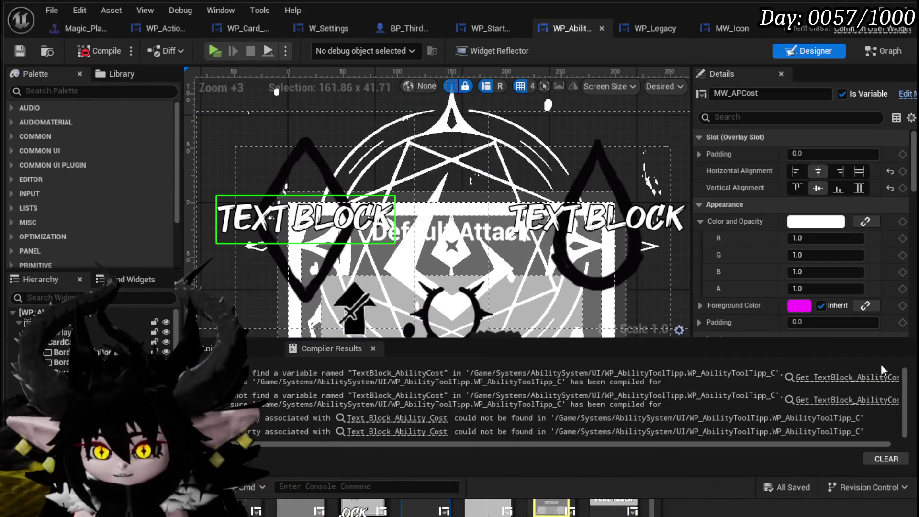
scroll(614, 170, "down", 2)
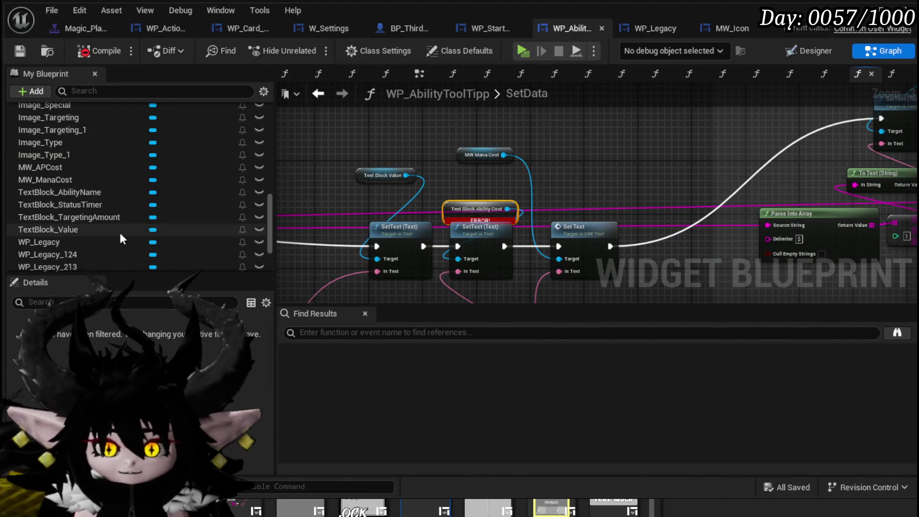
scroll(127, 216, "down", 3)
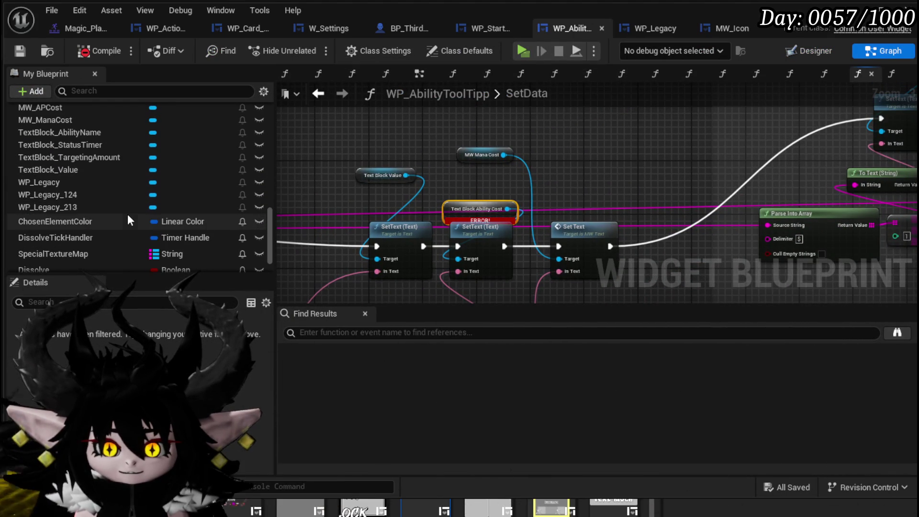
scroll(128, 214, "up", 5)
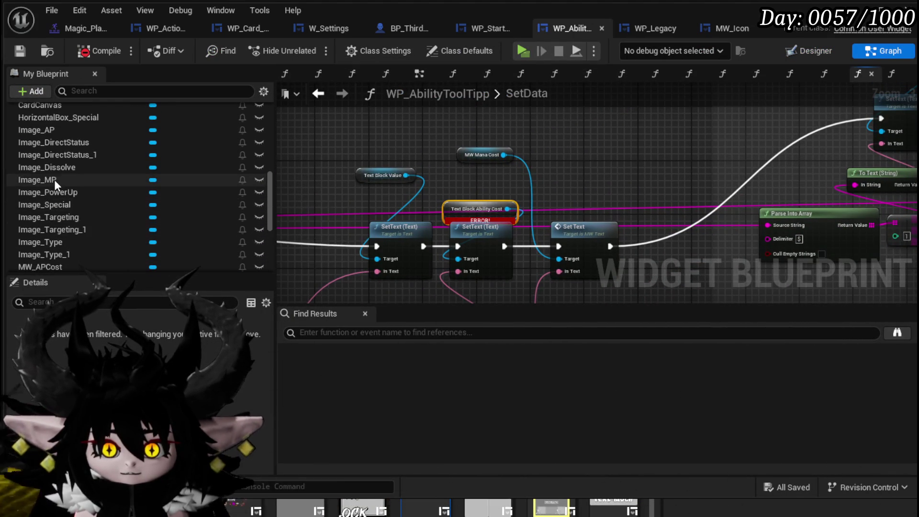
scroll(48, 189, "up", 2)
mouse_move(47, 190)
left_mouse_down()
mouse_move(383, 194)
mouse_move(58, 189)
left_mouse_up()
scroll(54, 183, "up", 3)
scroll(89, 203, "down", 10)
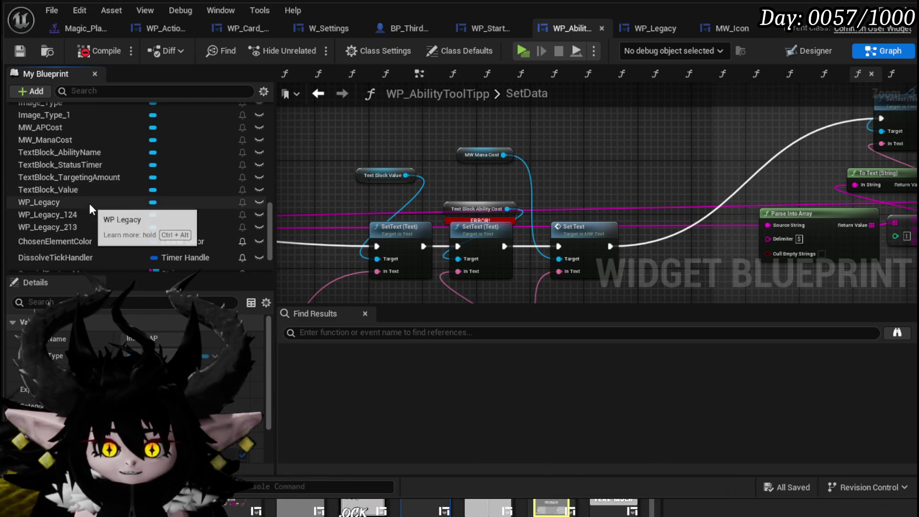
scroll(88, 202, "down", 3)
scroll(88, 202, "up", 3)
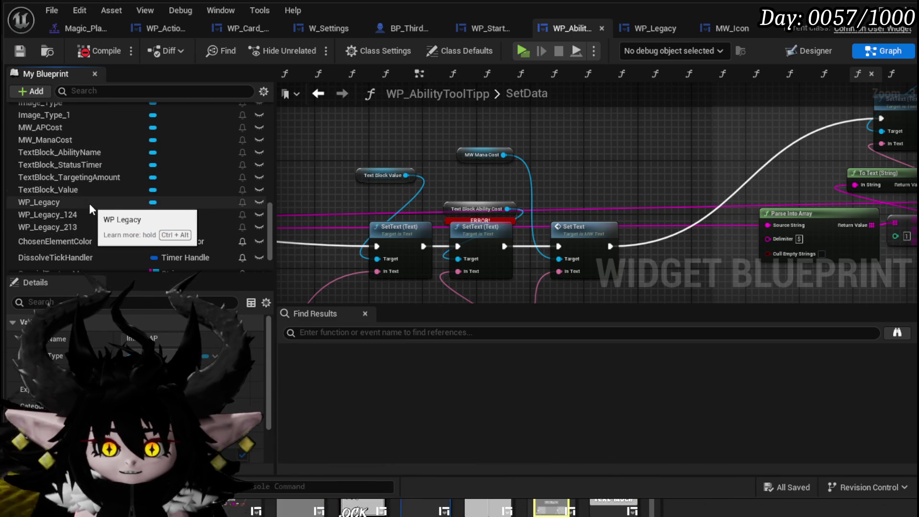
scroll(89, 203, "up", 1)
scroll(88, 202, "up", 2)
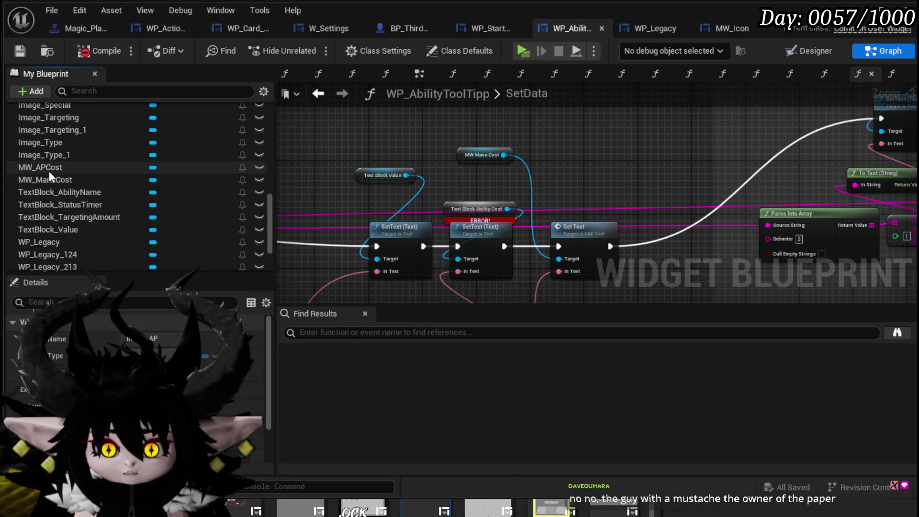
mouse_move(44, 168)
left_mouse_down()
mouse_move(357, 130)
mouse_move(395, 155)
mouse_move(433, 125)
left_mouse_up()
type("Set")
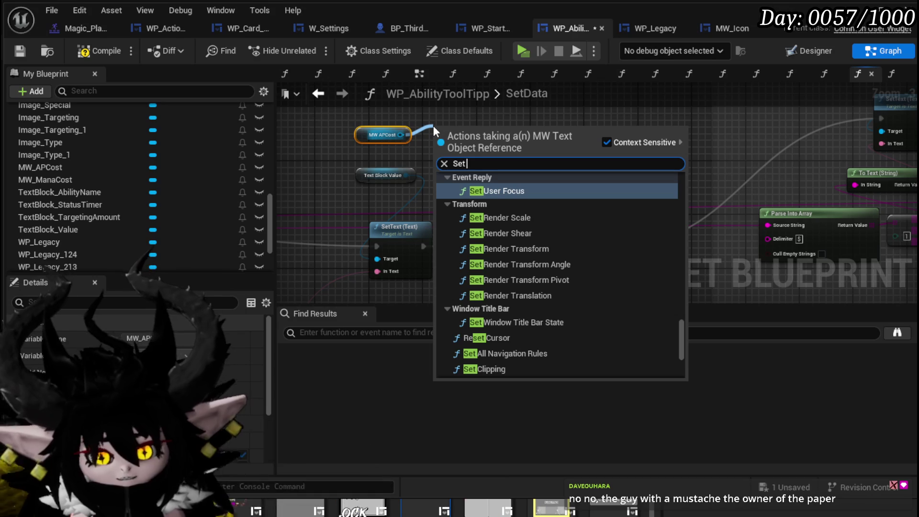
type(" S")
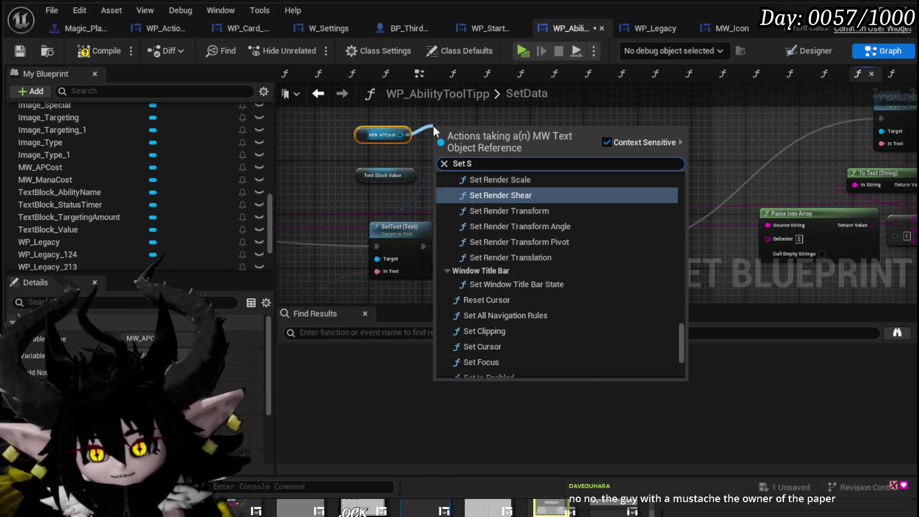
- Add a Set Text node for MW APCost in SetData, wiring execution and the cost text into it
key("BackSpace")
key("BackSpace")
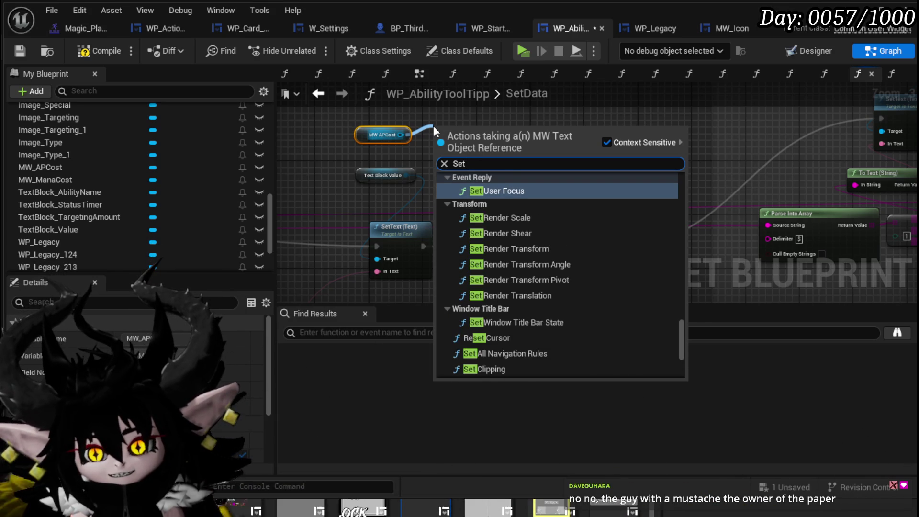
type(" Text")
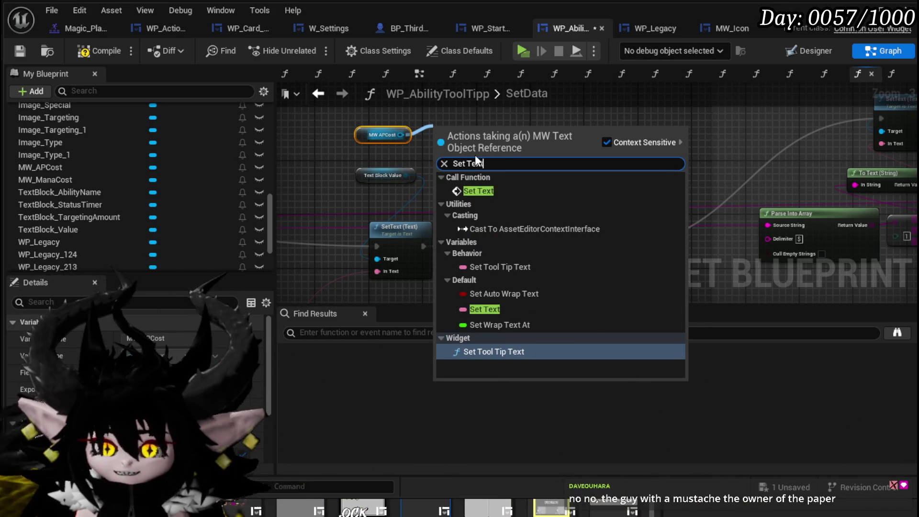
left_click(479, 190)
mouse_move(464, 134)
left_mouse_down()
mouse_move(619, 139)
mouse_move(599, 142)
left_mouse_up()
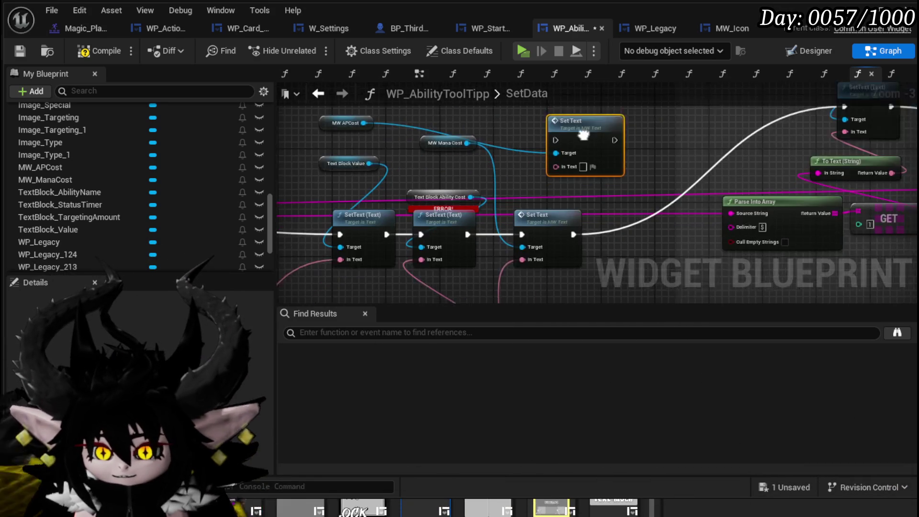
left_click_drag(551, 216, 611, 217)
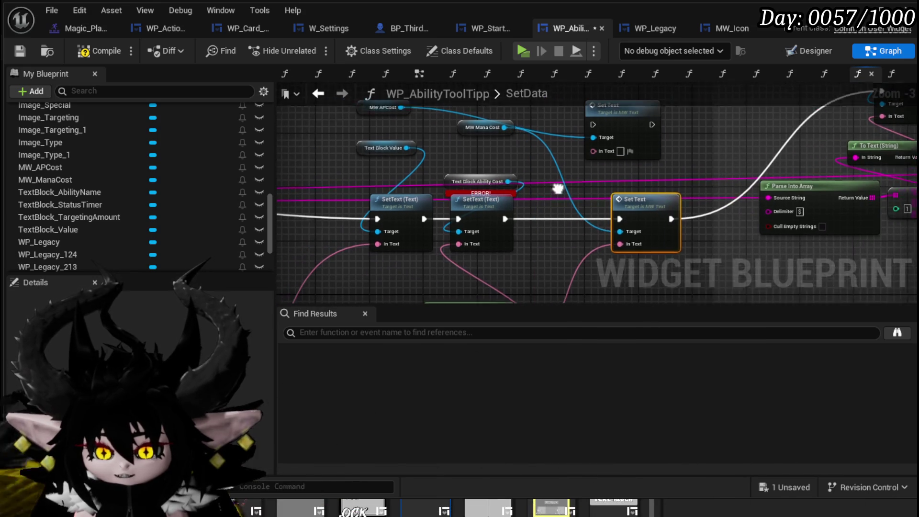
left_click_drag(370, 156, 377, 156)
left_click_drag(455, 209, 349, 209)
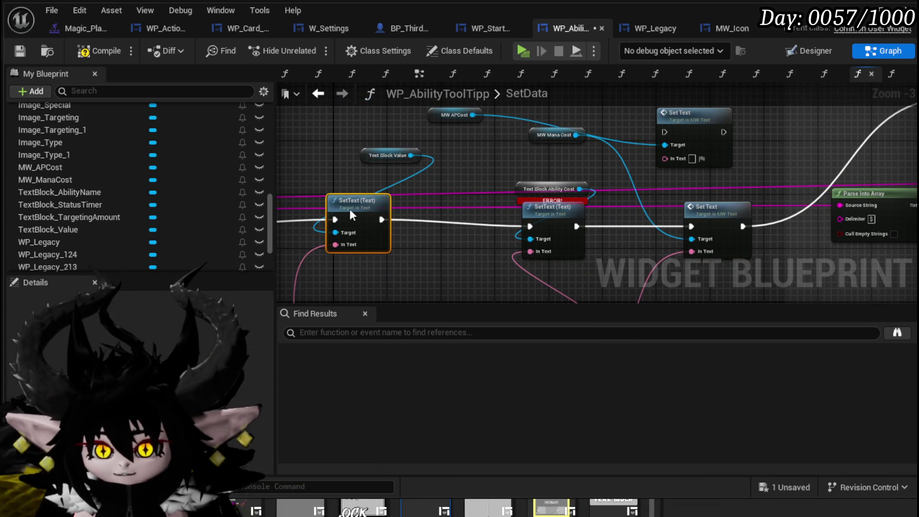
left_click_drag(564, 123, 501, 206)
left_click_drag(406, 173, 474, 261)
left_click_drag(436, 211, 348, 204)
mouse_move(493, 203)
left_mouse_down()
mouse_move(434, 219)
mouse_move(455, 234)
mouse_move(471, 229)
left_mouse_up()
left_click_drag(534, 227, 545, 223)
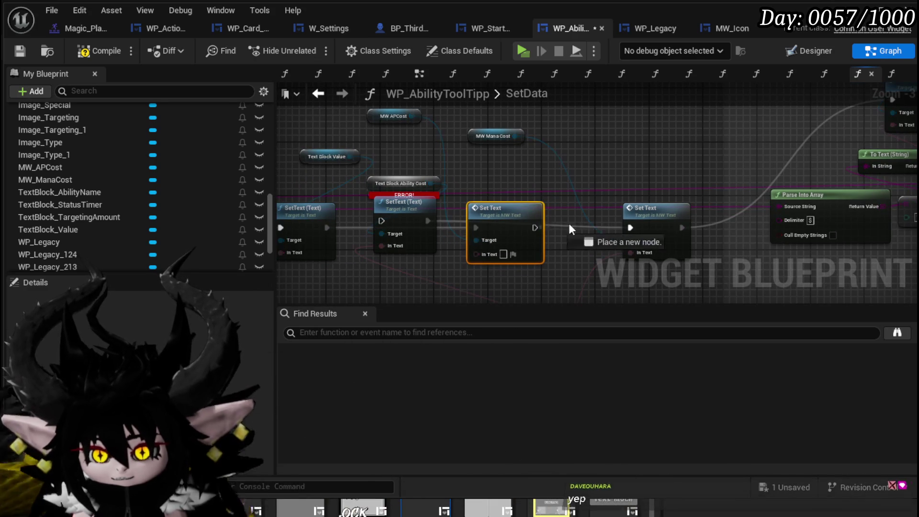
mouse_move(639, 226)
left_mouse_down()
mouse_move(504, 216)
mouse_move(510, 205)
mouse_move(605, 199)
left_mouse_up()
left_click_drag(512, 276, 488, 203)
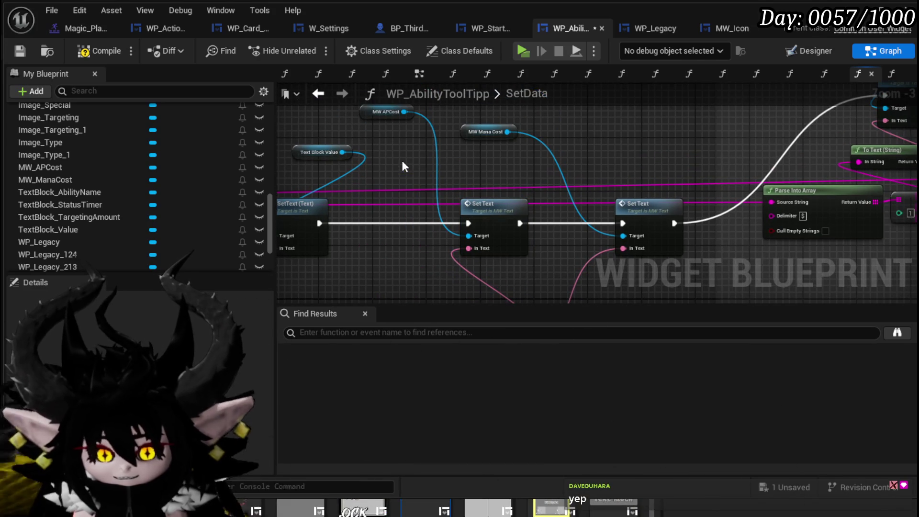
- In UpdateCardPlayable, replace the broken Ability Cost nodes with MW APCost Get Text, then save and compile
left_click(92, 53)
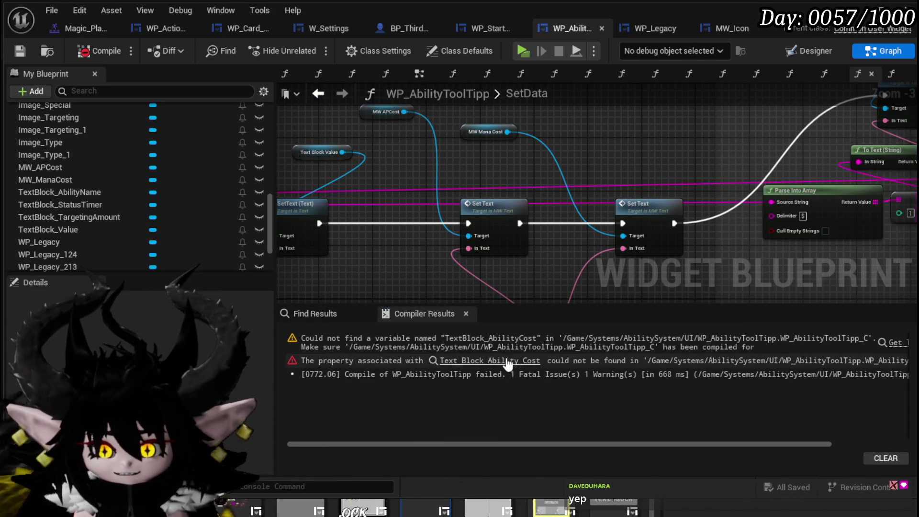
left_click(507, 361)
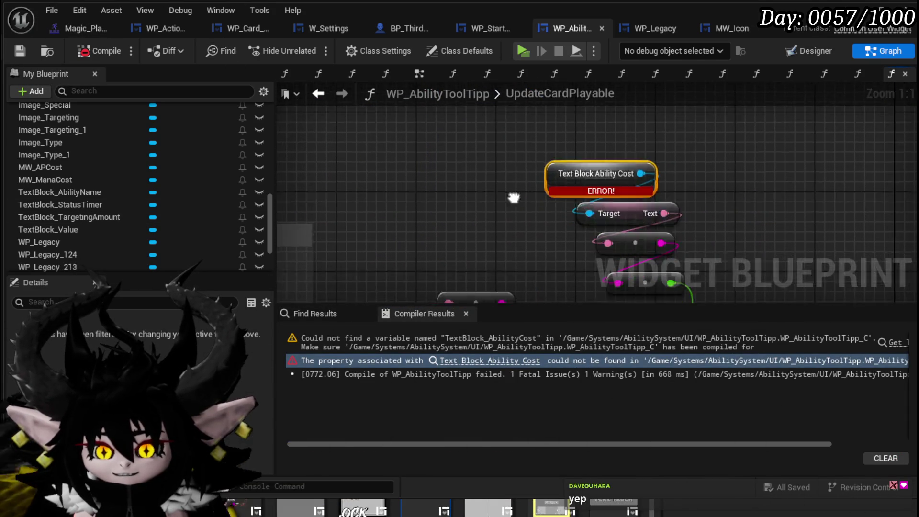
mouse_move(40, 167)
left_mouse_down()
mouse_move(558, 165)
mouse_move(532, 163)
mouse_move(493, 191)
left_mouse_up()
left_click(531, 163)
type("get text")
left_click(548, 334)
mouse_move(575, 195)
left_mouse_down()
mouse_move(774, 197)
mouse_move(757, 194)
left_mouse_up()
left_click_drag(619, 193, 728, 160)
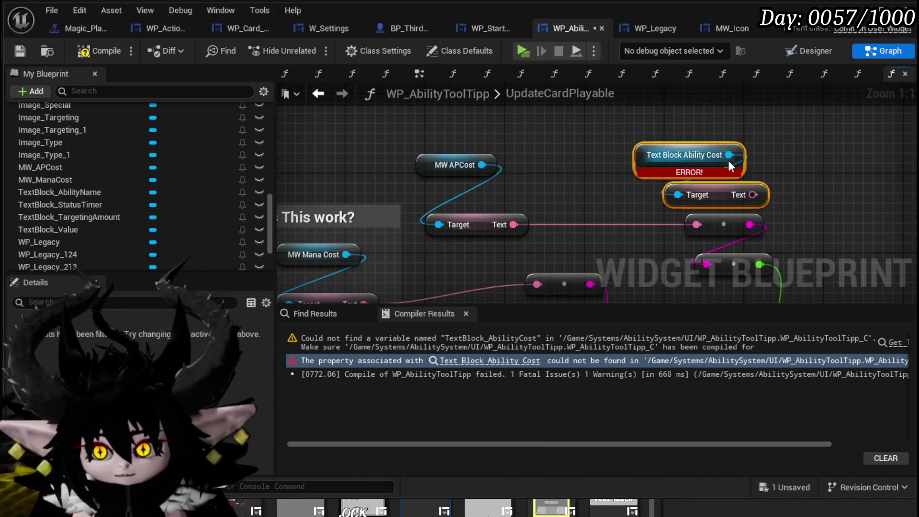
key("Delete")
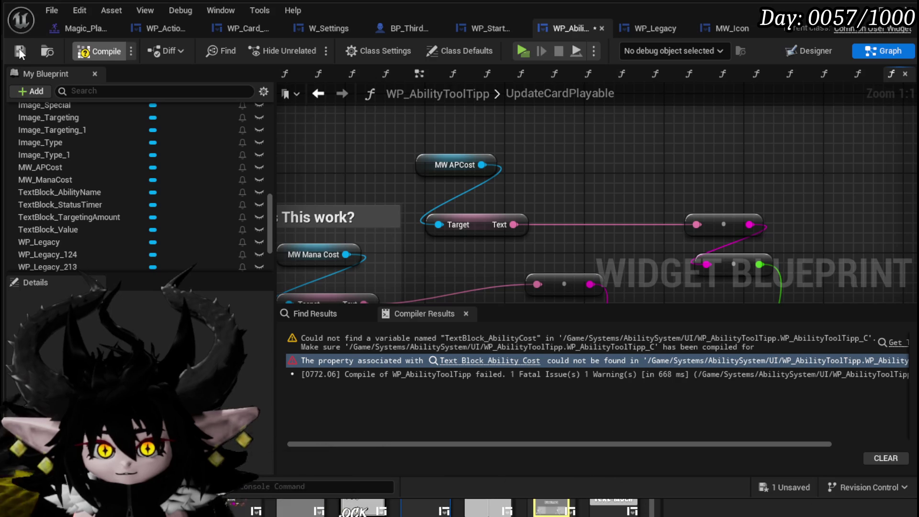
left_click(19, 51)
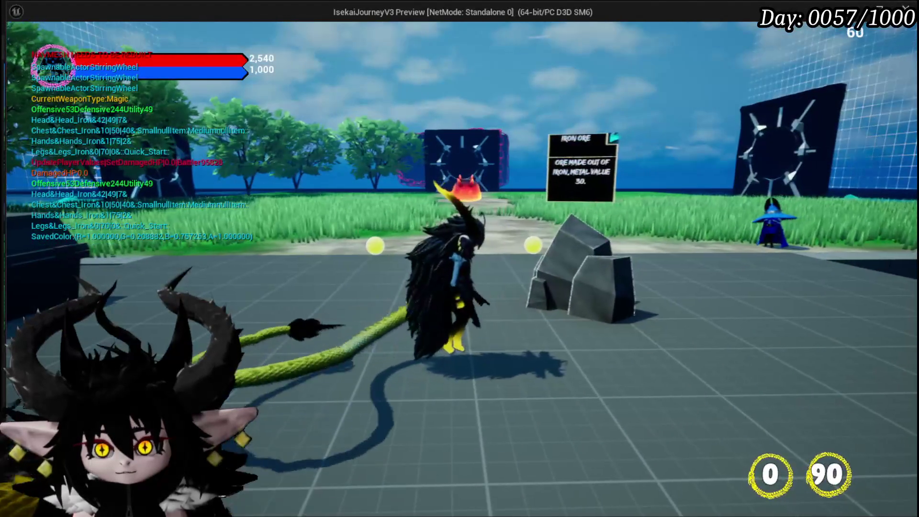
- In the play test, view the equipment screen's ability cards, like Melee AOE, showing AP costs
key("Tab")
left_click(120, 42)
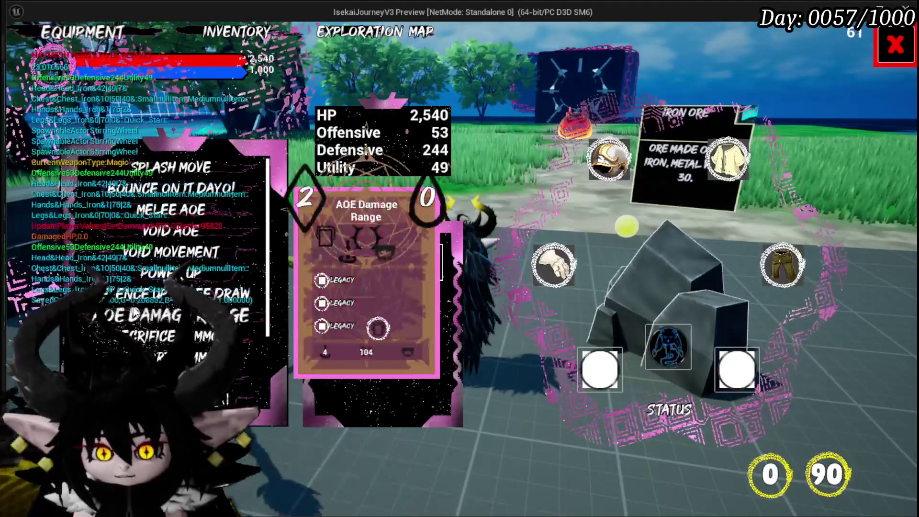
mouse_move(158, 171)
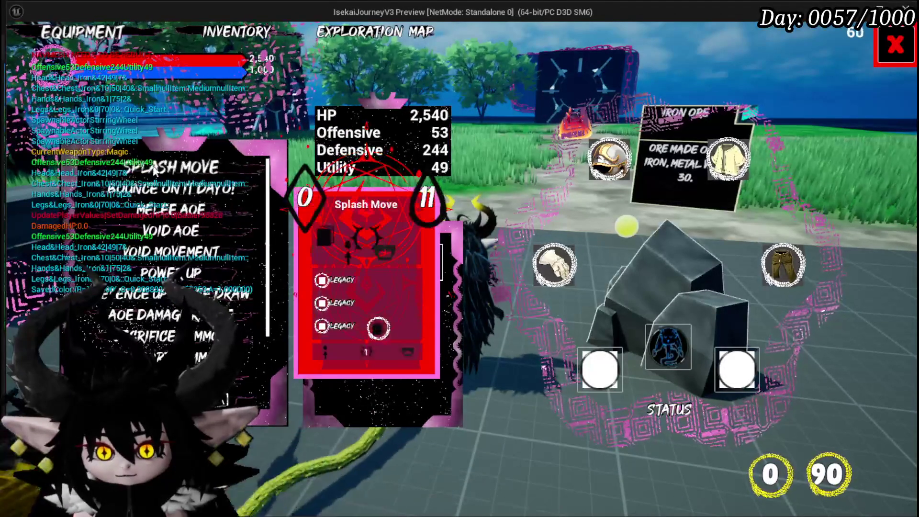
scroll(154, 215, "down", 3)
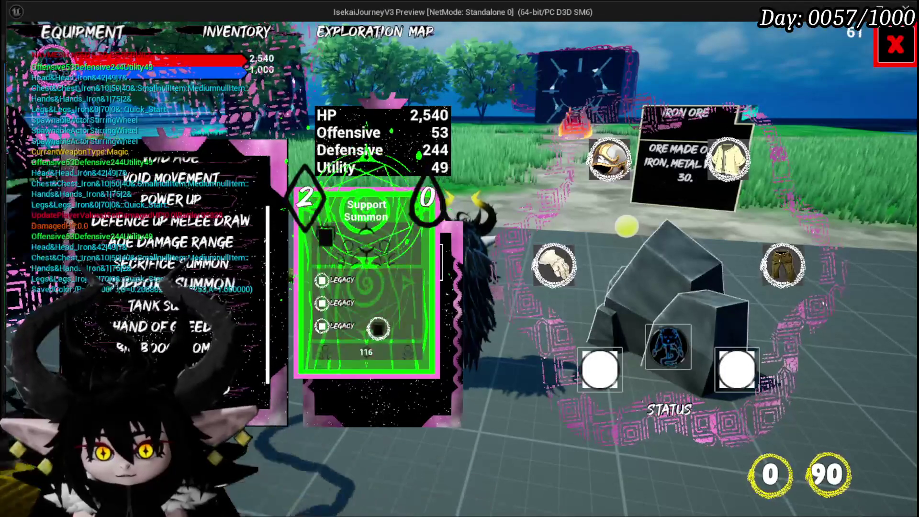
scroll(154, 215, "down", 2)
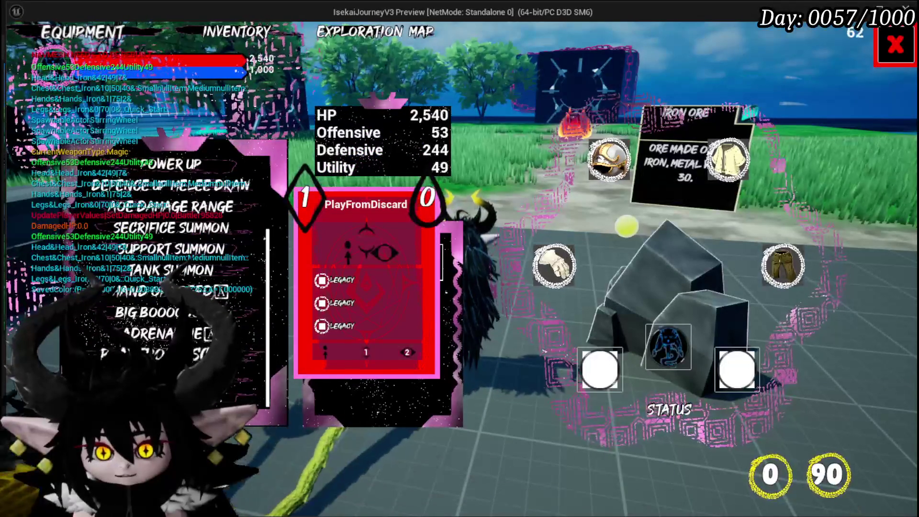
scroll(170, 207, "up", 4)
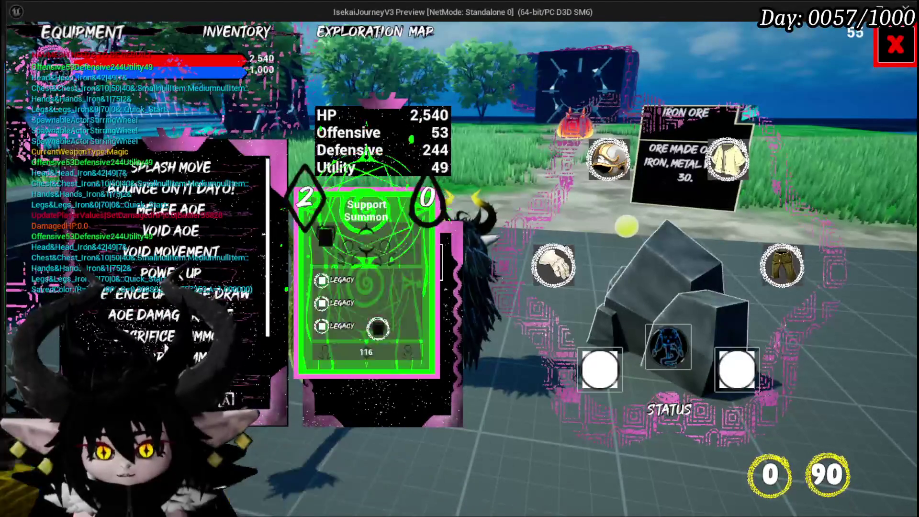
- Stop the play session, save the map, and return to WP_AbilityToolTipp's UpdateCardPlayable graph
key("alt+Tab")
key("Escape")
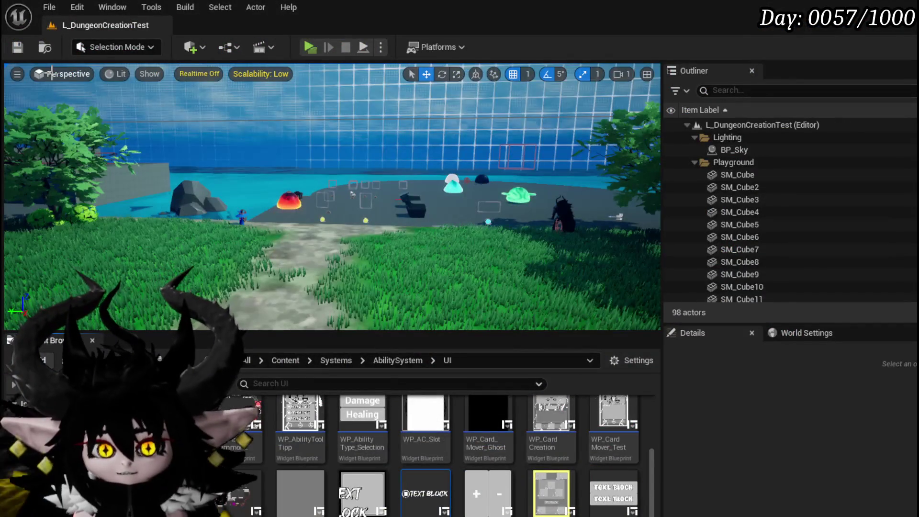
left_click(17, 50)
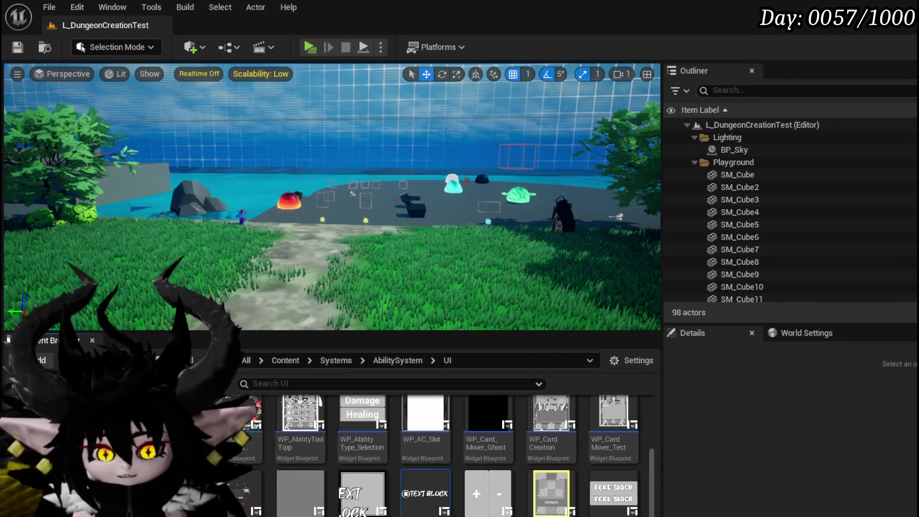
key("alt+Tab")
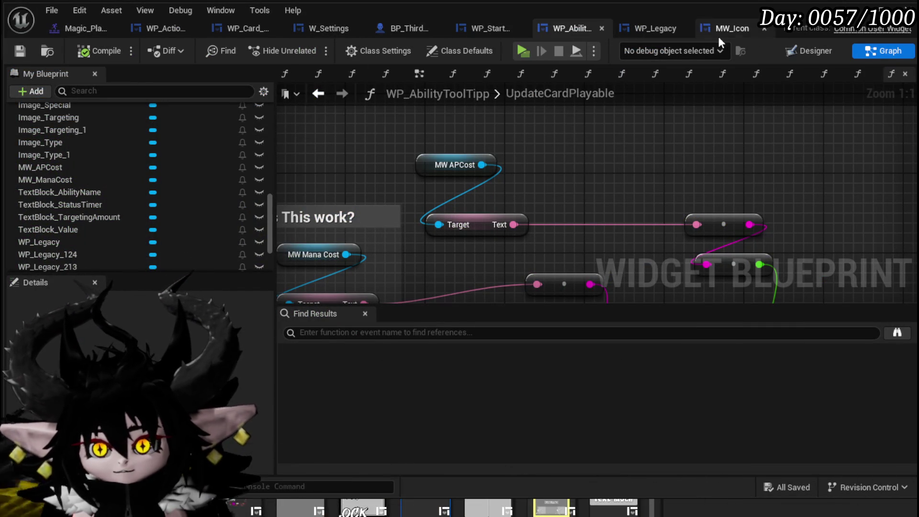
- In the Designer, place an MW Editable Text widget on the card, then delete it
left_click(807, 52)
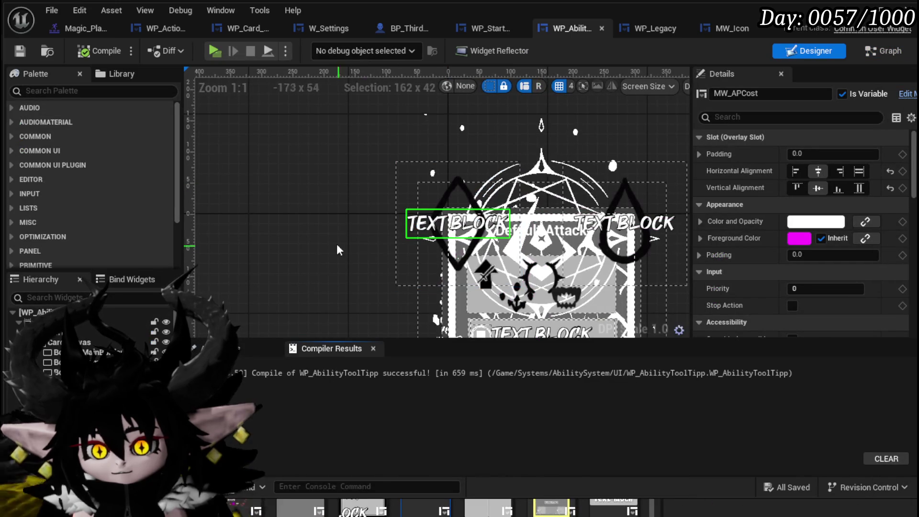
left_click(542, 247)
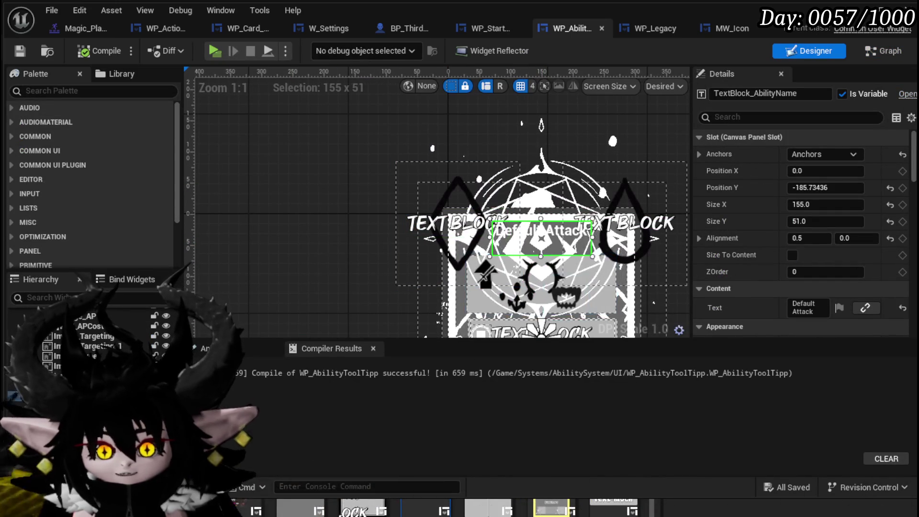
left_click(84, 91)
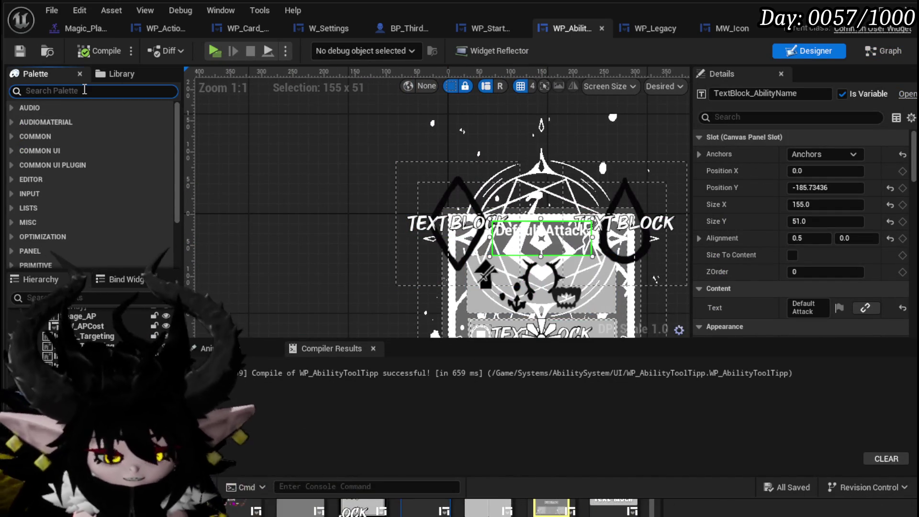
type("Text")
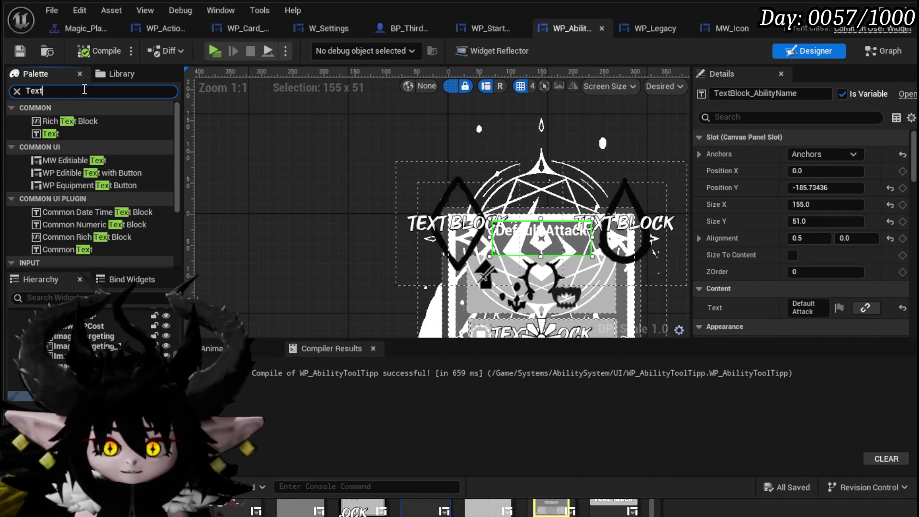
left_click_drag(68, 162, 89, 231)
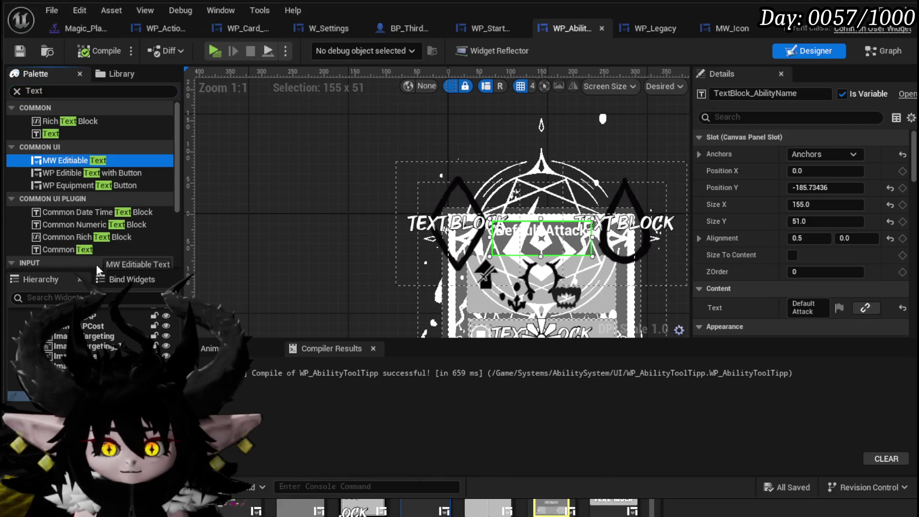
left_click_drag(335, 220, 448, 214)
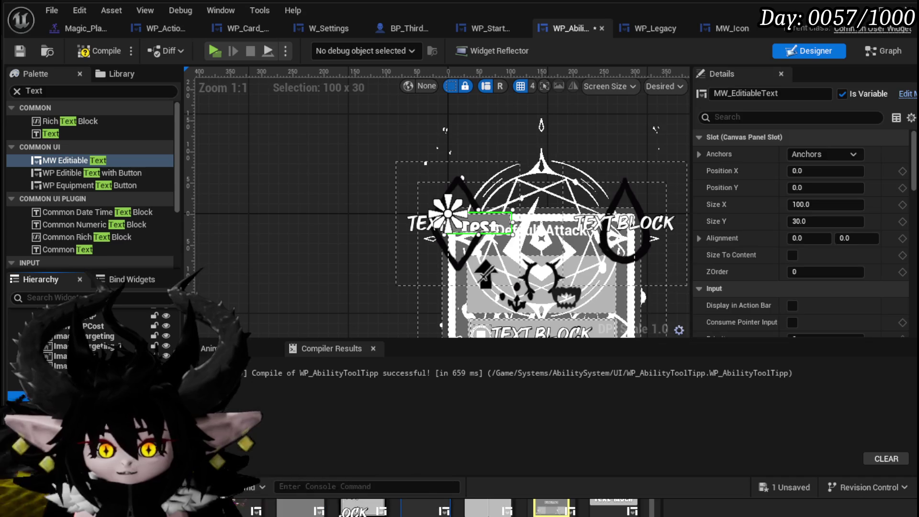
key("Delete")
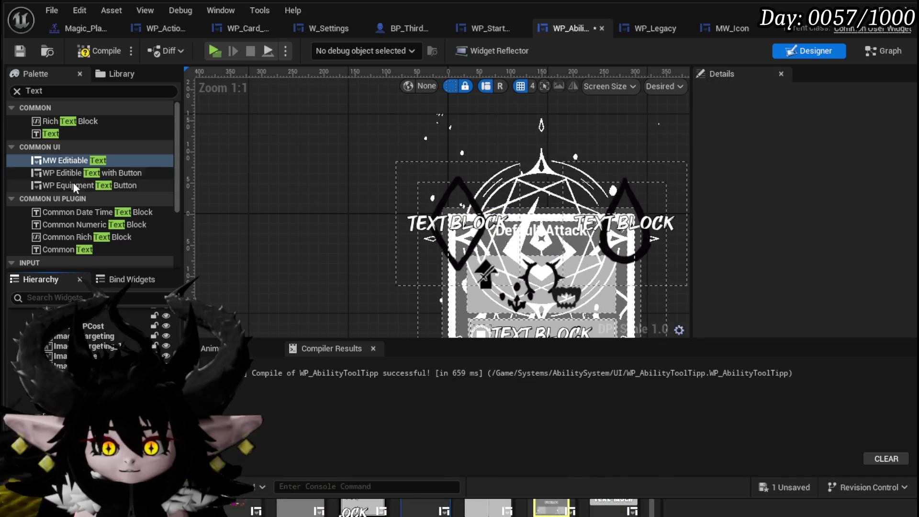
left_click_drag(72, 161, 483, 239)
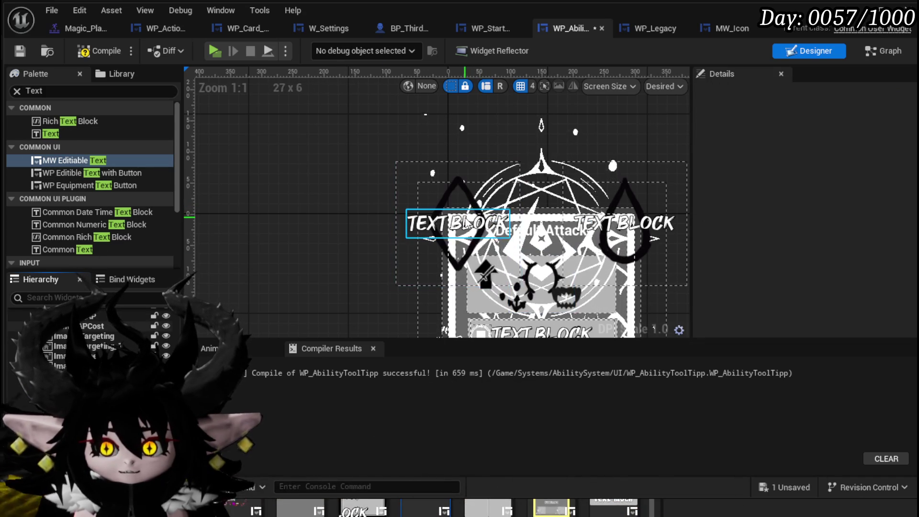
left_click(467, 223)
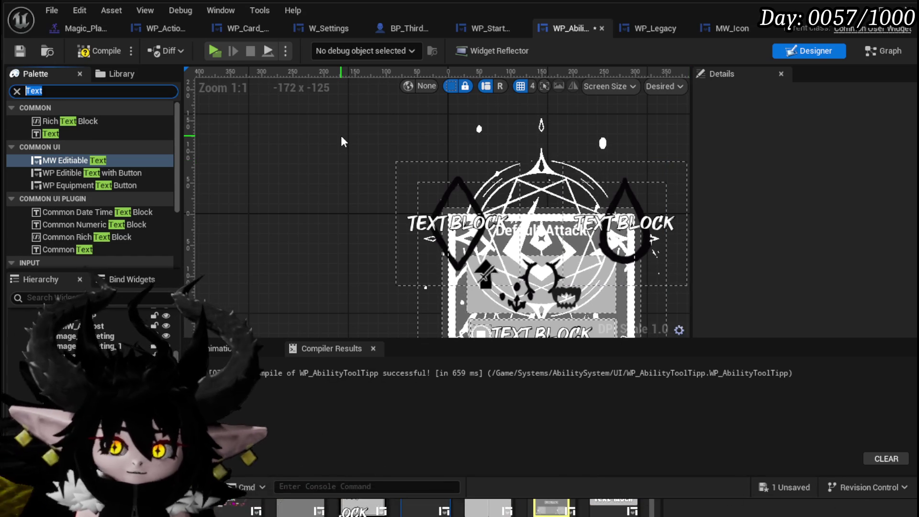
- Add an MW Text widget to the card, name it MW_AbilityName, and compile
key("BackSpace")
key("BackSpace")
key("BackSpace")
type("MW text")
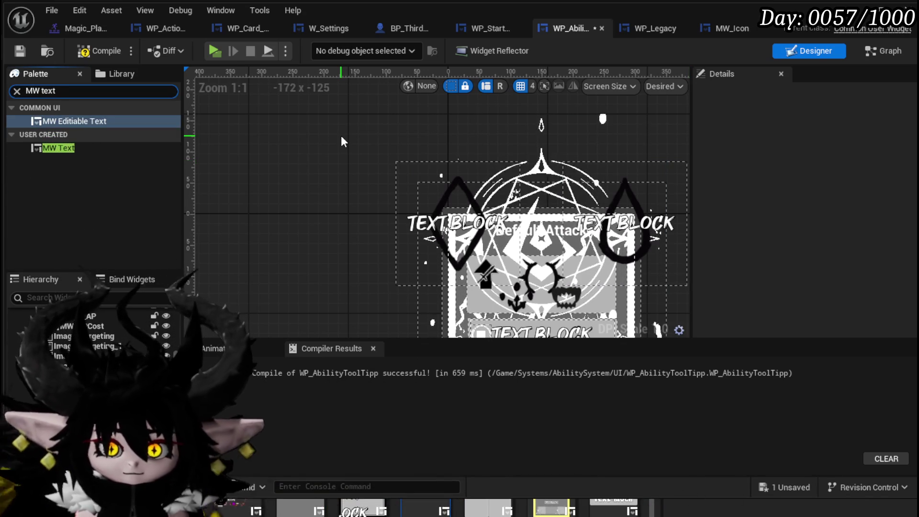
left_click(55, 148)
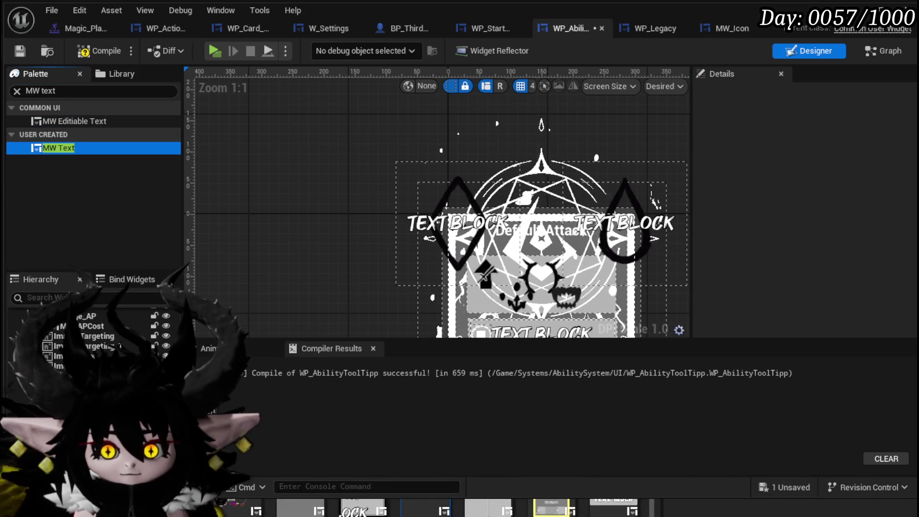
left_click_drag(54, 148, 479, 222)
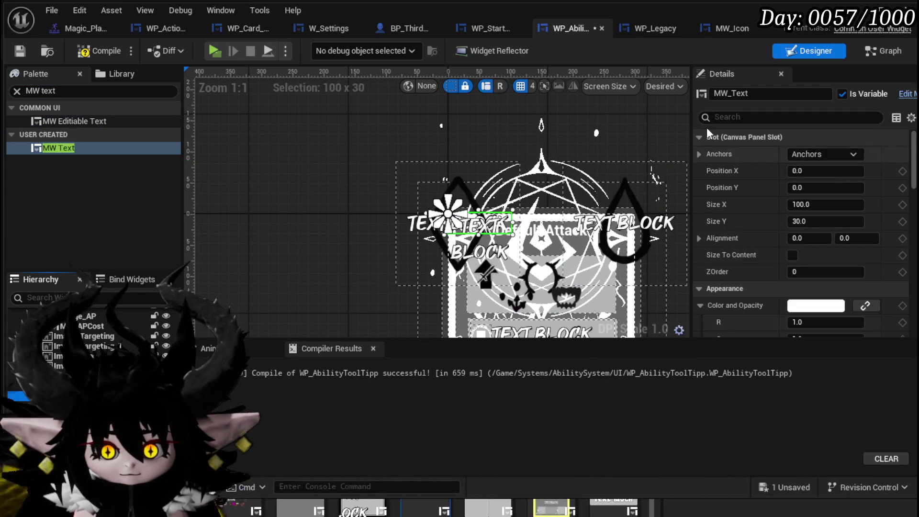
left_click(741, 95)
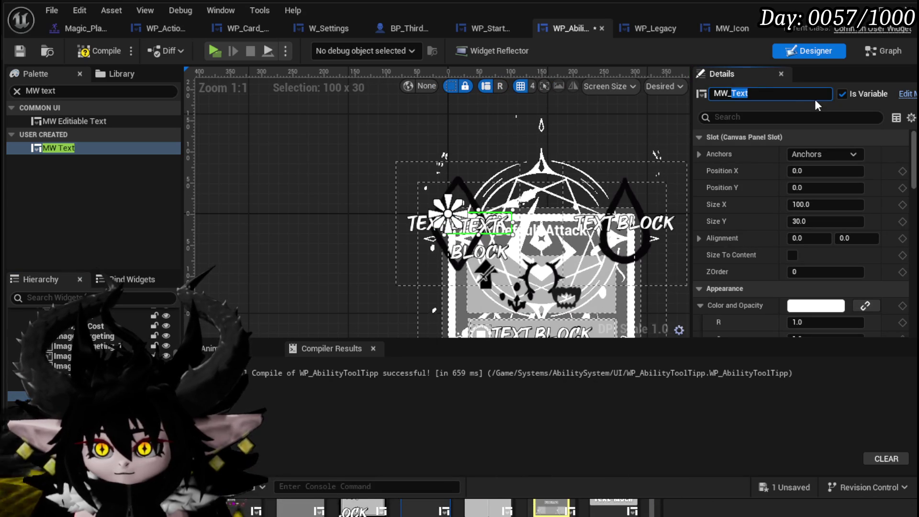
type("AbilityName")
key("Return")
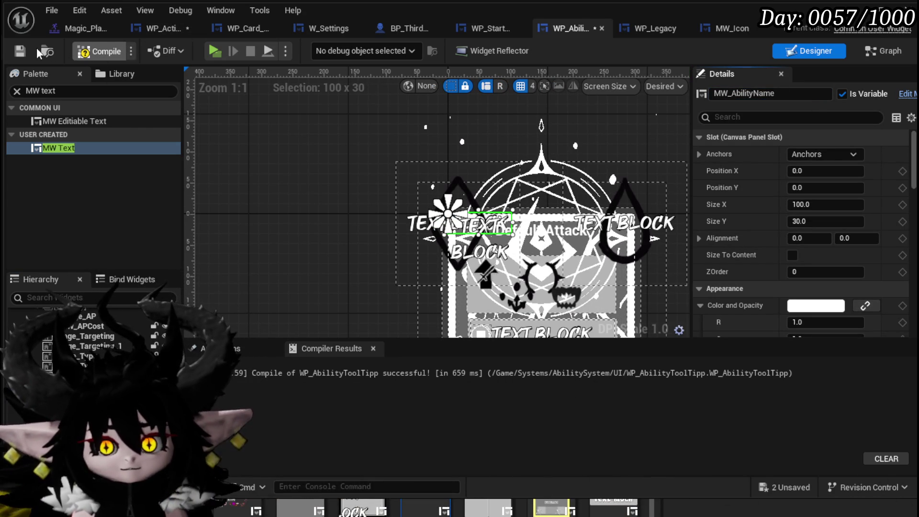
key("ctrl+s")
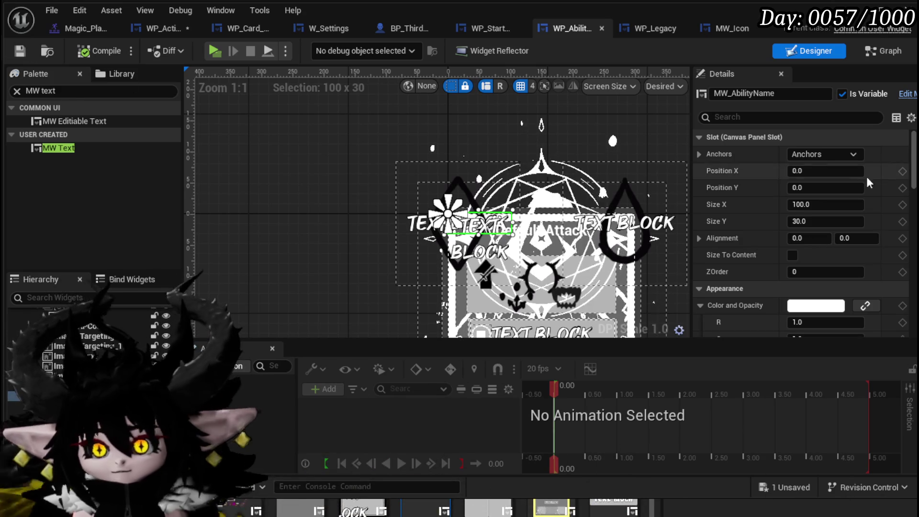
- Anchor MW_AbilityName to the card centre with alignment X 0.5 and position X 0
scroll(615, 243, "up", 1)
left_click(823, 154)
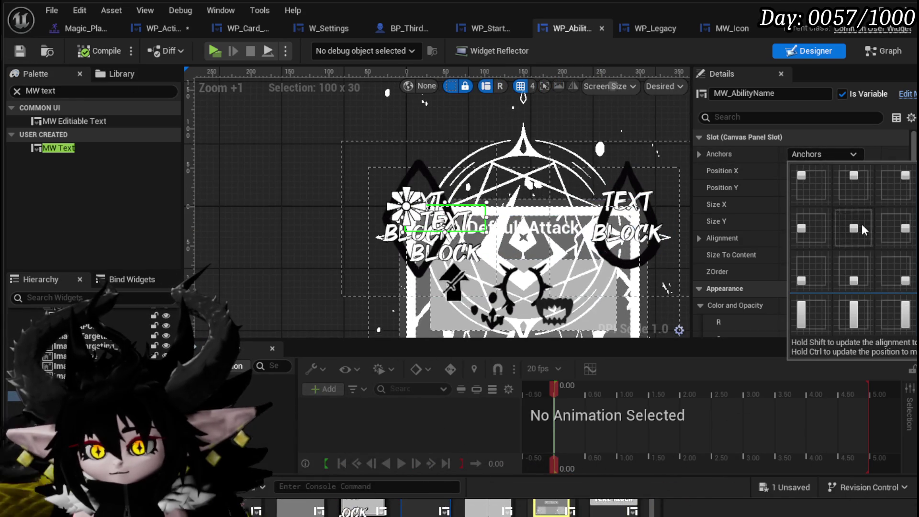
left_click(526, 226)
scroll(304, 257, "down", 3)
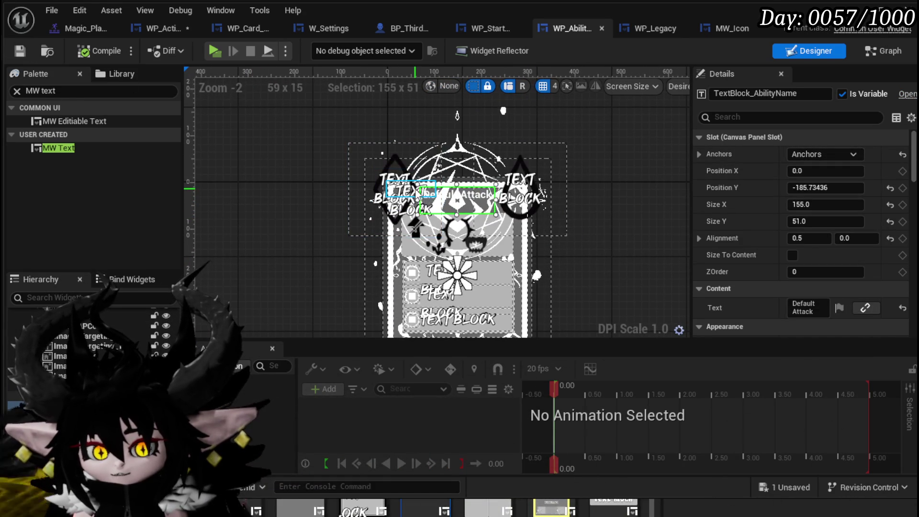
left_click(415, 189)
left_click(826, 154)
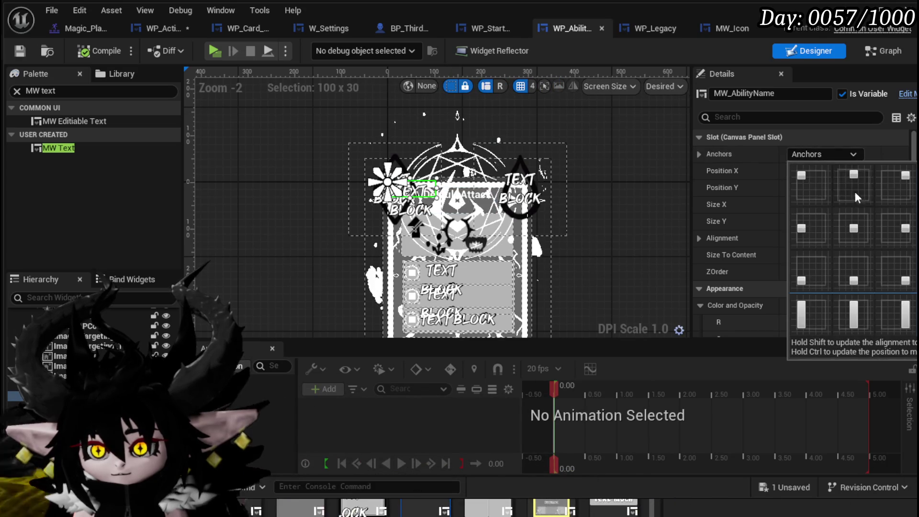
left_click(854, 228)
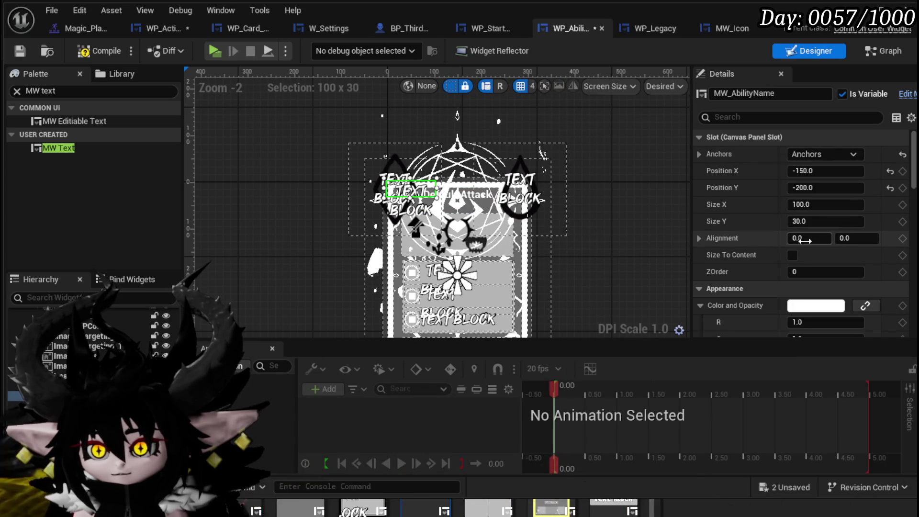
type("0.5")
key("Return")
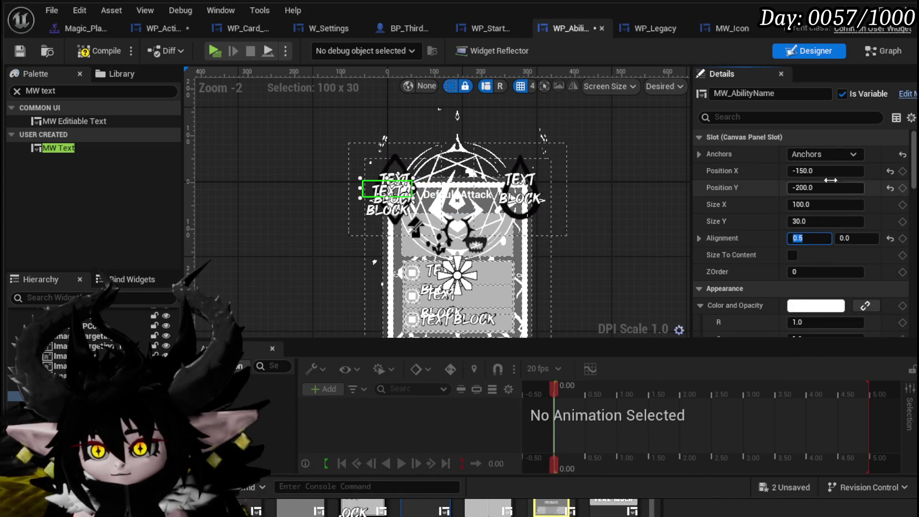
left_click(830, 172)
type("0")
key("Return")
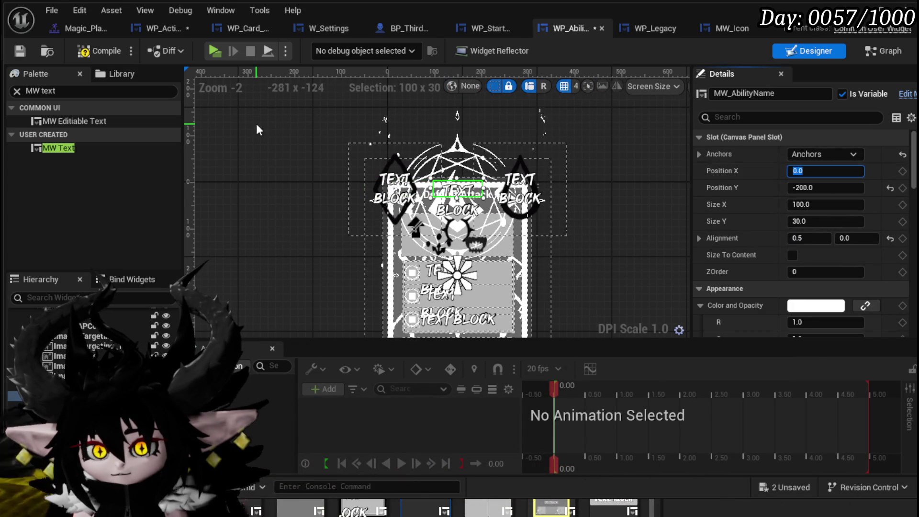
- Resize MW_AbilityName to about 175 × 51.67, recentre it, and delete the old ability-name text block
scroll(507, 201, "up", 4)
left_click_drag(359, 175, 323, 174)
left_click_drag(454, 174, 495, 176)
left_click(856, 173)
type("0")
key("Return")
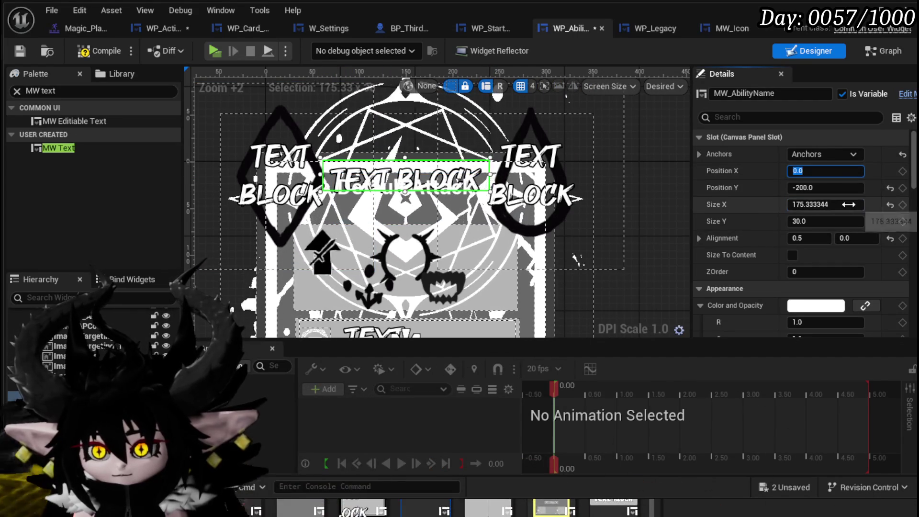
type("175")
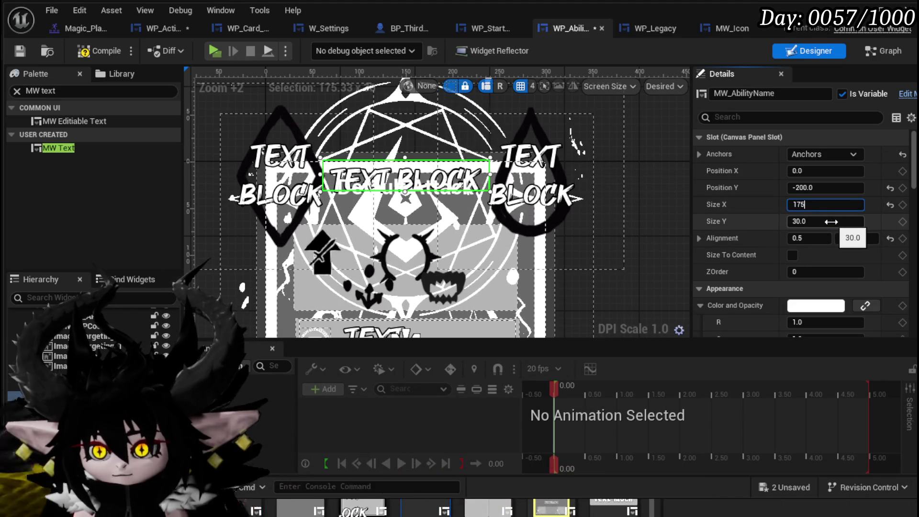
type("0")
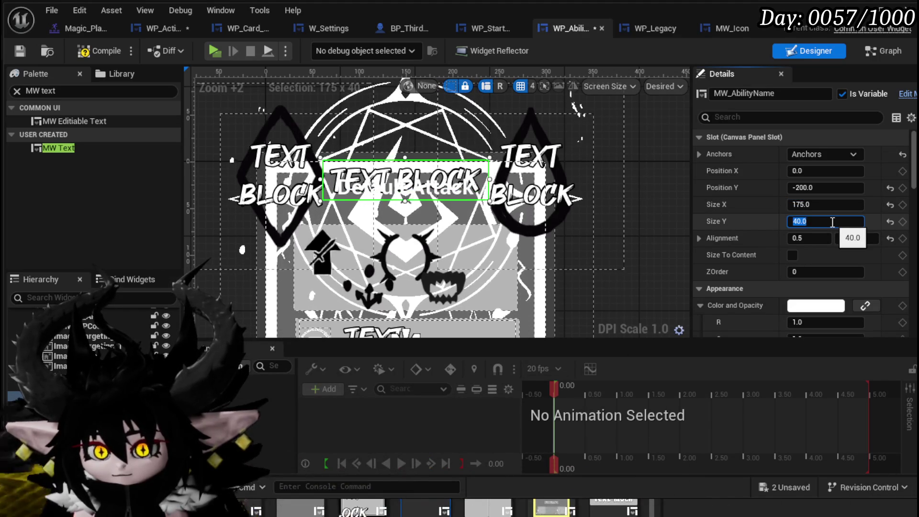
type("60")
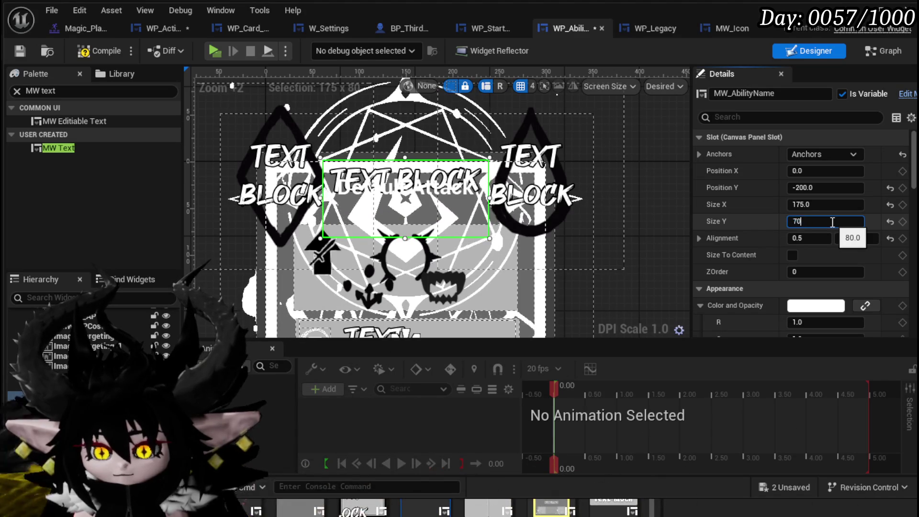
type("60")
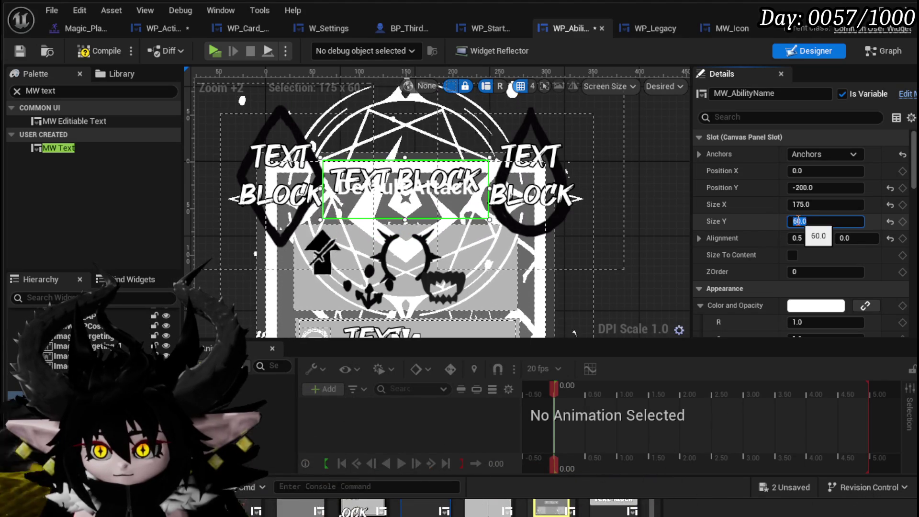
left_click(82, 54)
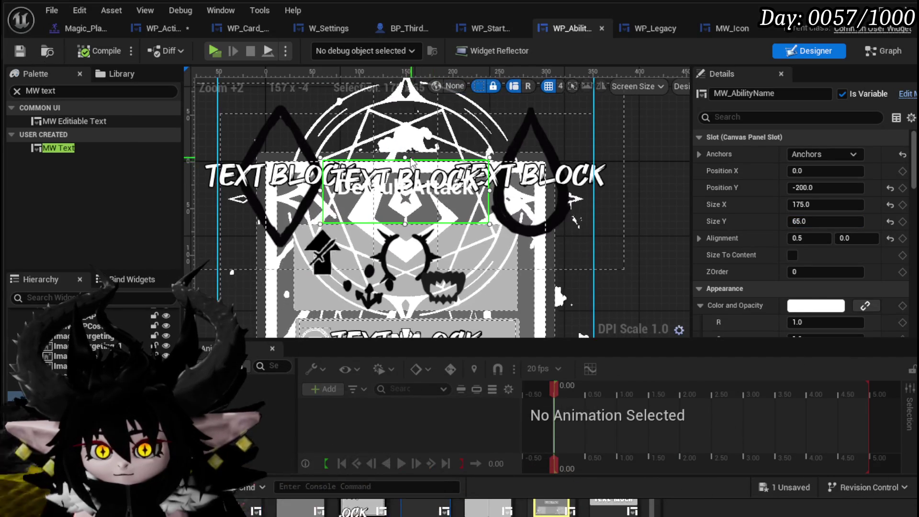
left_click_drag(402, 159, 401, 168)
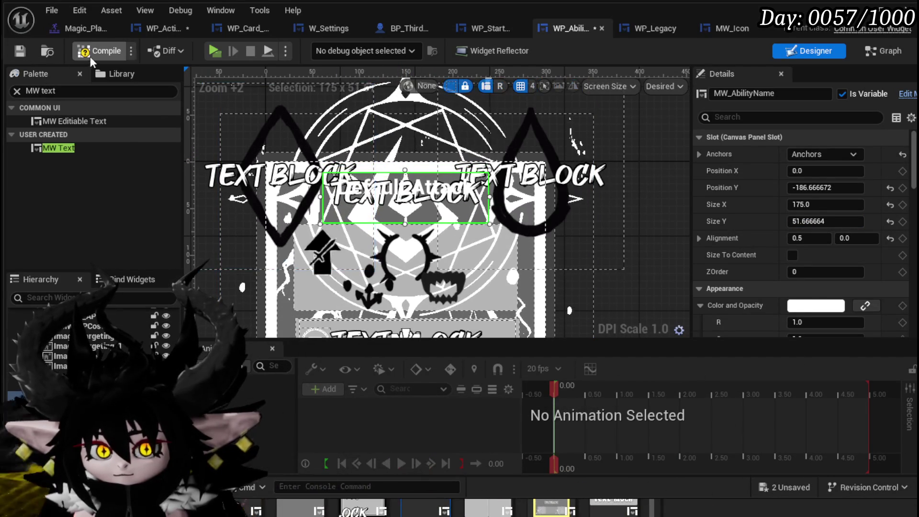
left_click(21, 50)
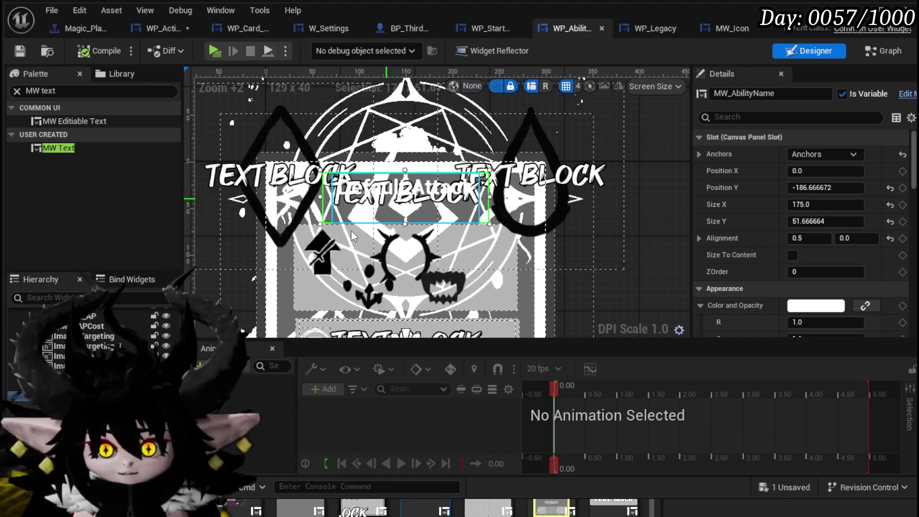
left_click(431, 192)
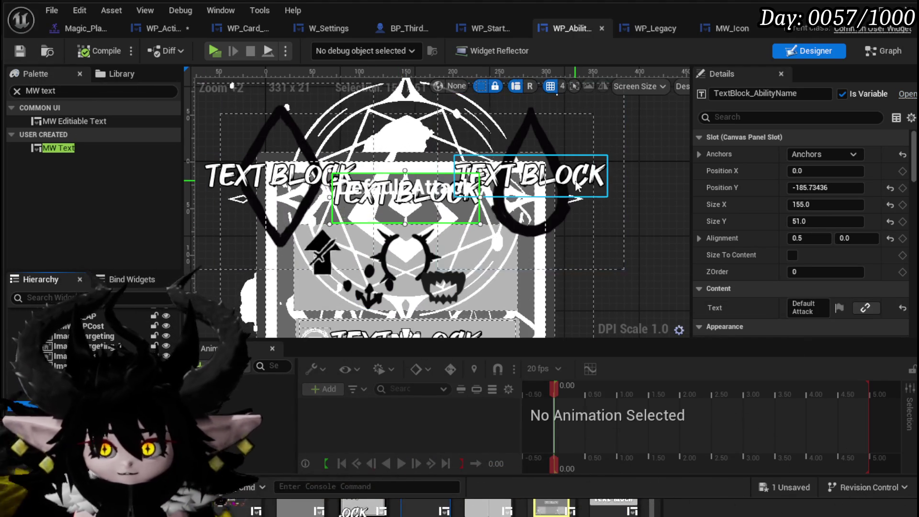
key("Delete")
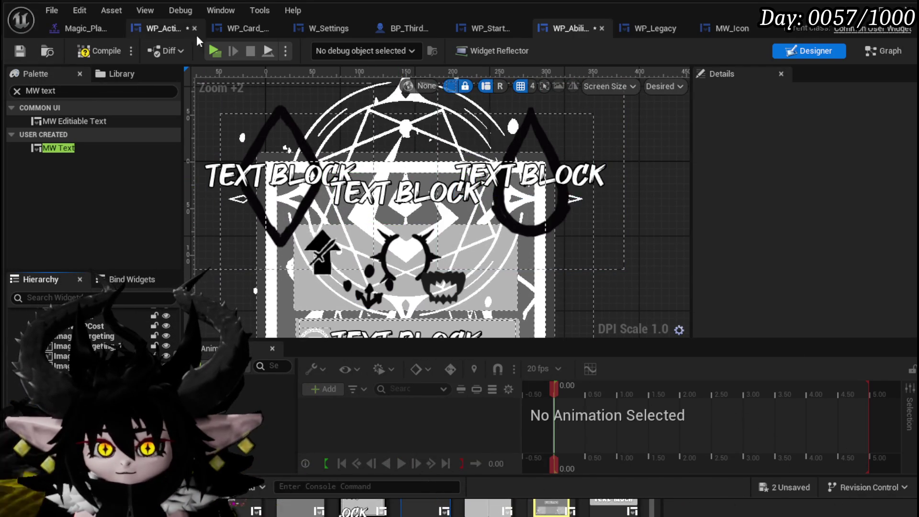
- Compile to locate the broken ability-name node, then add a Set Text on an MW_AbilityName getter
left_click(20, 51)
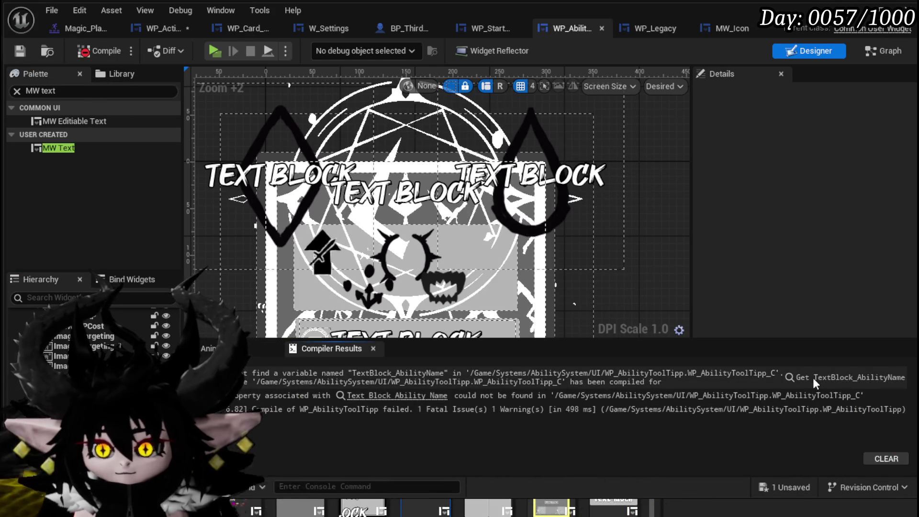
left_click(814, 378)
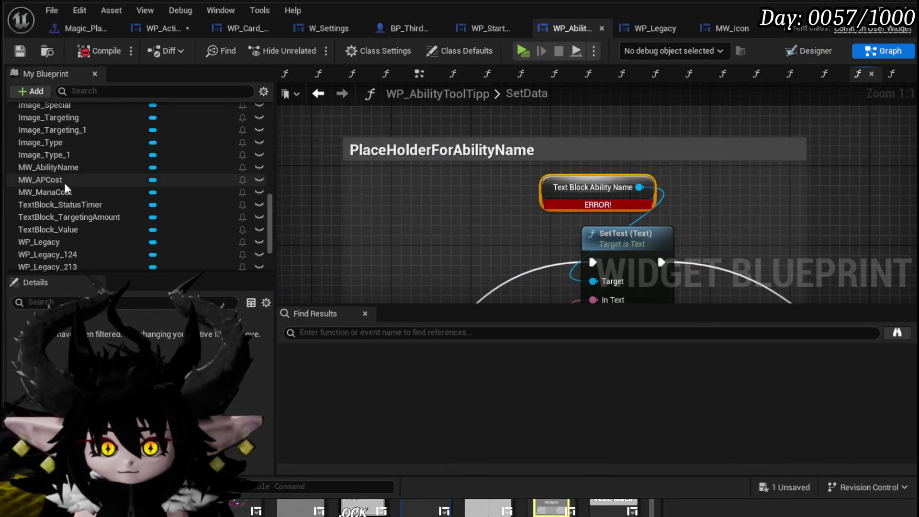
mouse_move(66, 168)
left_mouse_down()
mouse_move(385, 220)
mouse_move(378, 218)
left_mouse_up()
left_click(436, 236)
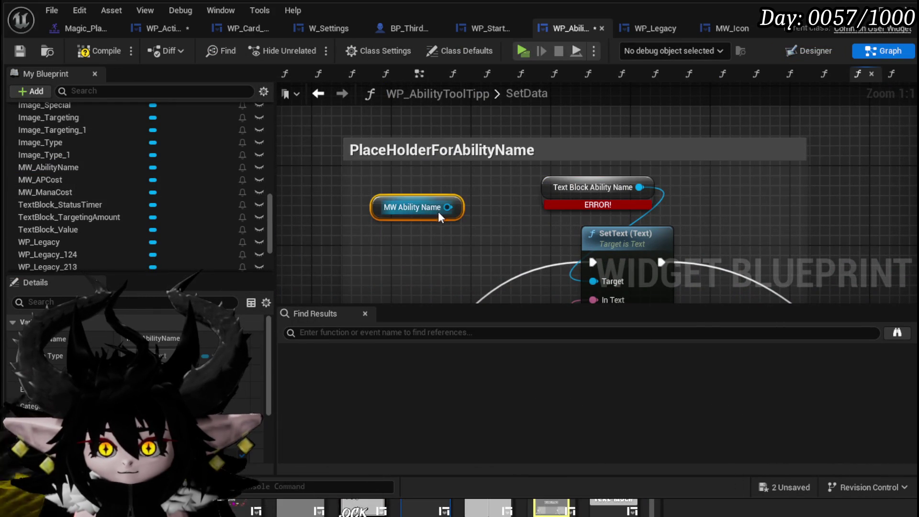
left_click_drag(409, 270, 408, 269)
type("Set Text")
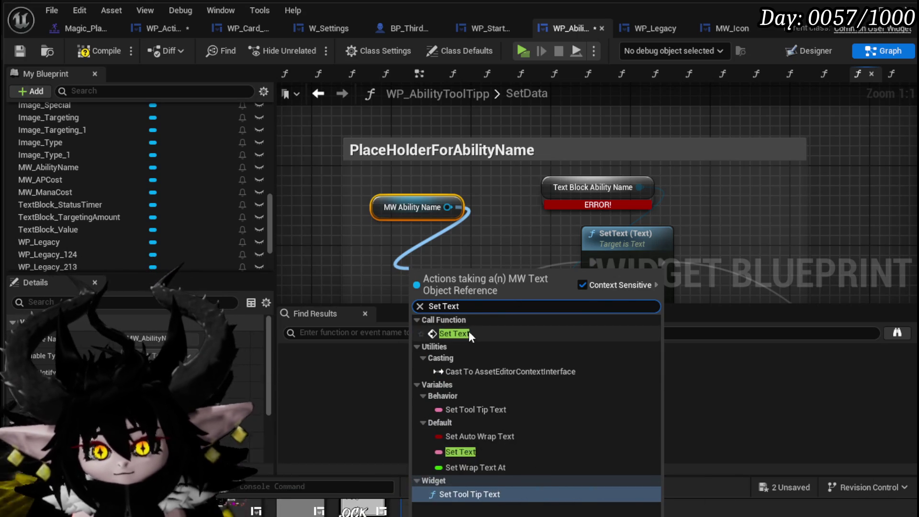
left_click(469, 333)
- Wire the new Set Text's In Text and execution, delete the old SetText node, and recompile
left_click_drag(577, 198, 401, 245)
left_click_drag(570, 161, 390, 201)
mouse_move(433, 174)
left_mouse_down()
mouse_move(513, 139)
mouse_move(570, 161)
left_mouse_up()
mouse_move(637, 160)
left_mouse_down()
mouse_move(693, 159)
mouse_move(590, 191)
left_mouse_up()
key("Delete")
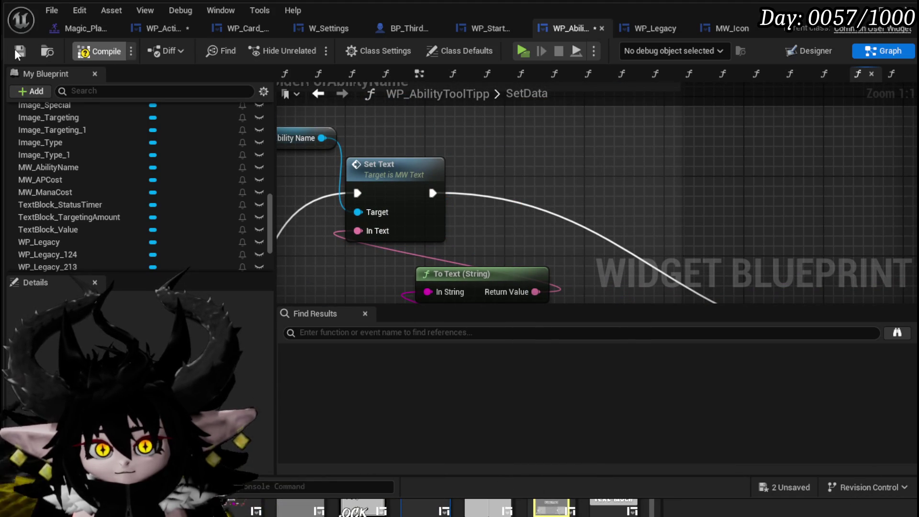
left_click(15, 49)
left_click(147, 35)
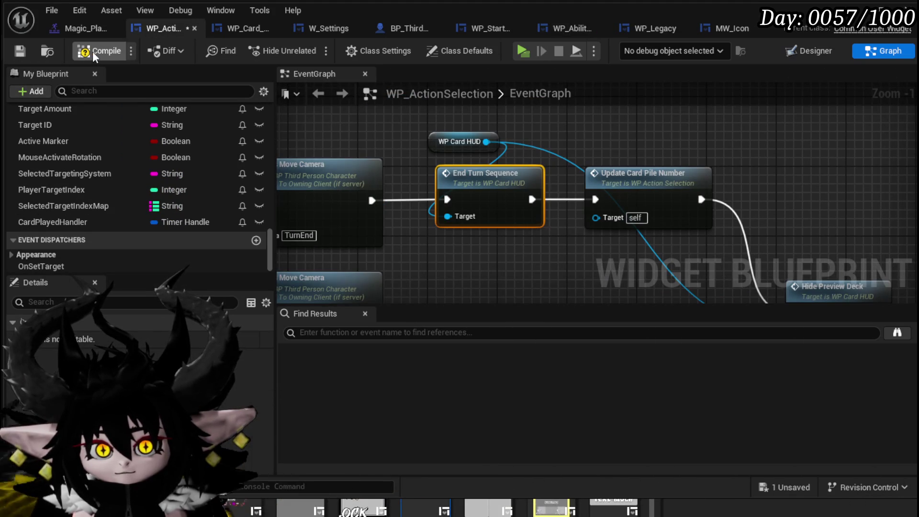
- Compile and save WP_ActionSelection, then go back to the tooltip's SetData graph
left_click(16, 52)
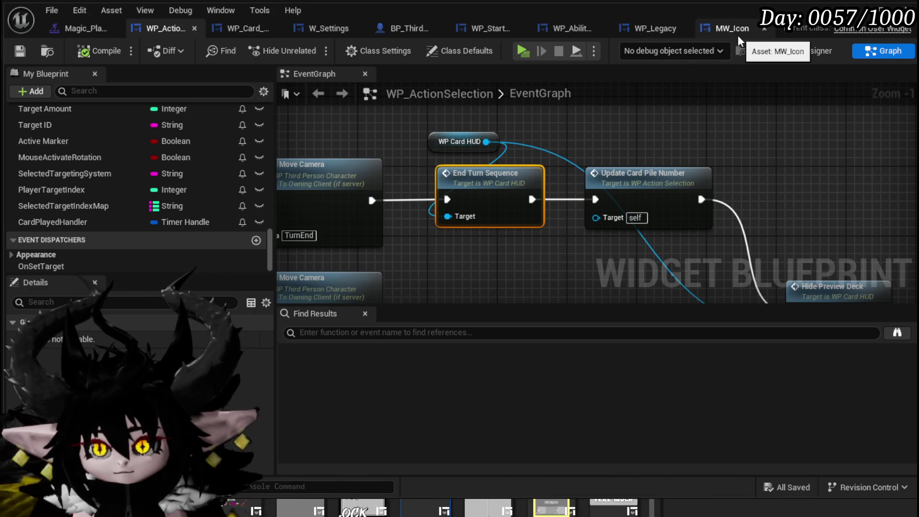
left_click(561, 32)
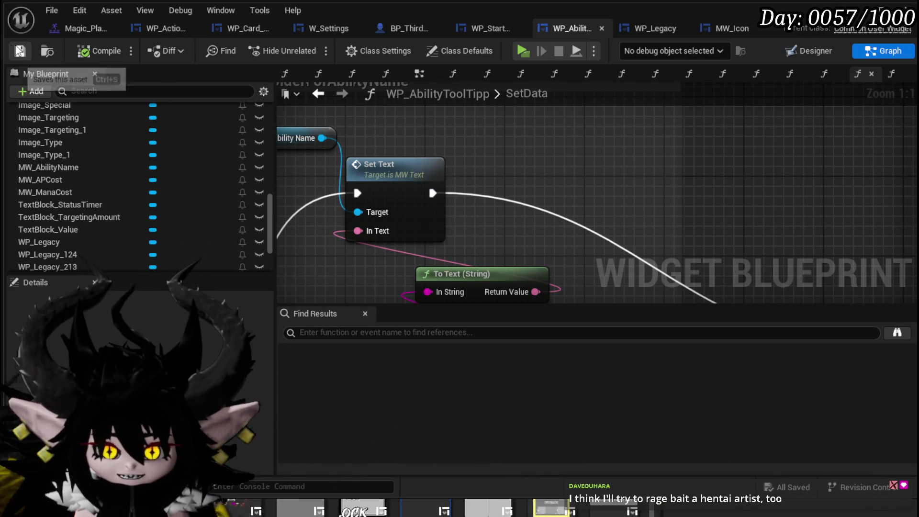
- Move the ability-name Set Text node beside the To Text node in SetData
scroll(623, 139, "down", 2)
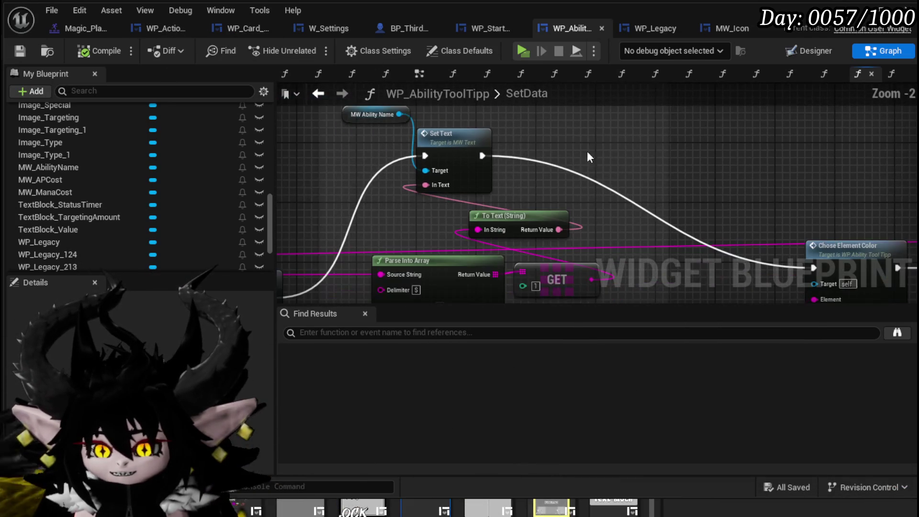
mouse_move(354, 139)
left_mouse_down()
mouse_move(513, 154)
mouse_move(531, 141)
left_mouse_up()
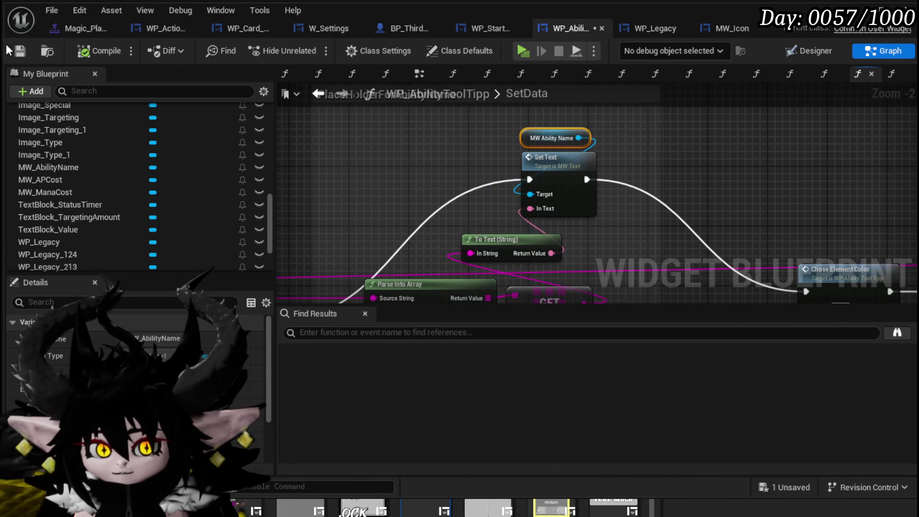
mouse_move(440, 216)
left_mouse_down()
mouse_move(368, 211)
mouse_move(440, 223)
mouse_move(508, 122)
mouse_move(556, 183)
mouse_move(584, 185)
mouse_move(641, 160)
mouse_move(540, 142)
mouse_move(571, 142)
left_mouse_up()
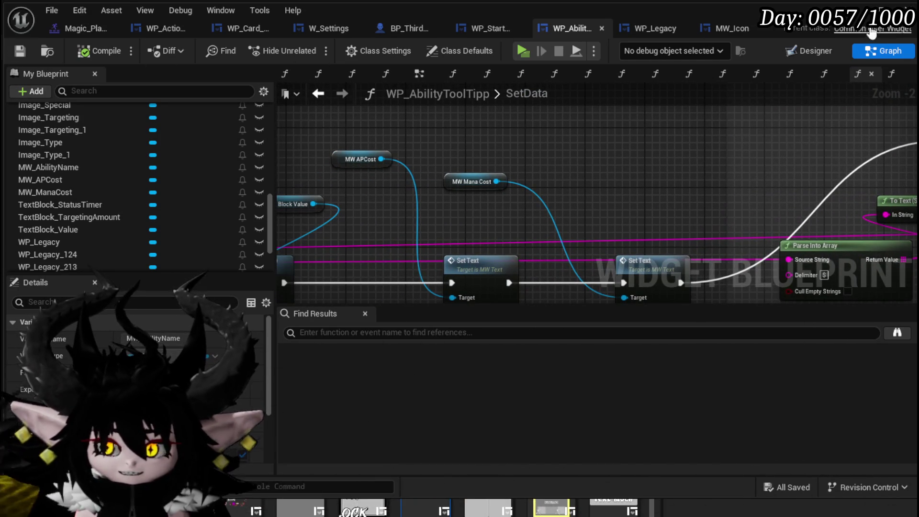
- Start a play-in-editor session from the level editor and walk the character forward
key("alt+Tab")
left_click(310, 47)
key("w")
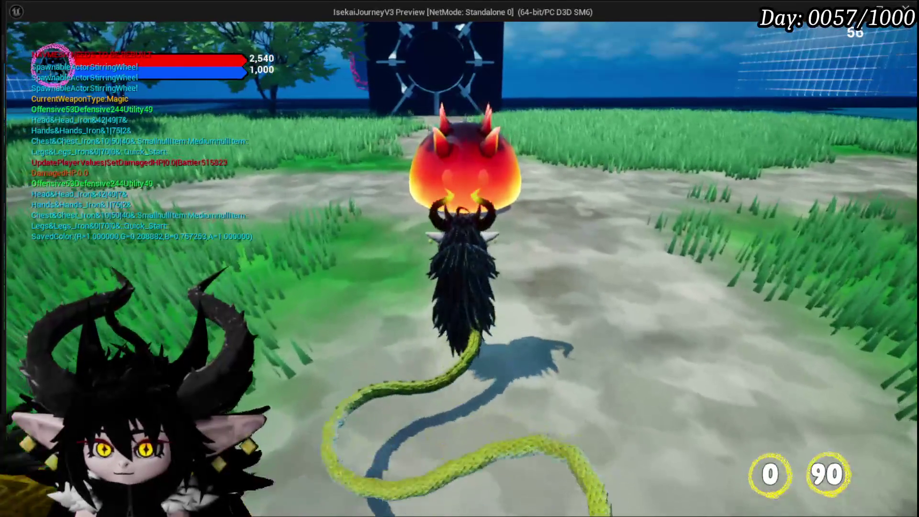
- Open the in-game Equipment screen and perk list to view ability cards like Splash Move
key("Tab")
left_click(118, 39)
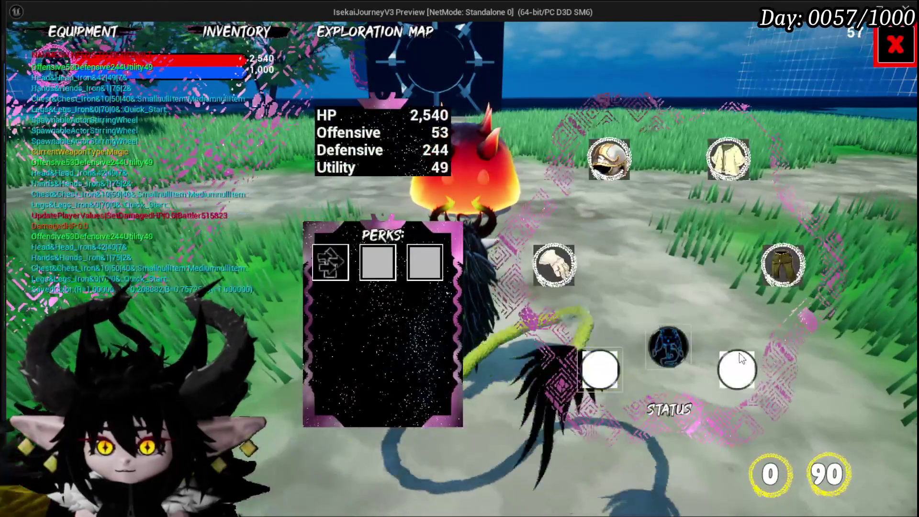
left_click(324, 261)
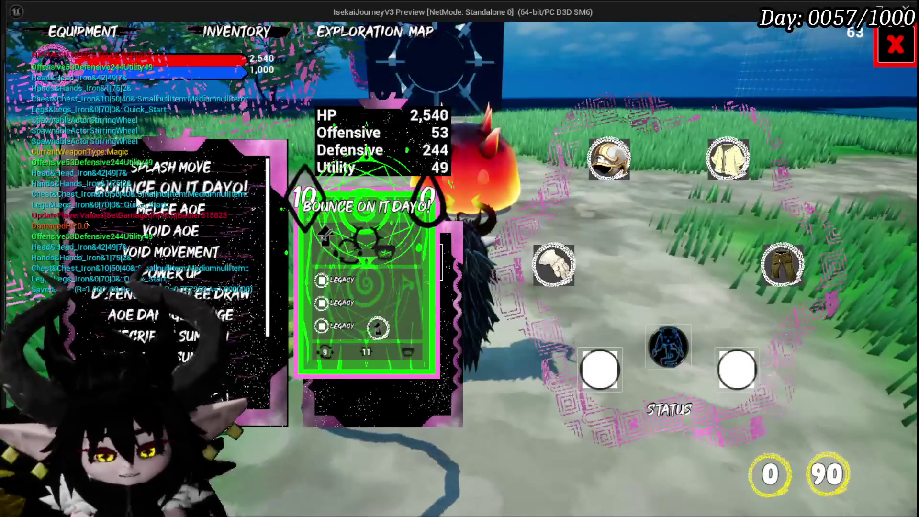
- Stop the play-in-editor session and return to the tooltip blueprint
key("alt+Tab")
key("Escape")
left_click(18, 48)
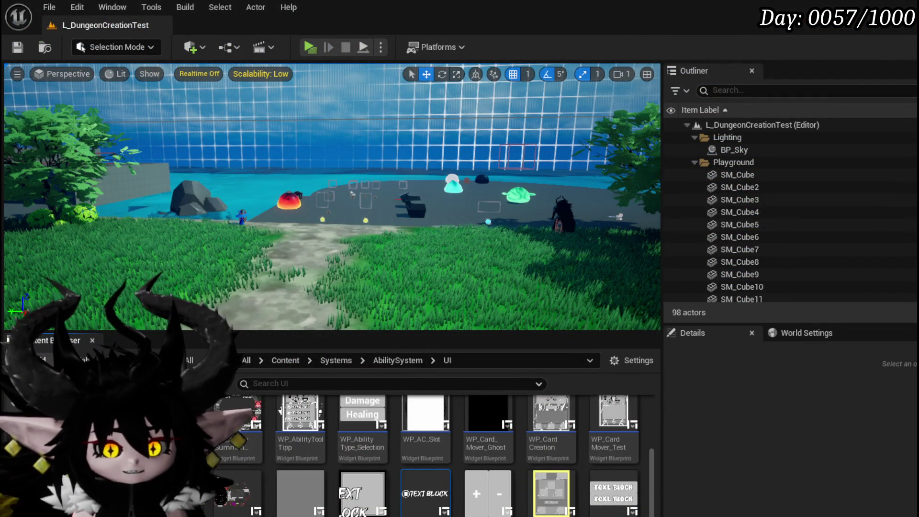
key("alt+Tab")
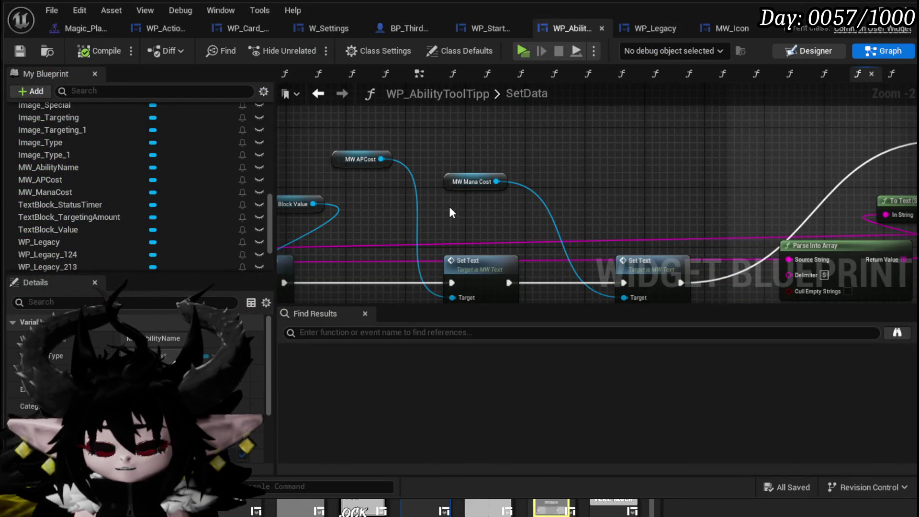
- In the Designer, move the mana cost overlay Overlay_MP up and right to (182, -332)
left_click(809, 50)
left_click(503, 215)
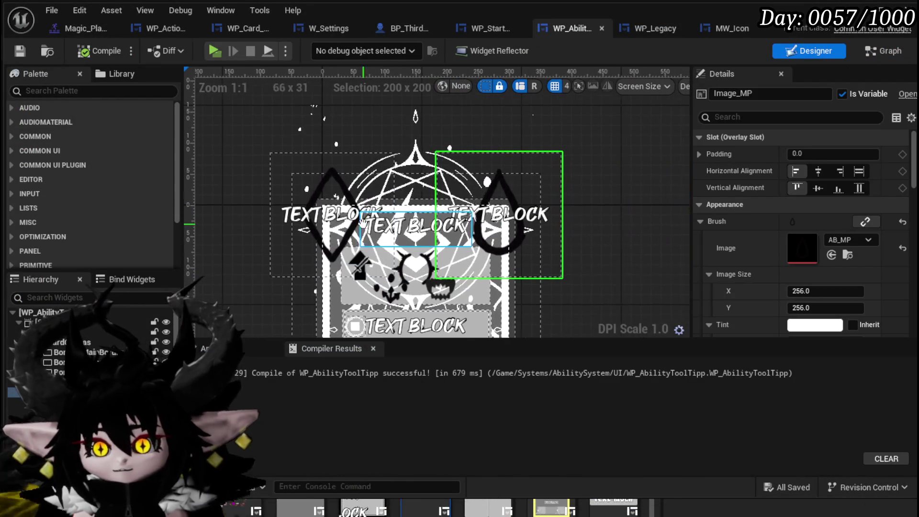
scroll(363, 223, "up", 2)
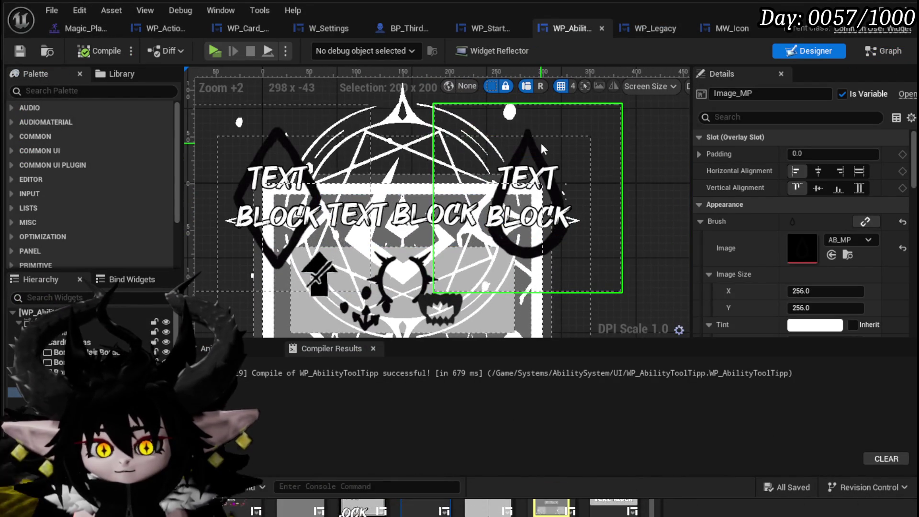
left_click(543, 125)
left_click_drag(548, 129, 581, 129)
left_click_drag(585, 129, 592, 83)
- Undo the accidental Image_AP move and shift the AP overlay up and left to (-182, -332)
left_click(274, 165)
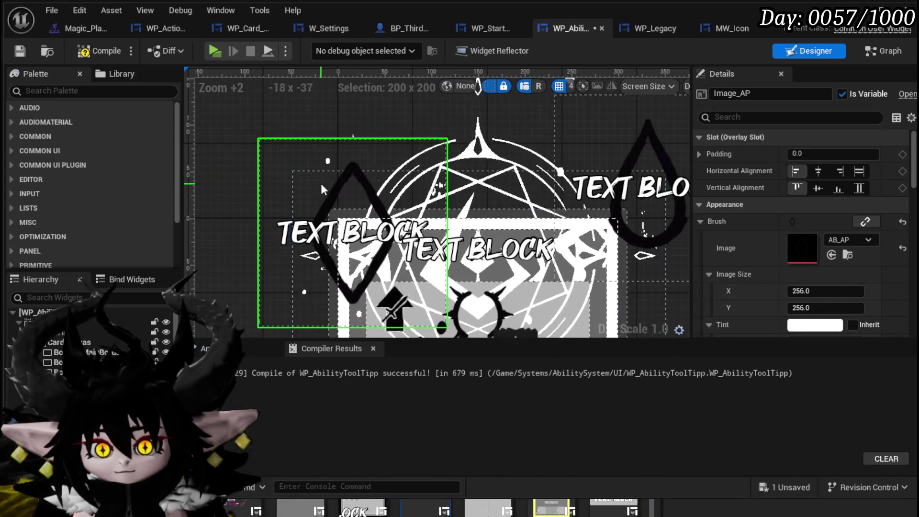
left_click_drag(324, 160, 311, 120)
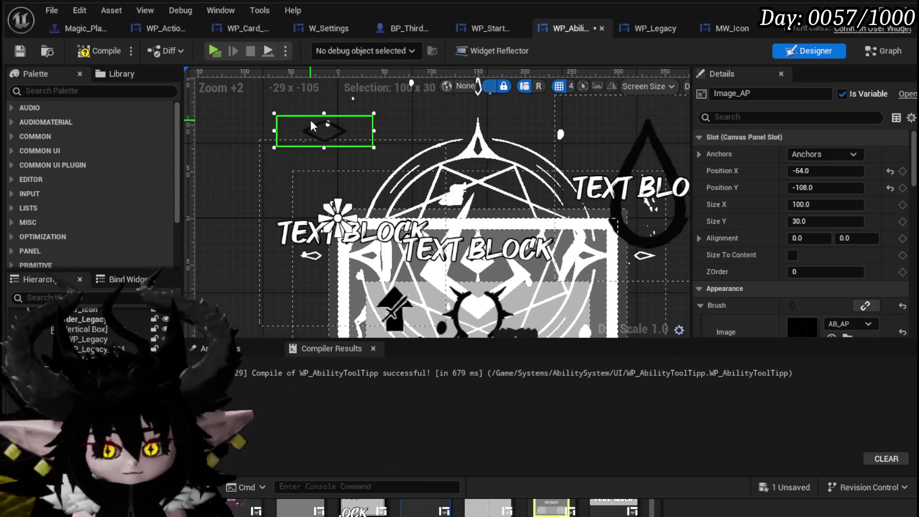
key("ctrl+z")
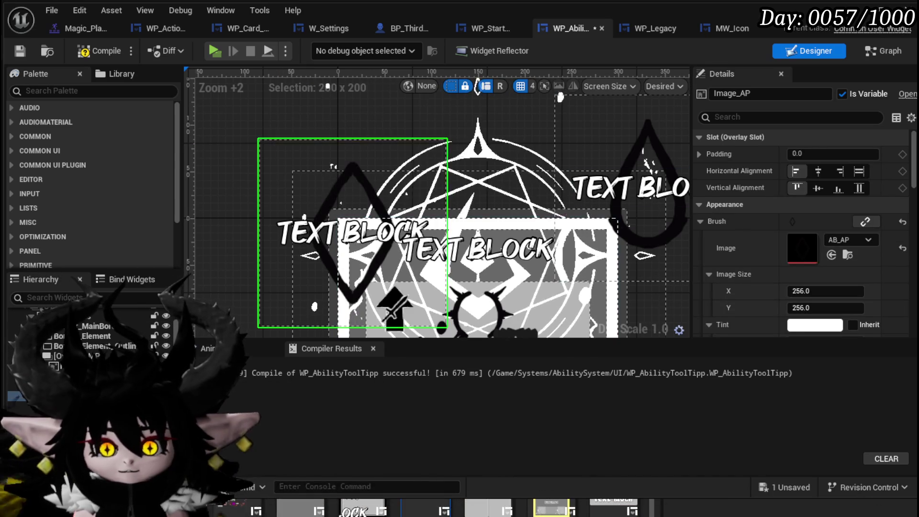
key("ctrl+z")
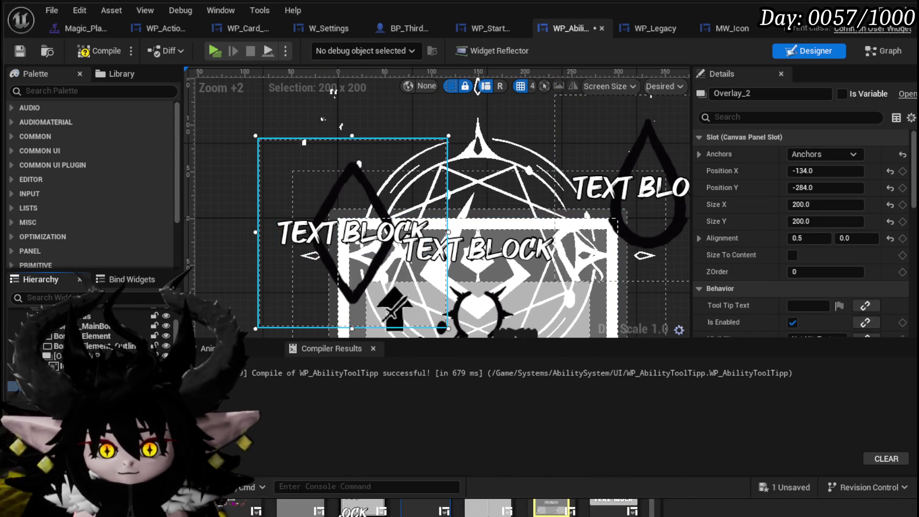
mouse_move(312, 180)
left_mouse_down()
mouse_move(294, 148)
mouse_move(260, 122)
mouse_move(255, 139)
mouse_move(256, 128)
left_mouse_up()
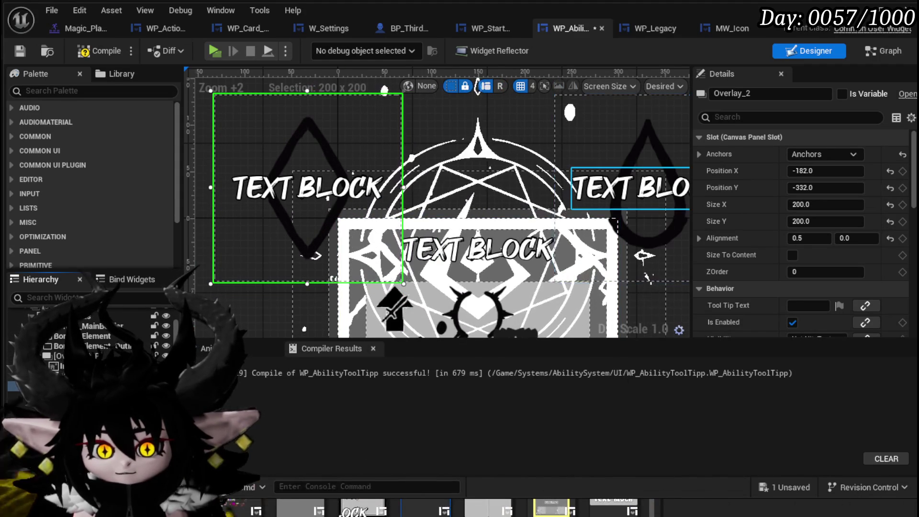
- Compare both overlays' positions and select the MW_AbilityName text block
left_click(161, 356)
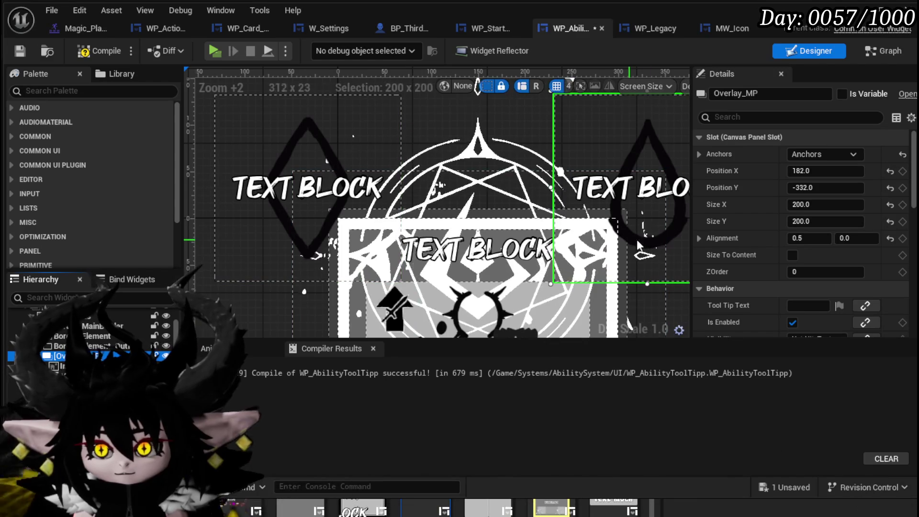
left_click(310, 197)
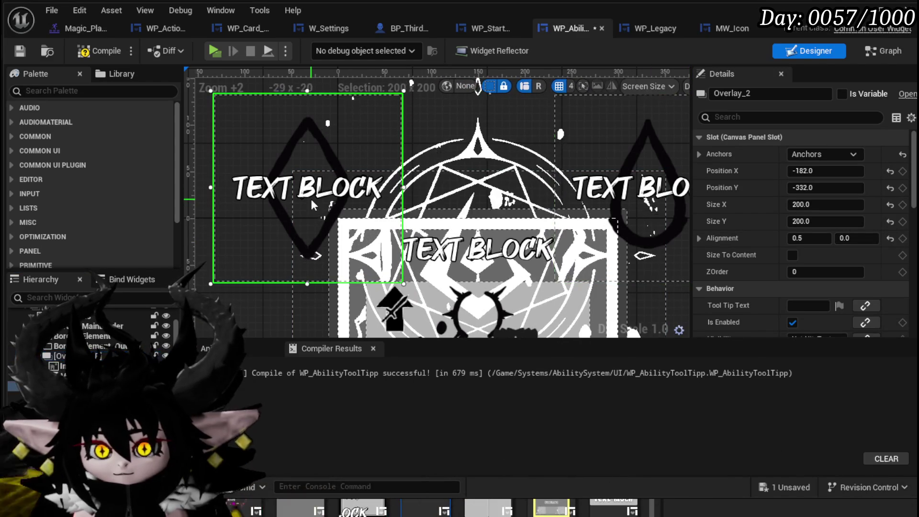
left_click(617, 195)
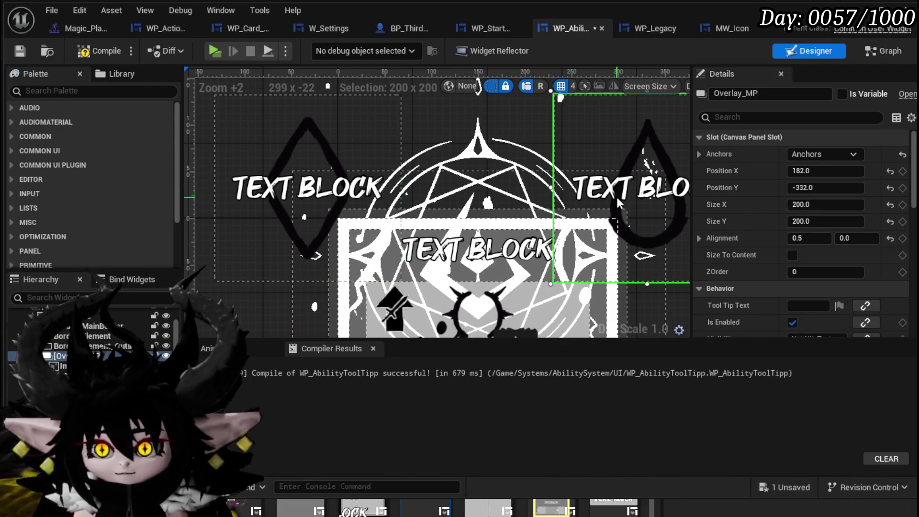
left_click(352, 194)
mouse_move(478, 206)
left_mouse_down()
mouse_move(410, 228)
mouse_move(423, 155)
left_mouse_up()
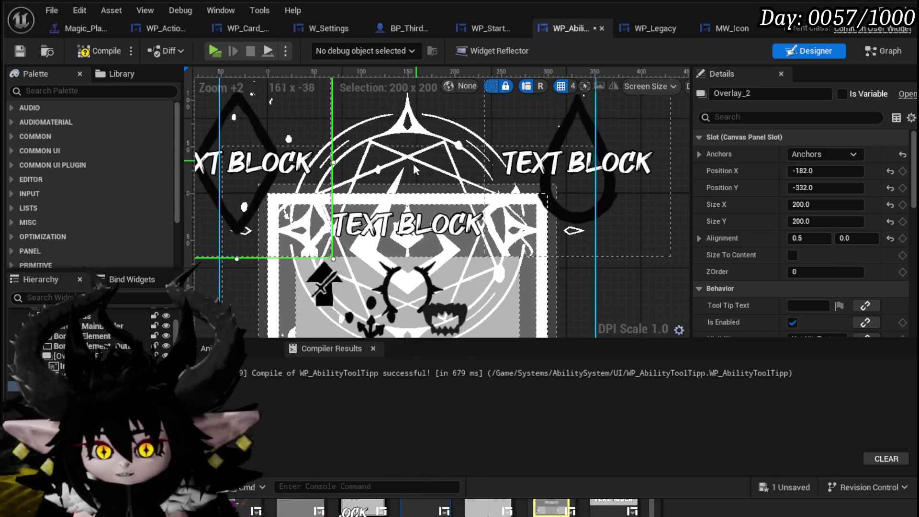
left_click(371, 223)
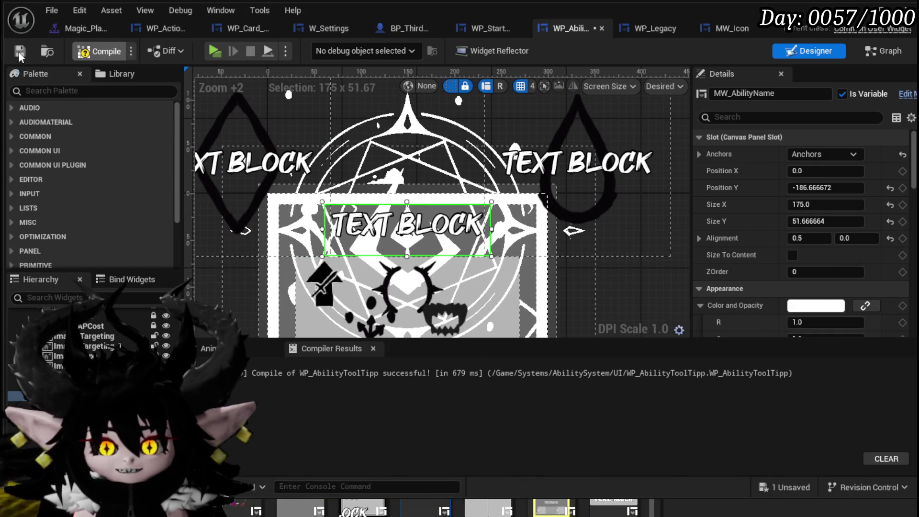
- Compile and save the tooltip, run a quick play test, save the level, and reopen WP_AbilityToolTip
left_click(18, 51)
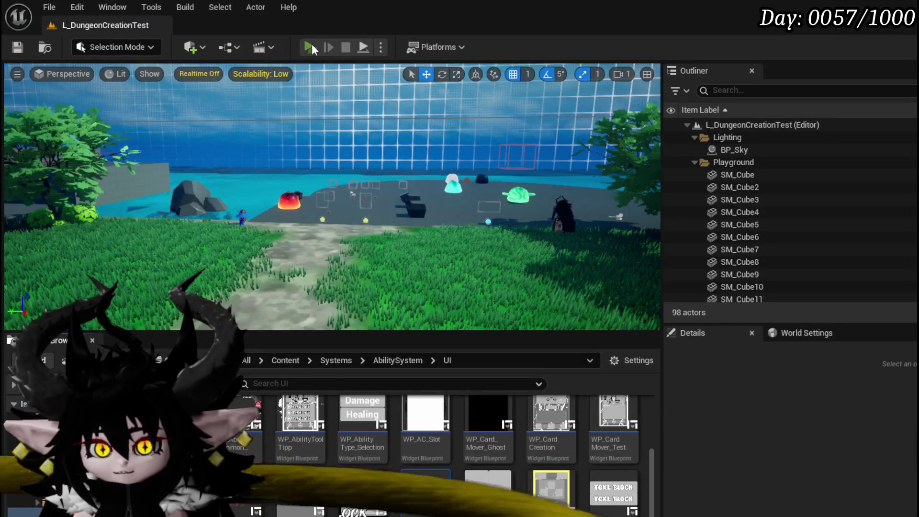
left_click(311, 47)
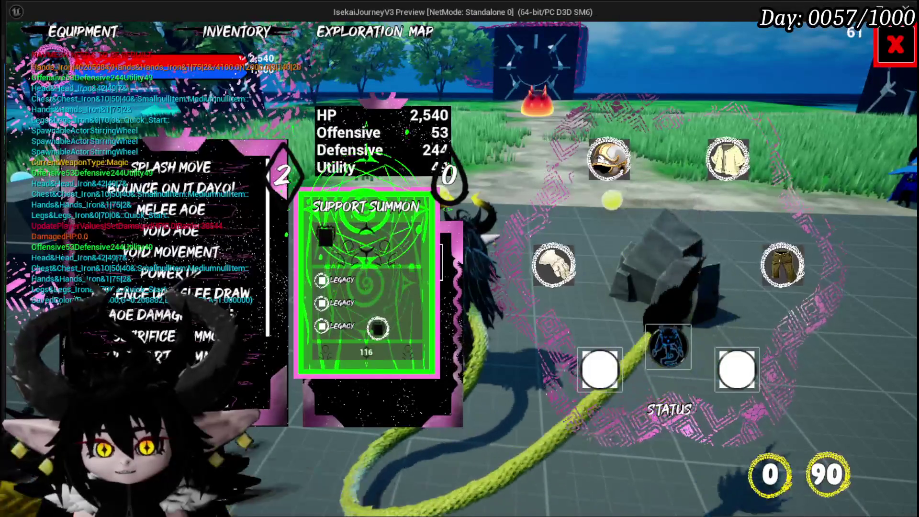
key("Escape")
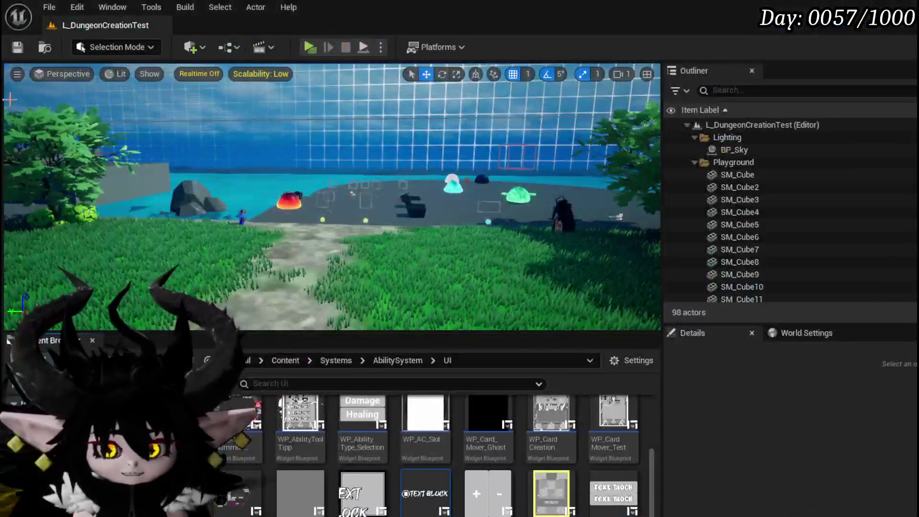
left_click(22, 44)
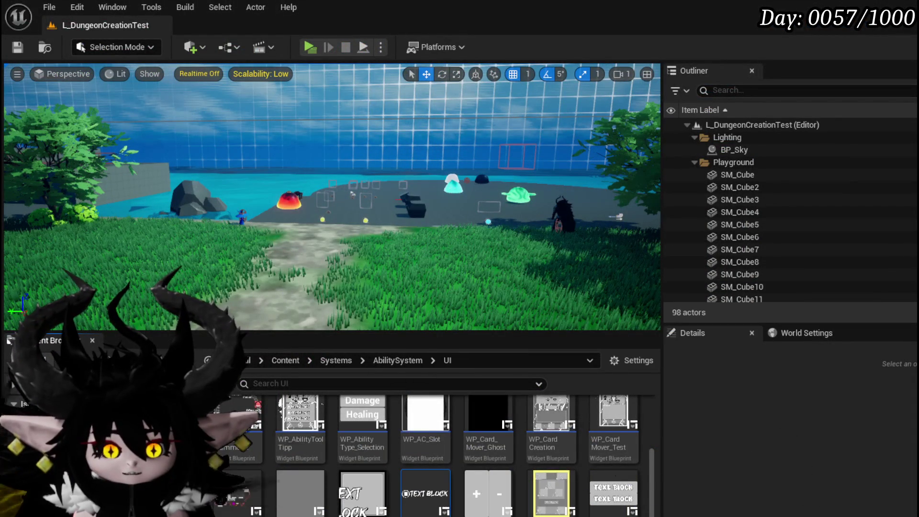
double_click(302, 403)
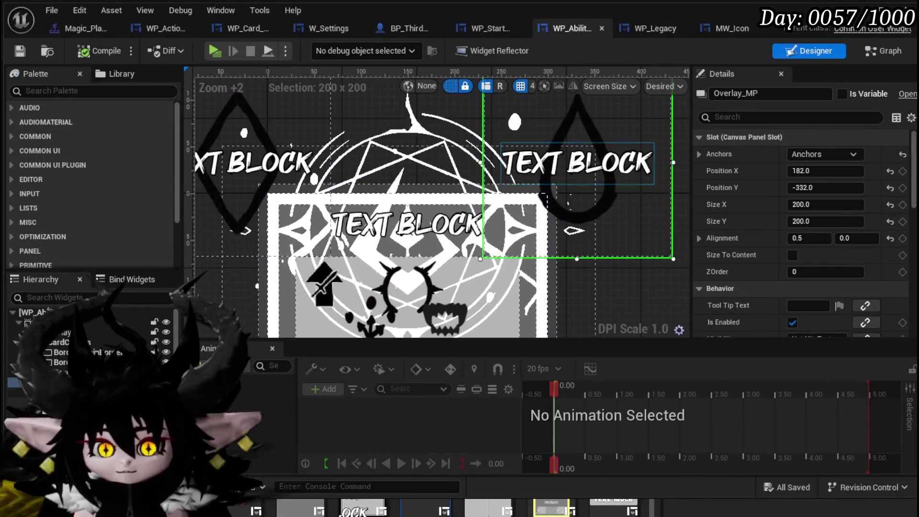
- Give MW_AbilityName a text size of 50 with Pre Build enabled, and save the widget
left_click(577, 163)
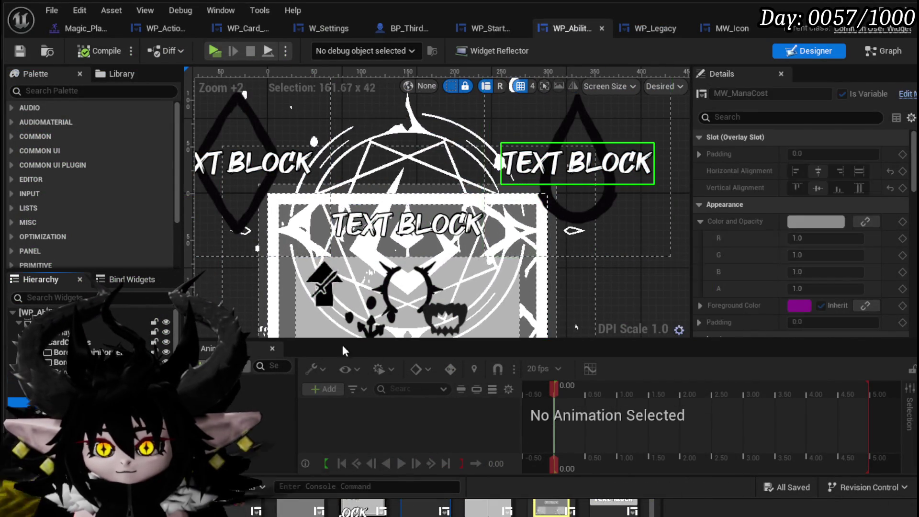
scroll(837, 184, "down", 10)
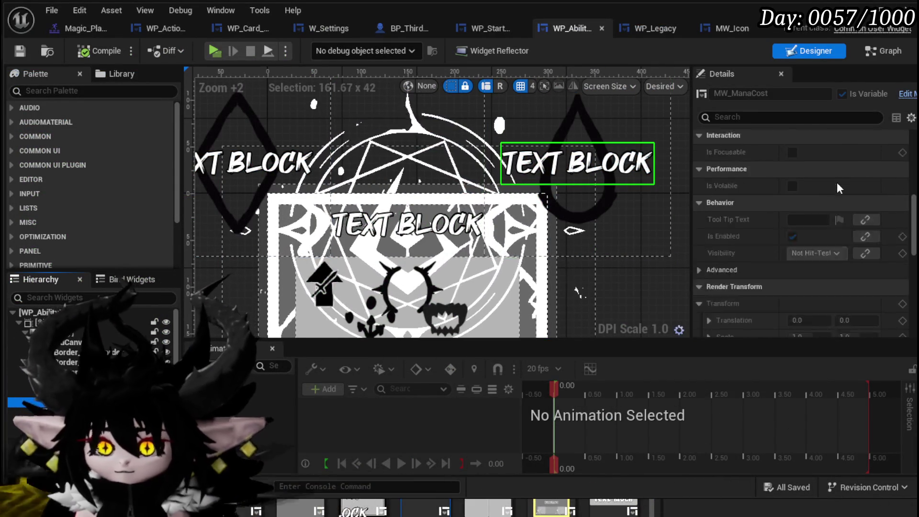
scroll(838, 188, "down", 6)
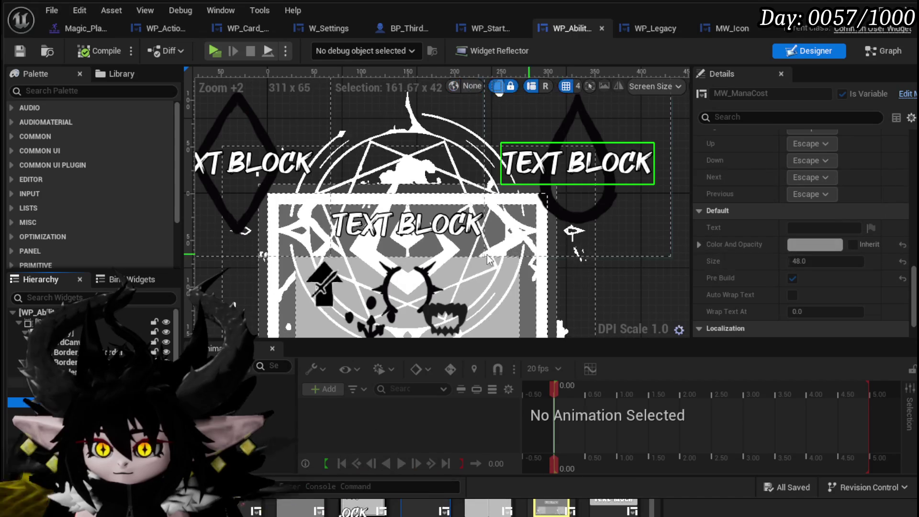
left_click(409, 233)
scroll(821, 185, "up", 5)
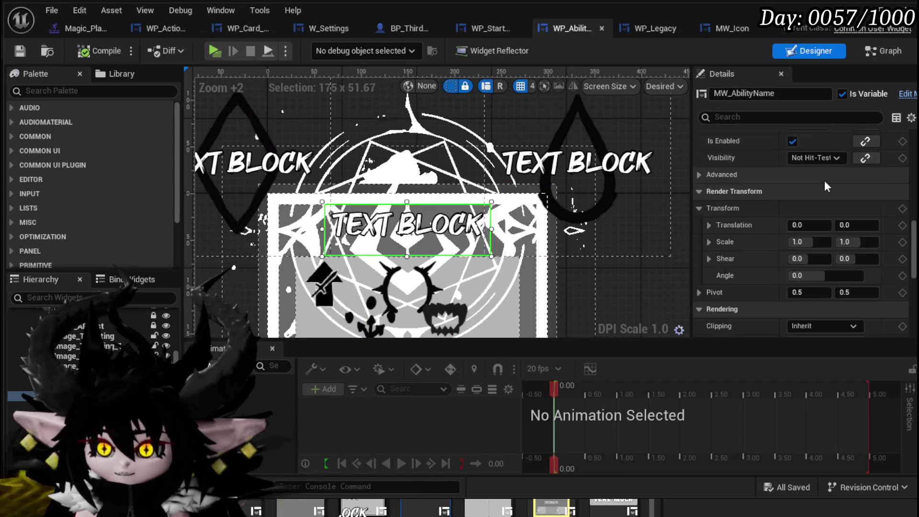
scroll(814, 196, "down", 7)
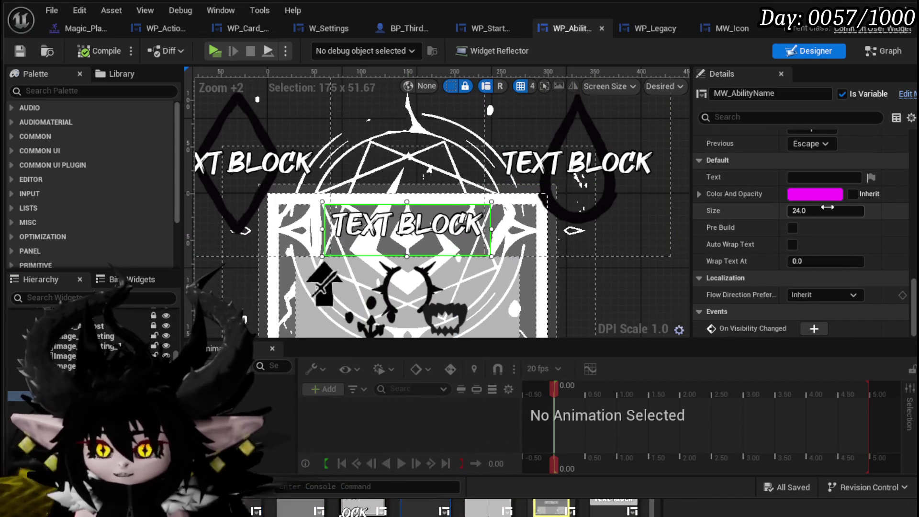
left_click(830, 194)
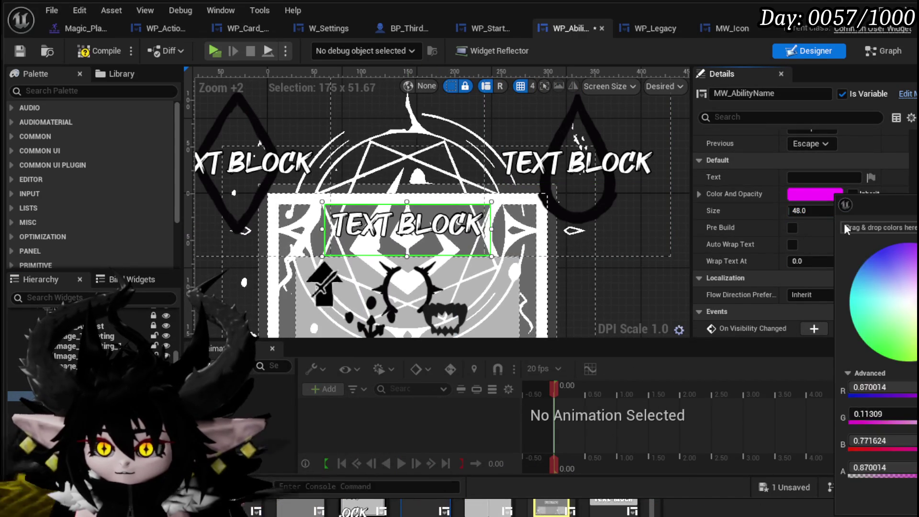
key("Escape")
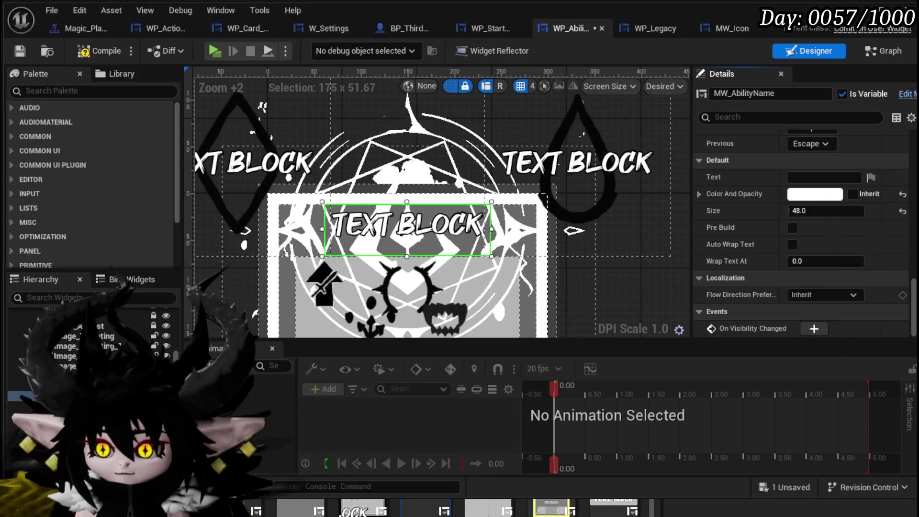
left_click(793, 228)
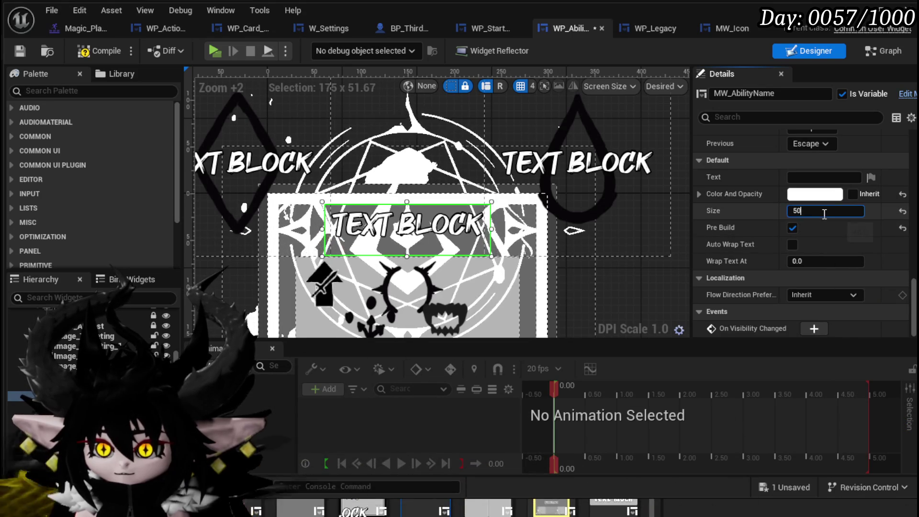
left_click(94, 55)
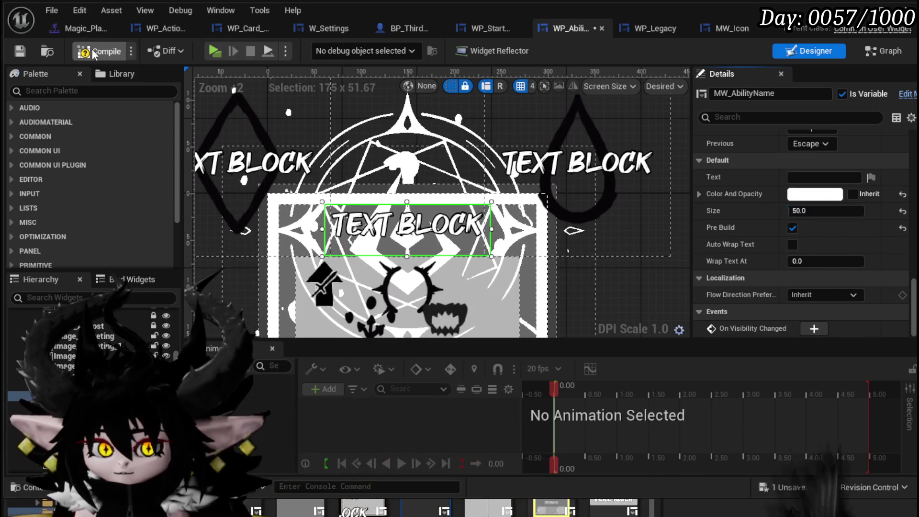
left_click(19, 53)
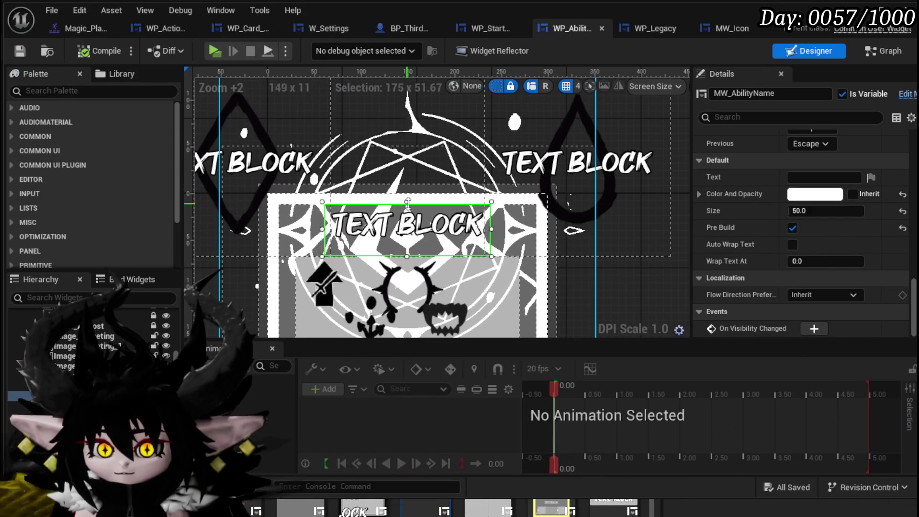
- Stretch the ability name box upward to a height of 73, then compile and save
left_click_drag(407, 192, 407, 182)
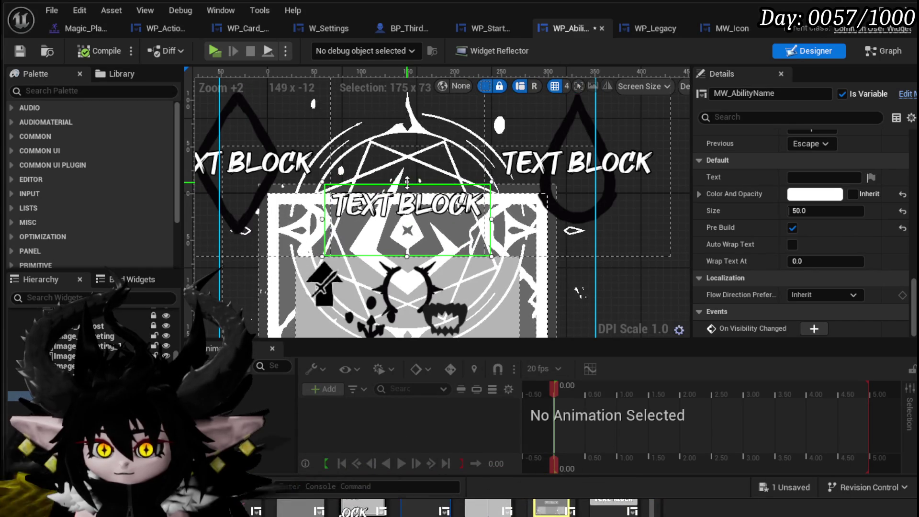
scroll(790, 163, "up", 10)
scroll(788, 160, "up", 10)
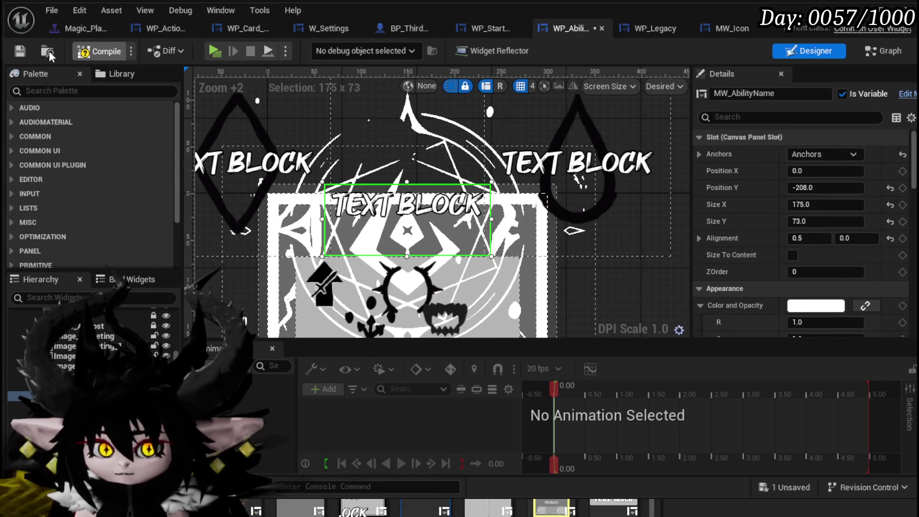
left_click(21, 50)
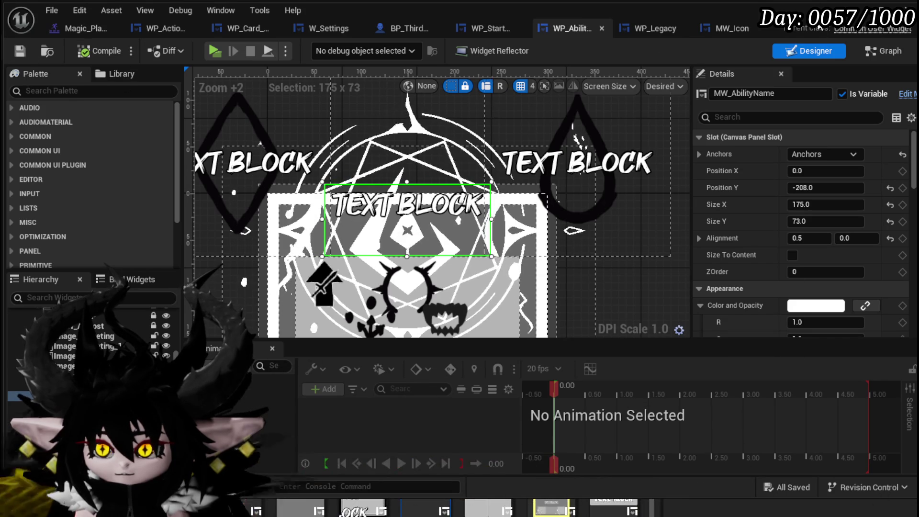
left_click(215, 50)
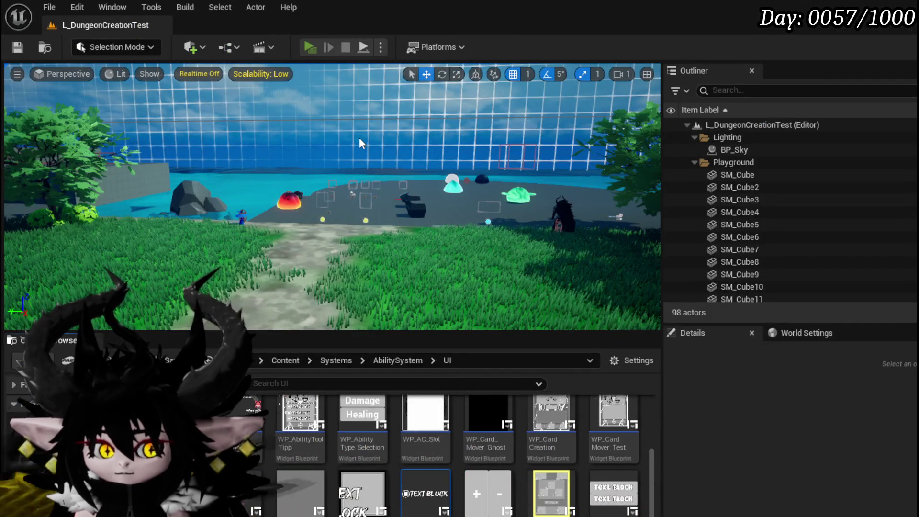
- In the running game, open Equipment and the ability list to view the Void AOE tooltip card
key("Tab")
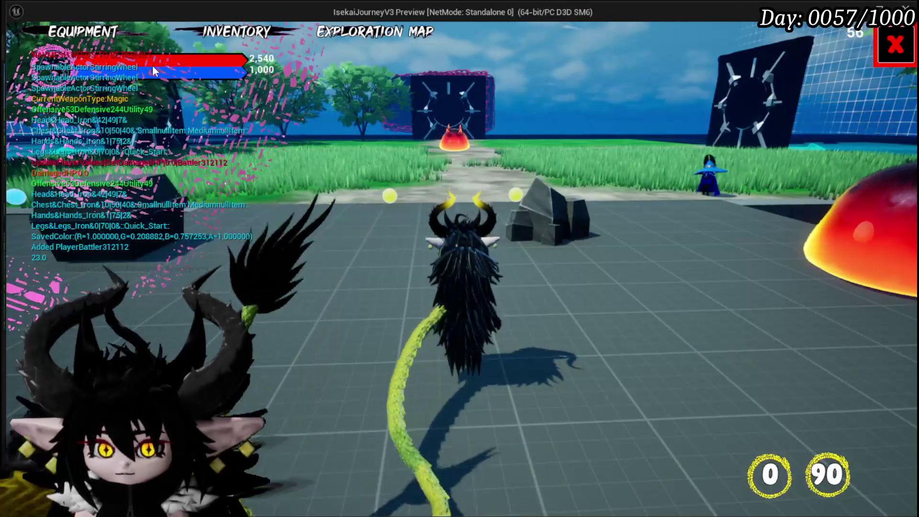
left_click(96, 34)
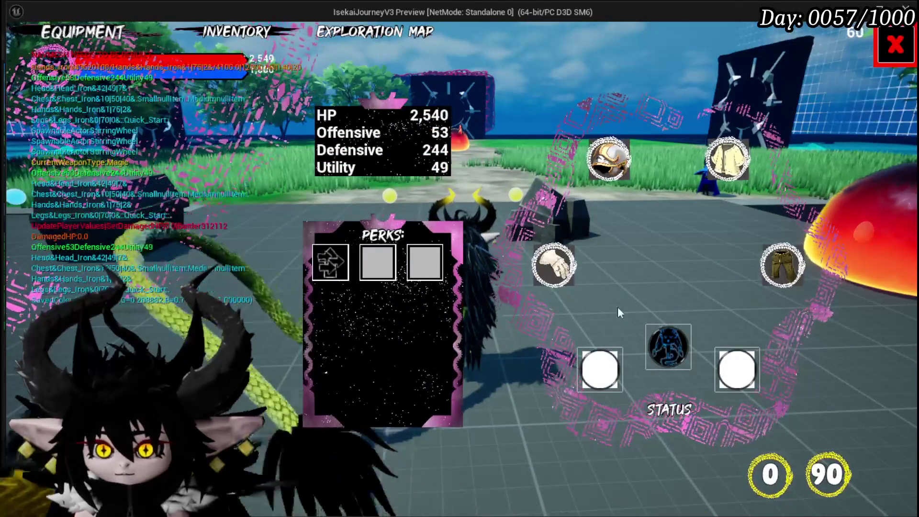
left_click(671, 354)
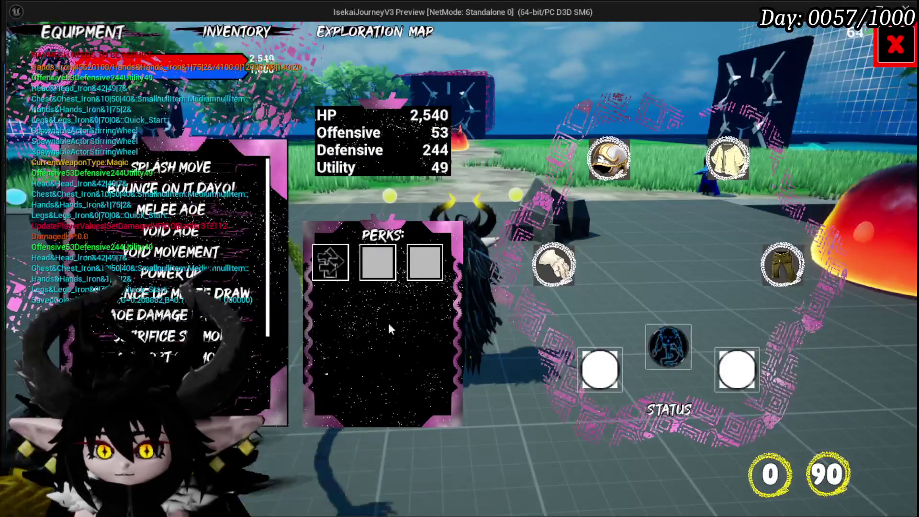
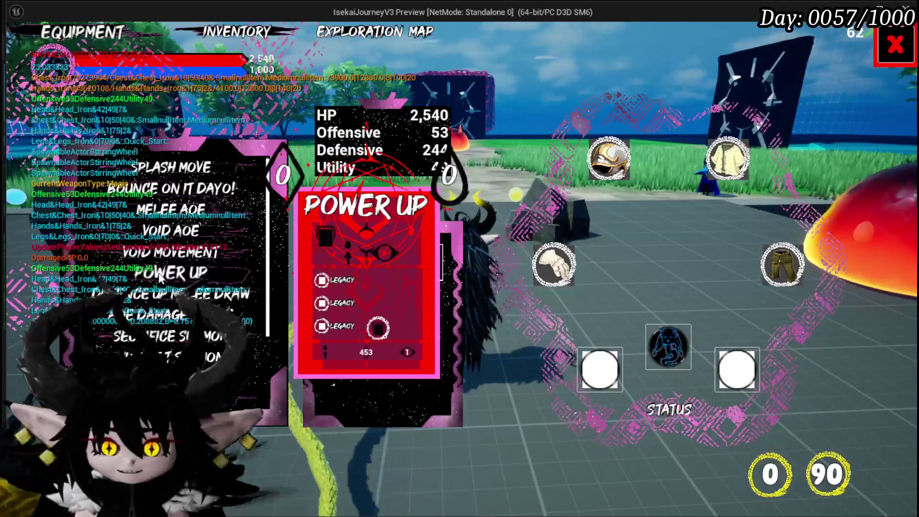
- Close the equipment menu, battle the fire slime, then stop the play-test and return to the level editor
left_click(894, 55)
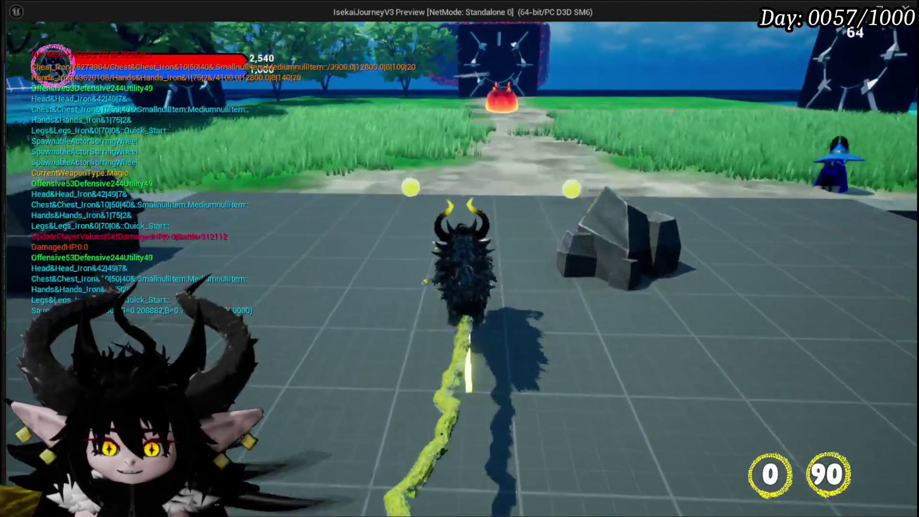
key("e")
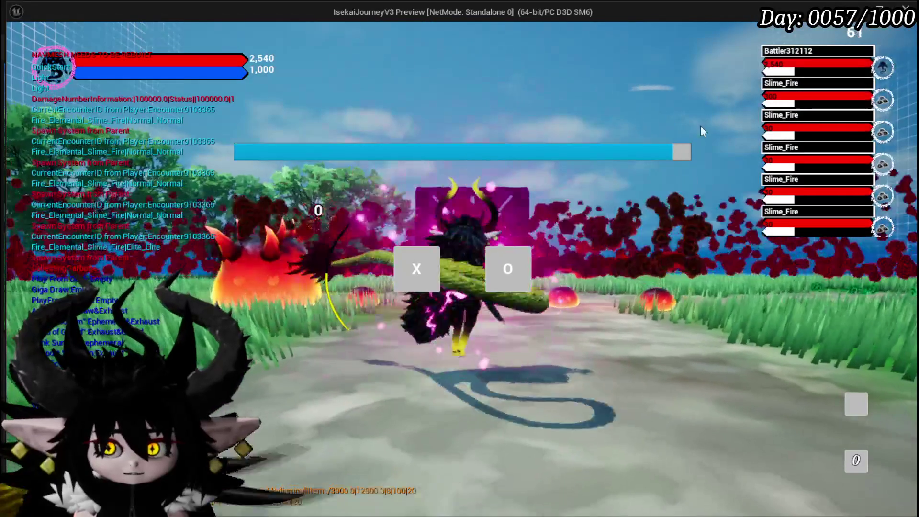
left_click(418, 276)
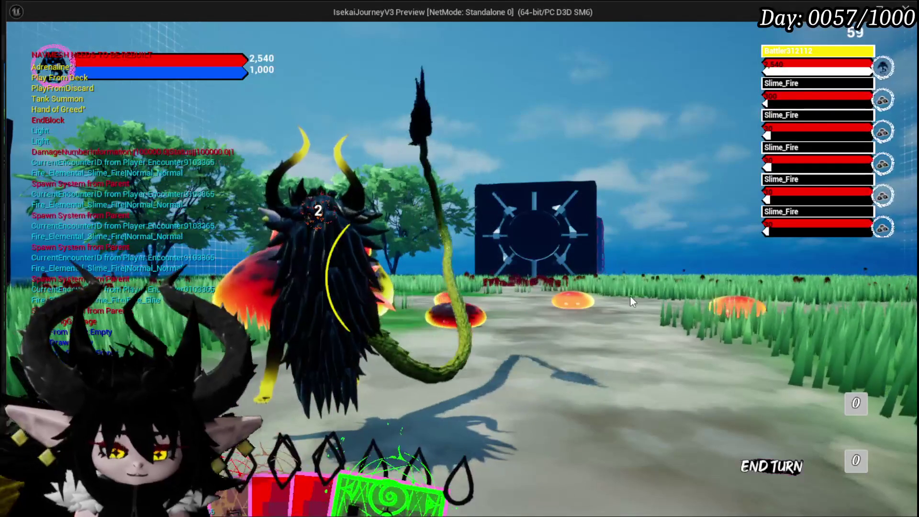
key("Escape")
left_click(19, 47)
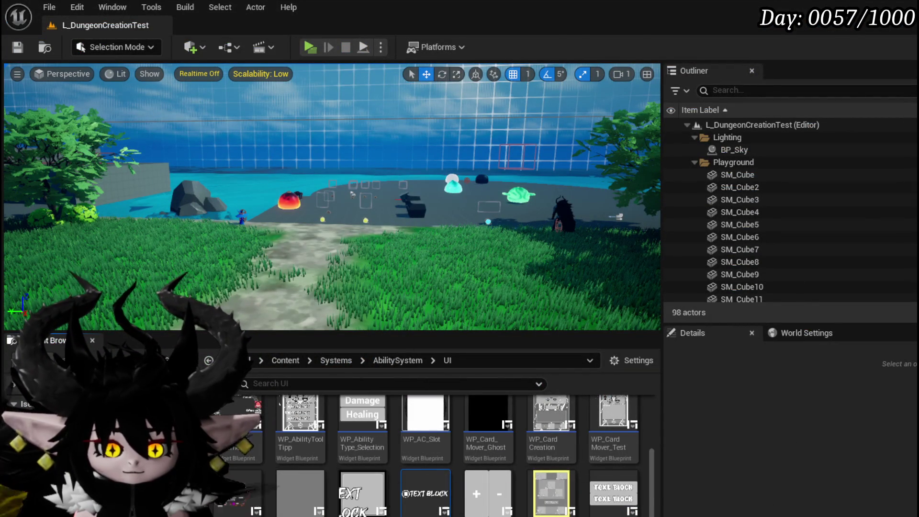
- In WP_Ability, move Overlay_MP left and down and size it 150 by 150
key("alt+Tab")
left_click(560, 205)
mouse_move(573, 214)
left_mouse_down()
mouse_move(510, 225)
mouse_move(535, 257)
mouse_move(526, 262)
left_mouse_up()
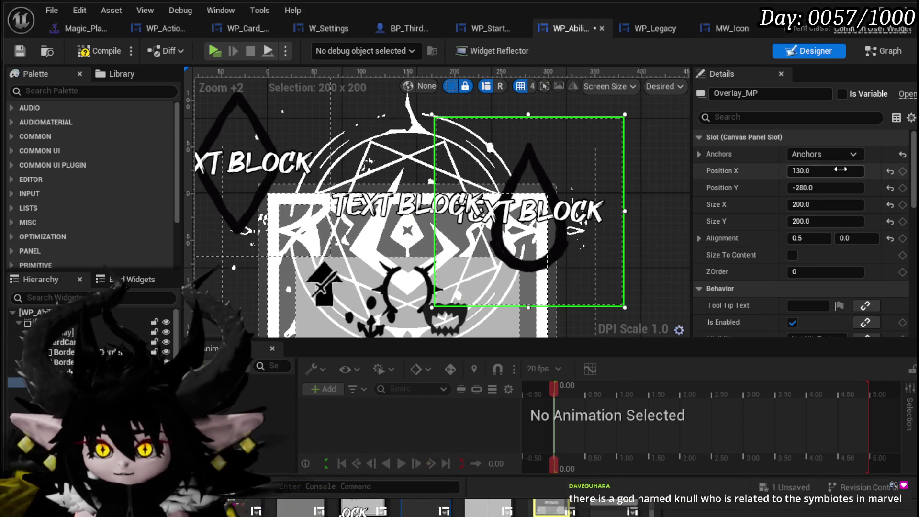
type("150")
key("Return")
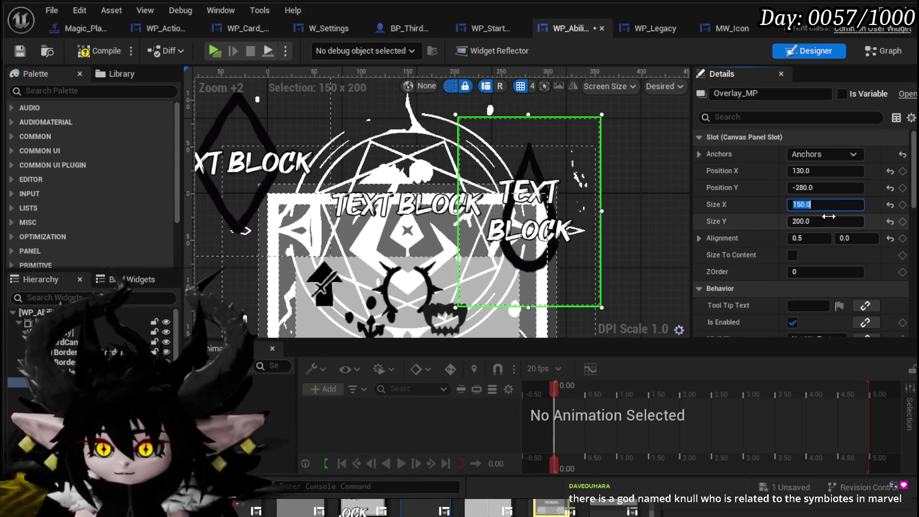
type("50")
key("Return")
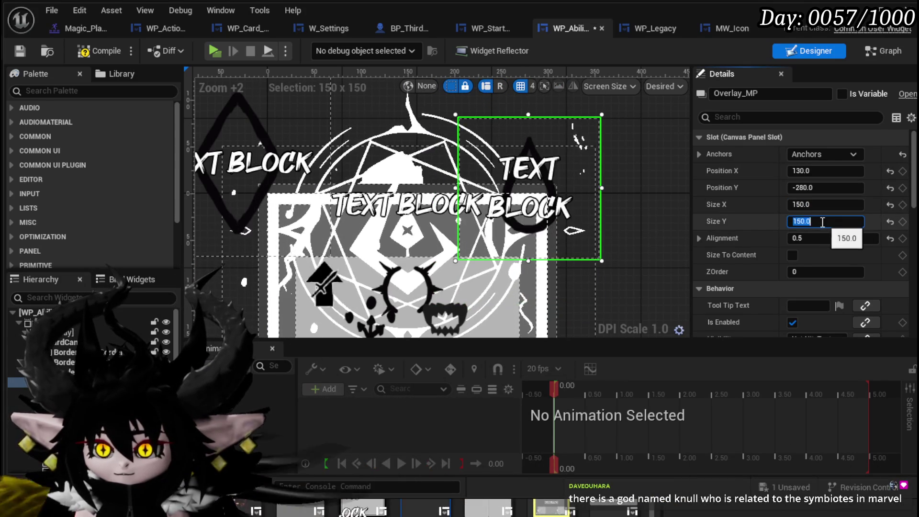
- Set MW_ManaCost font size to 34, compile and save, and turn off Pre Build
scroll(775, 206, "down", 15)
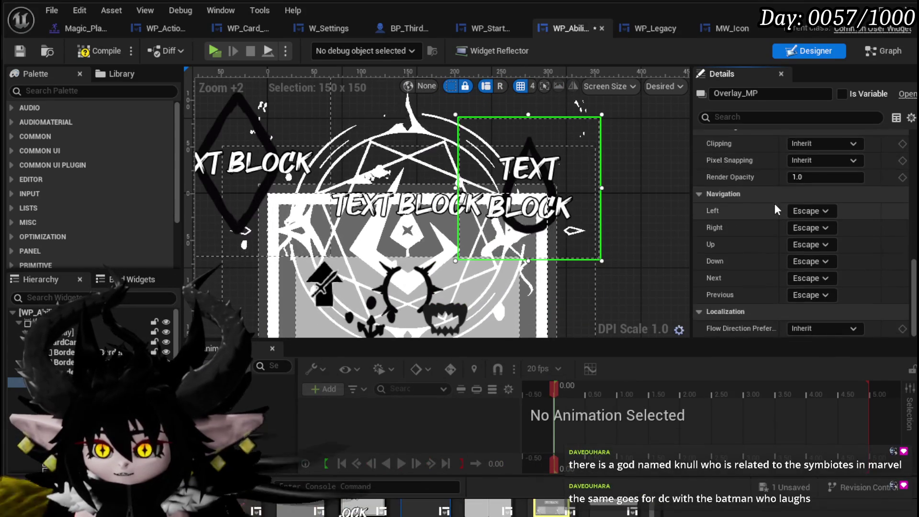
scroll(820, 250, "up", 10)
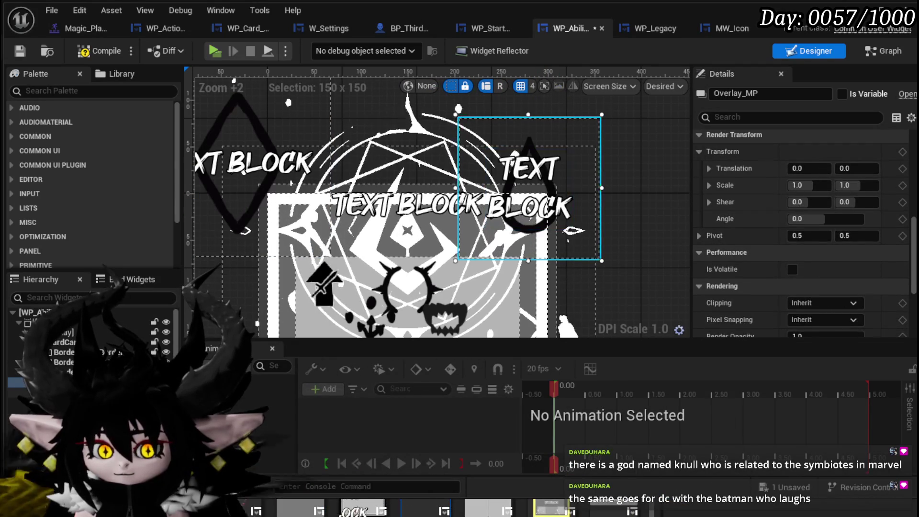
left_click(530, 192)
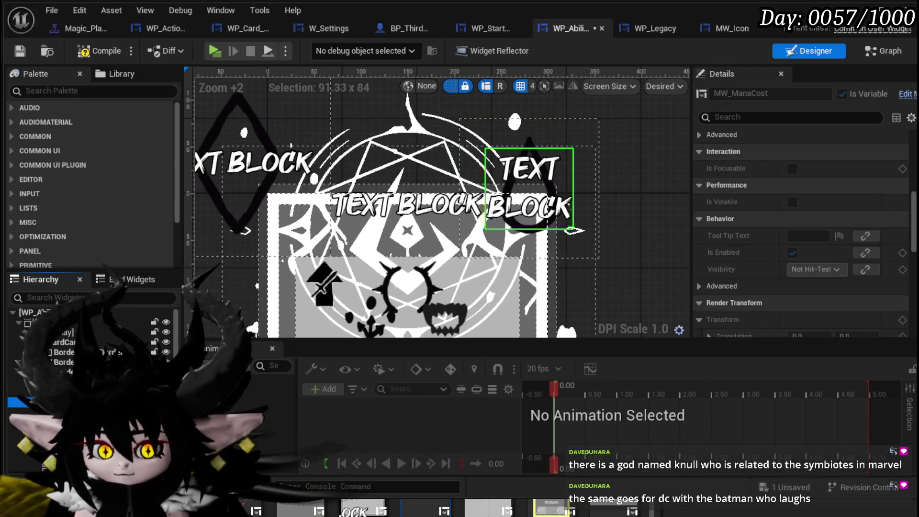
scroll(823, 206, "down", 15)
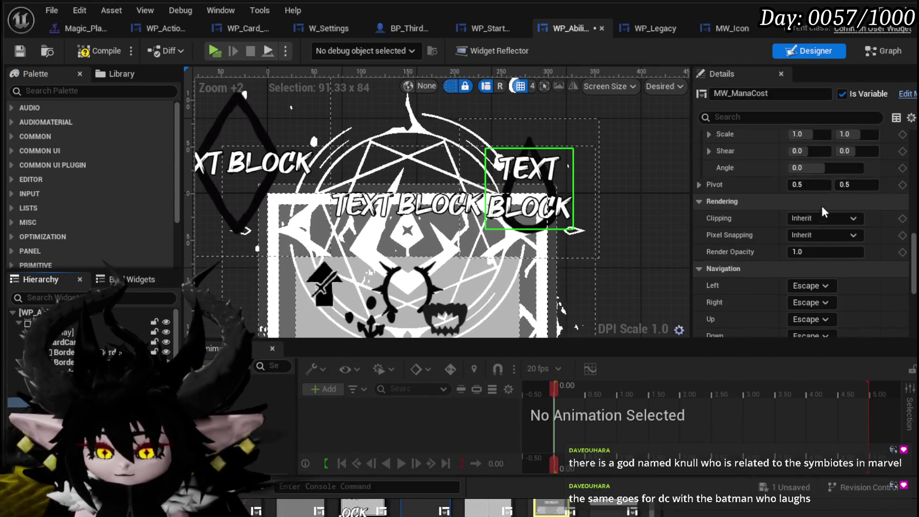
left_click(821, 211)
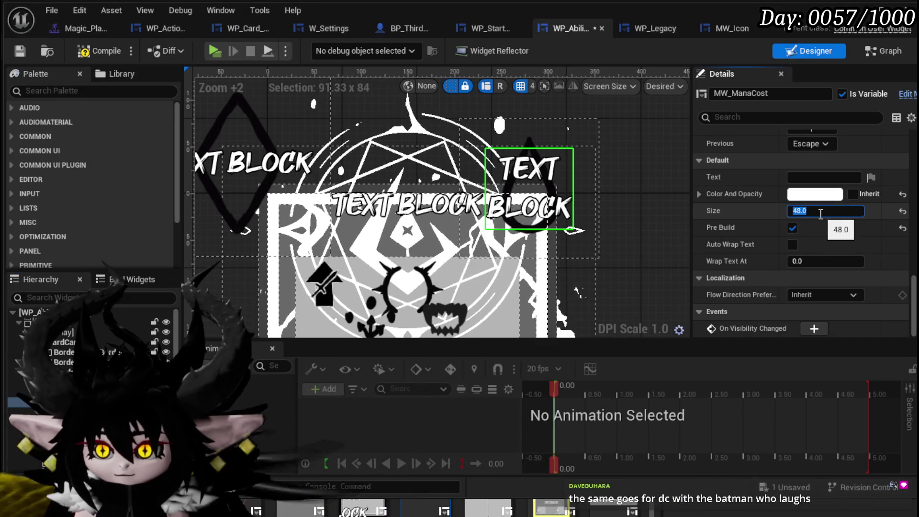
type("34")
key("Return")
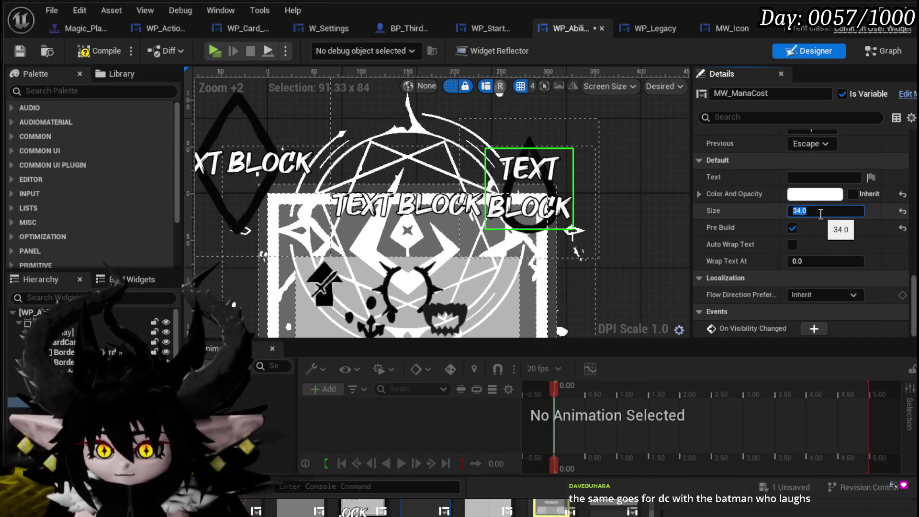
left_click(79, 53)
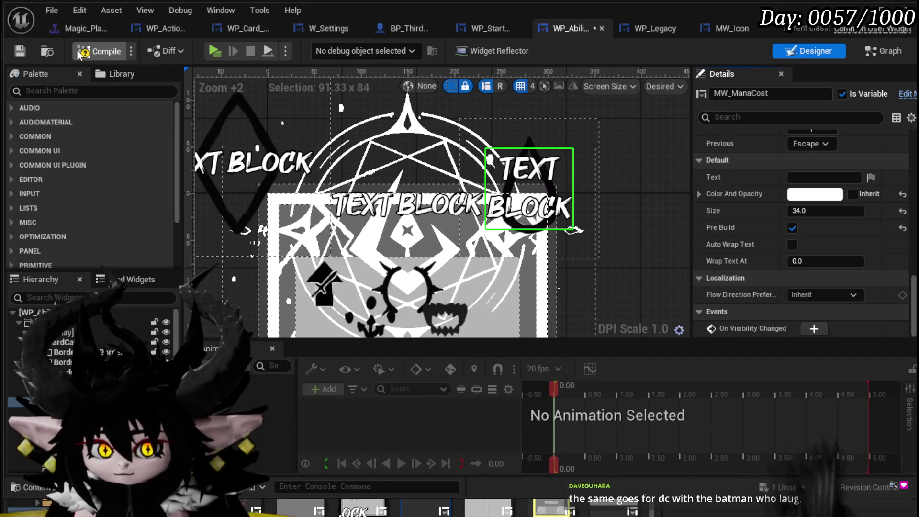
left_click(19, 51)
left_click(792, 228)
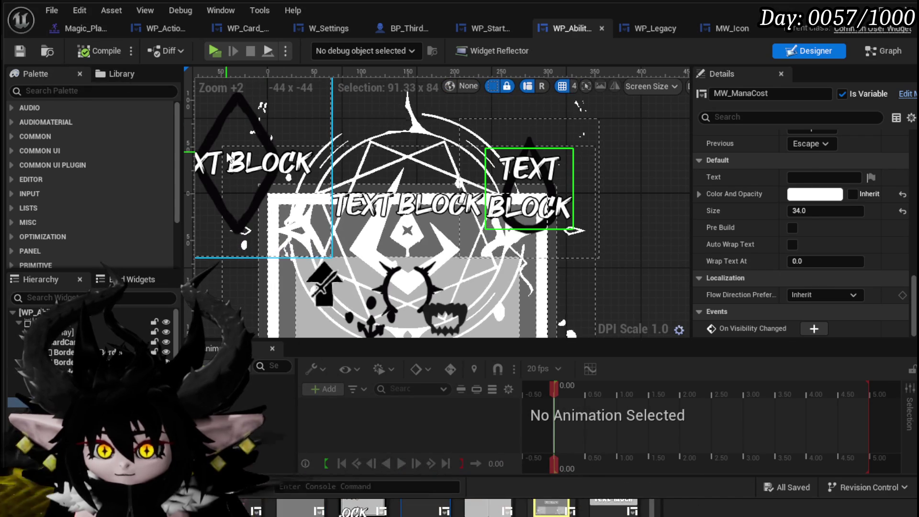
- Compare Overlay_MP with Overlay_2 and select Overlay_2 on the left of the card
left_click(310, 164)
left_click(493, 143)
scroll(740, 158, "up", 10)
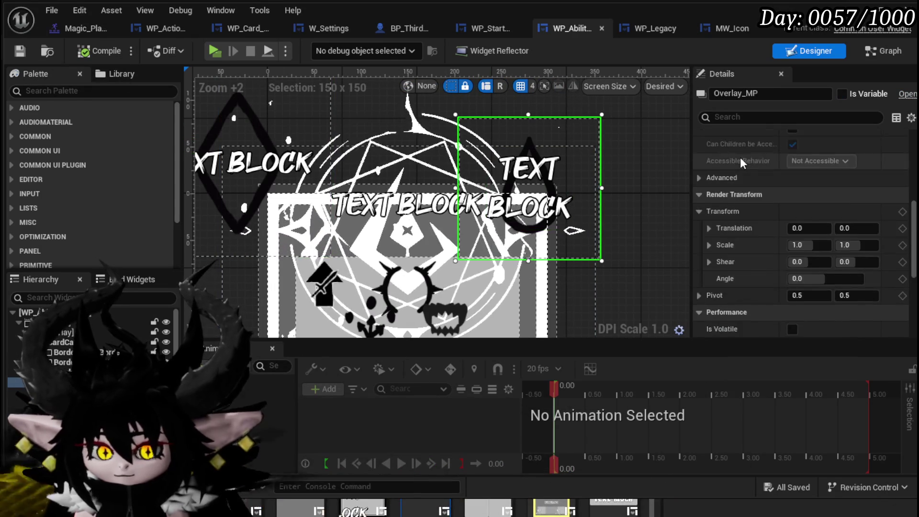
scroll(741, 160, "up", 2)
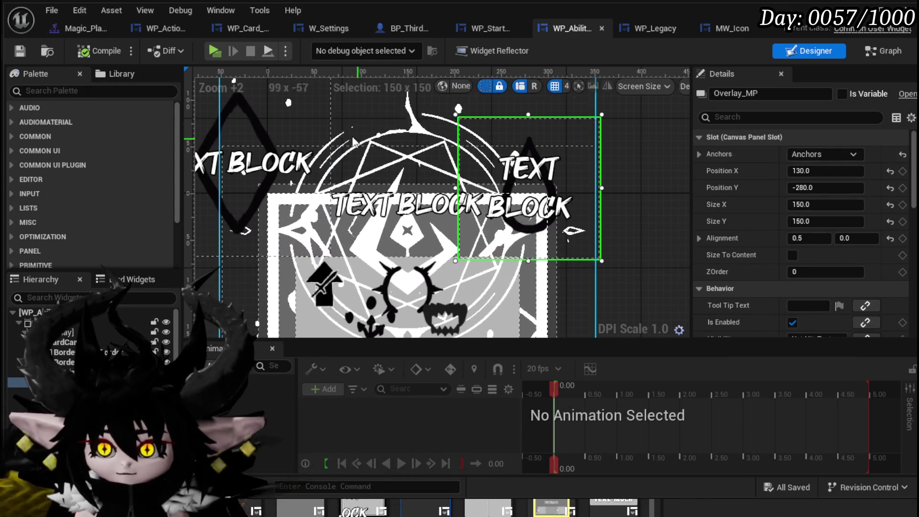
mouse_move(258, 122)
left_mouse_down()
mouse_move(246, 126)
mouse_move(254, 140)
mouse_move(293, 161)
left_mouse_up()
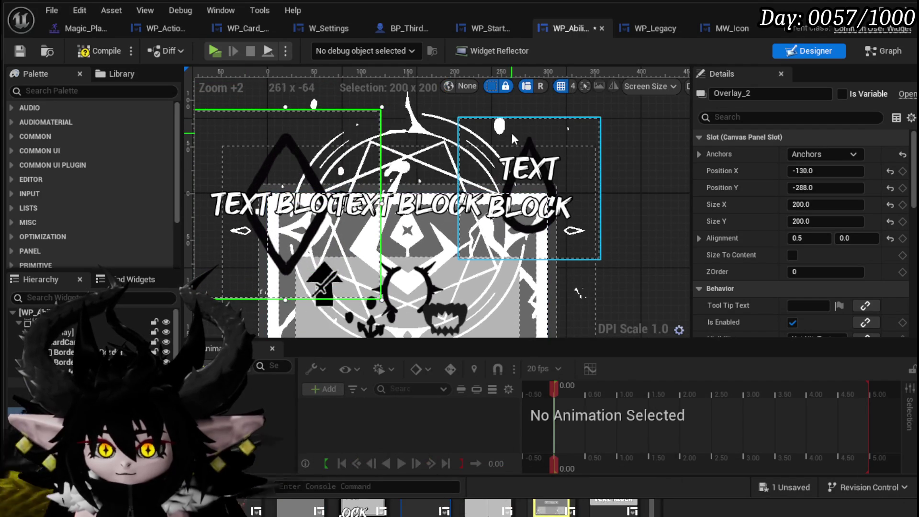
- Set Overlay_2 to vertical position -280 and size 150 by 150
left_click(513, 133)
left_click(230, 132)
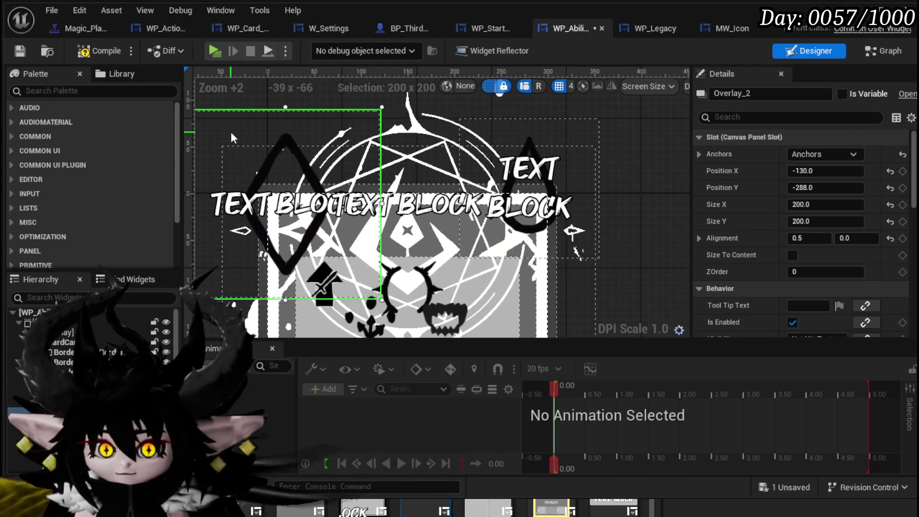
left_click(808, 187)
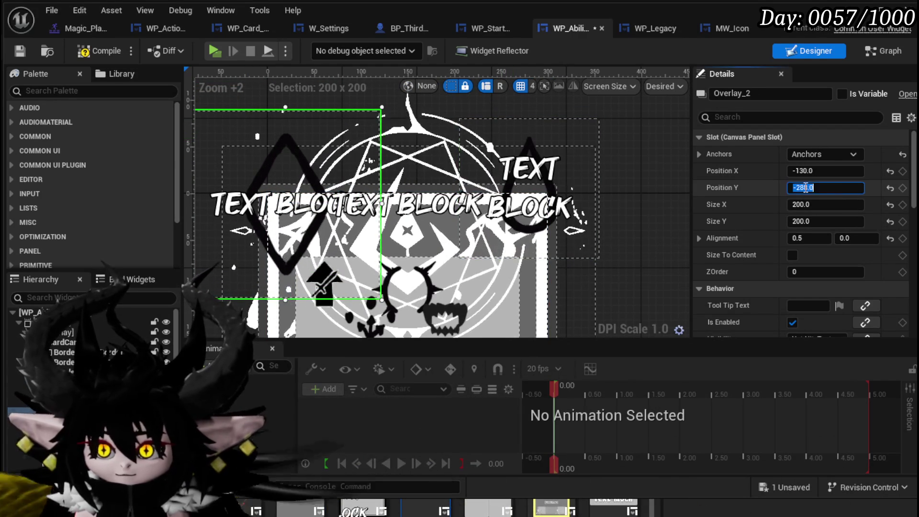
type("-2")
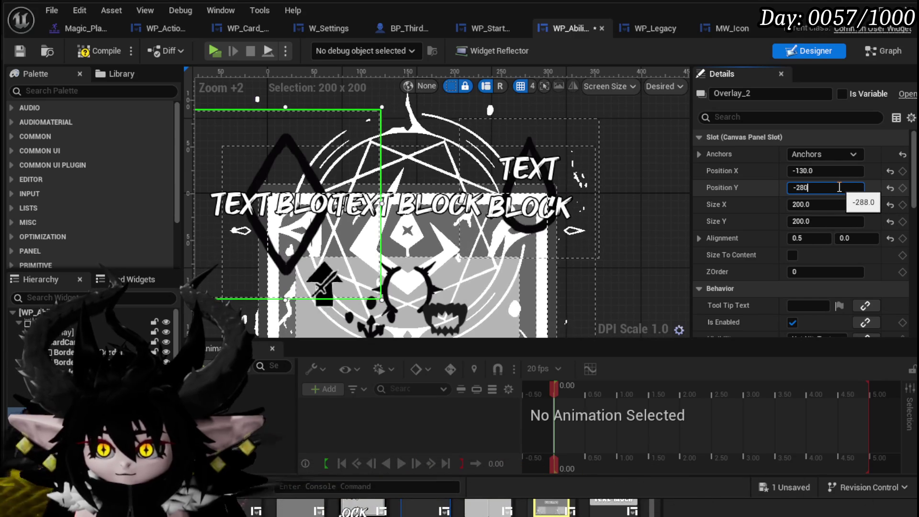
key("Return")
left_click(825, 206)
type("1")
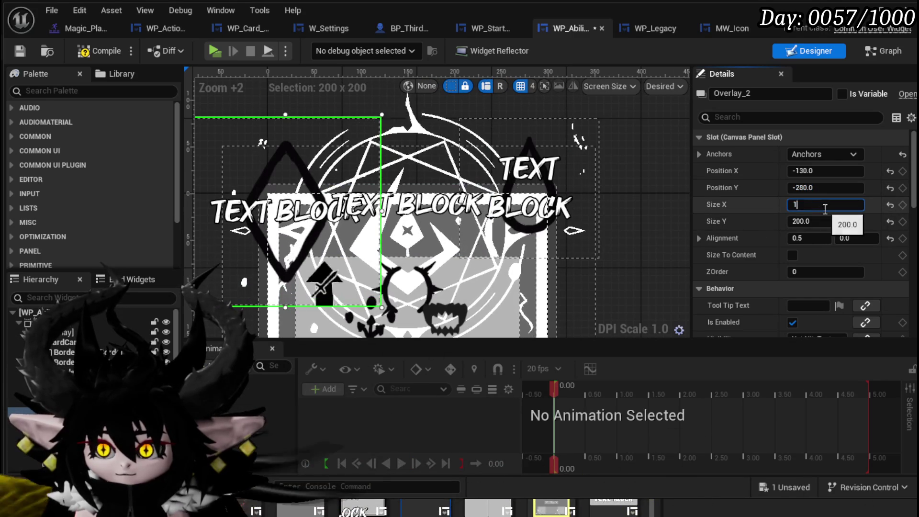
type("50")
key("Return")
left_click(827, 217)
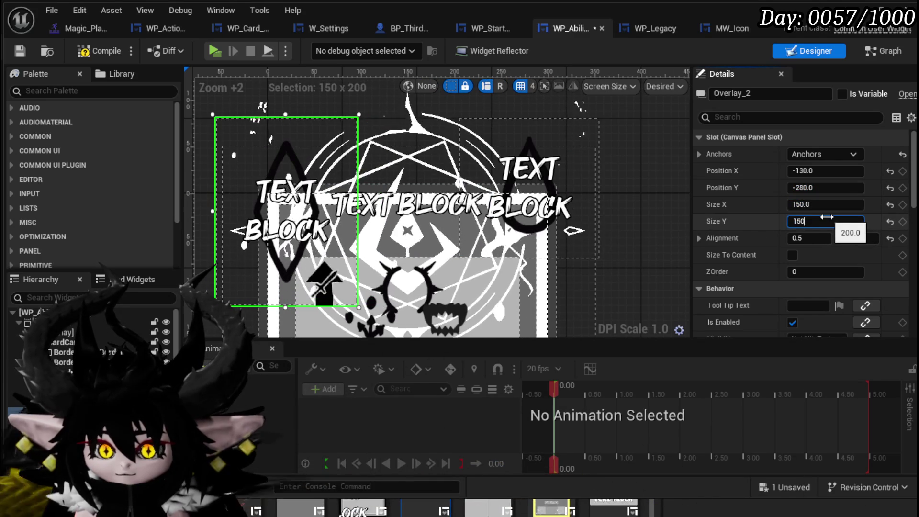
key("Return")
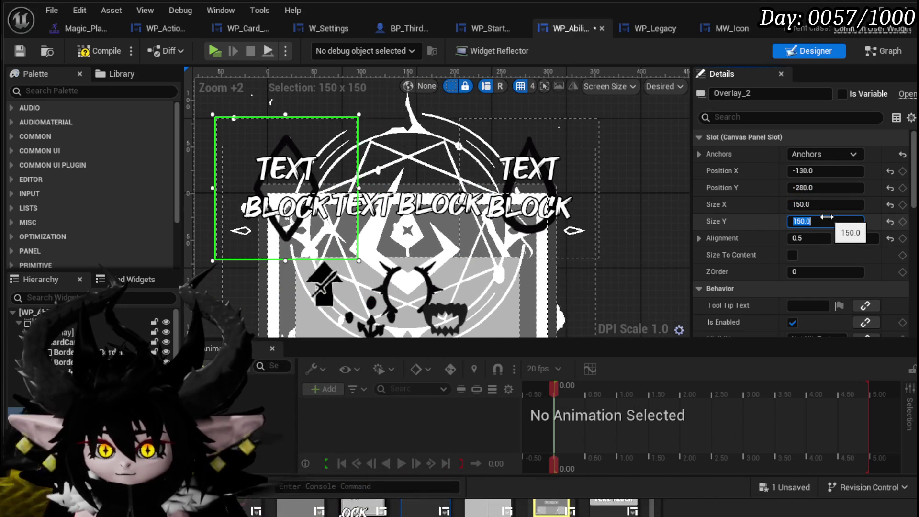
- Change MW_APCost's font size from 48 to 34, matching MW_ManaCost
left_click(528, 211)
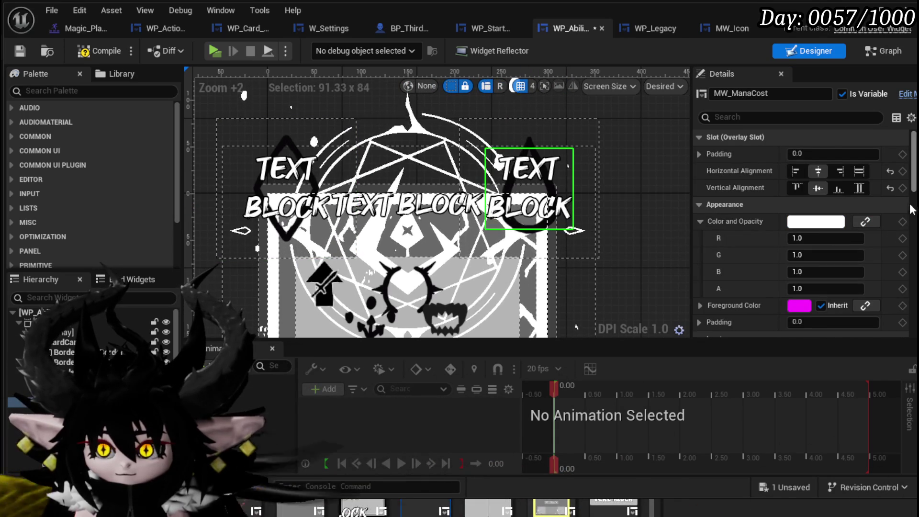
left_click(300, 188)
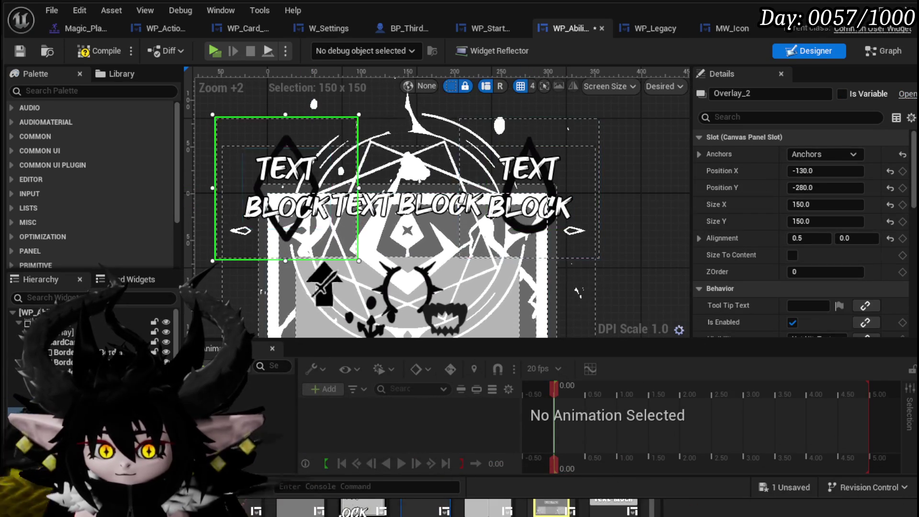
left_click(288, 187)
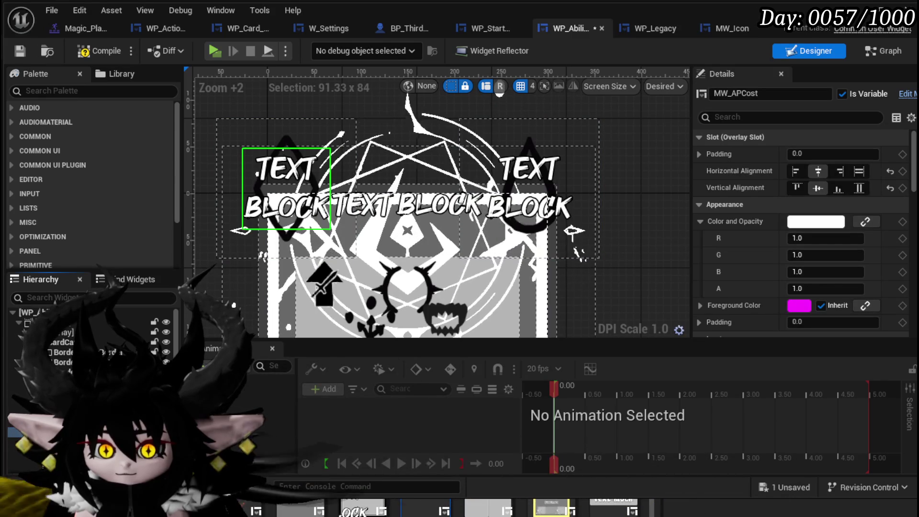
scroll(898, 337, "down", 10)
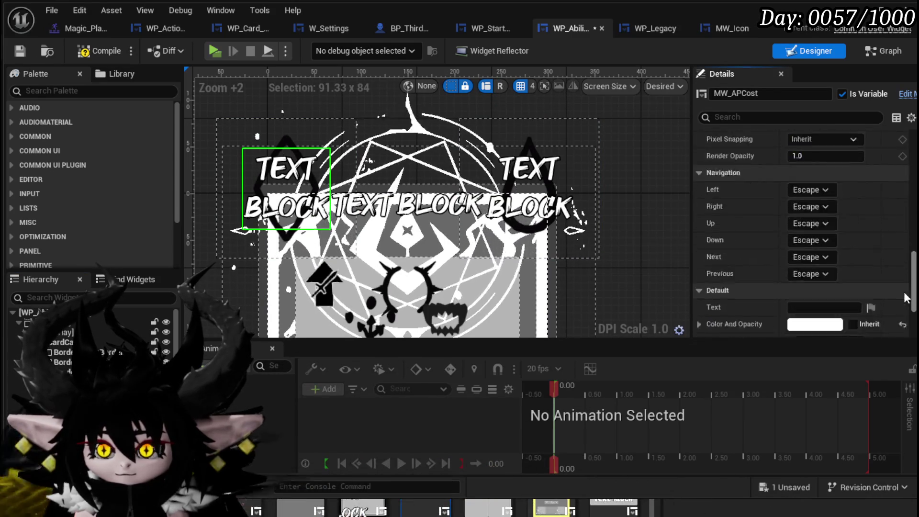
scroll(901, 309, "up", 2)
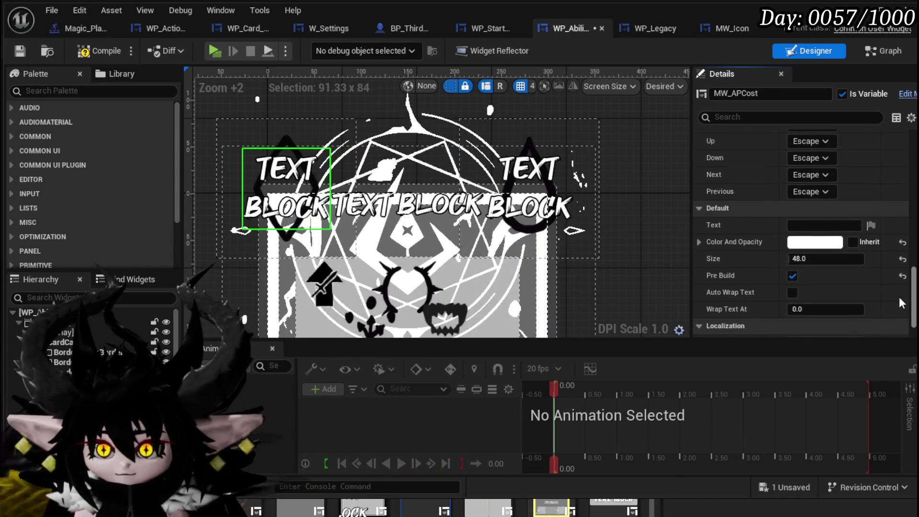
scroll(900, 304, "down", 2)
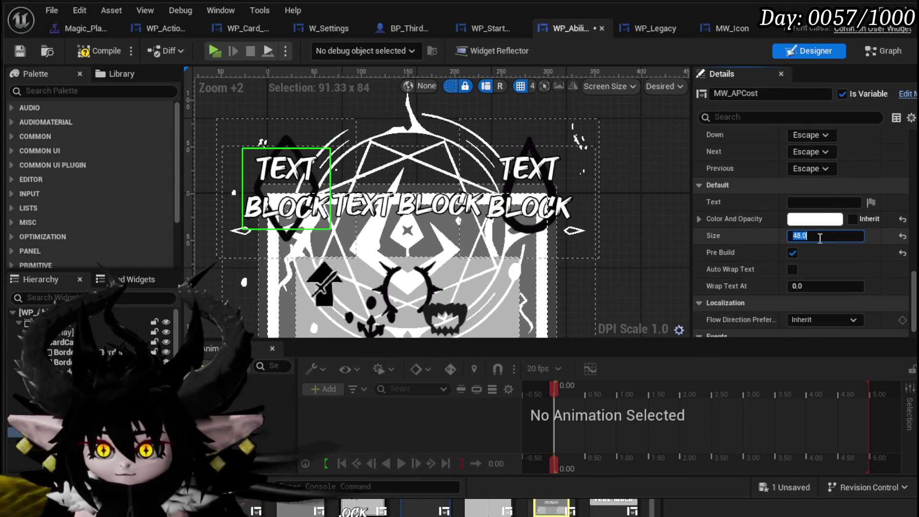
type("34")
key("Return")
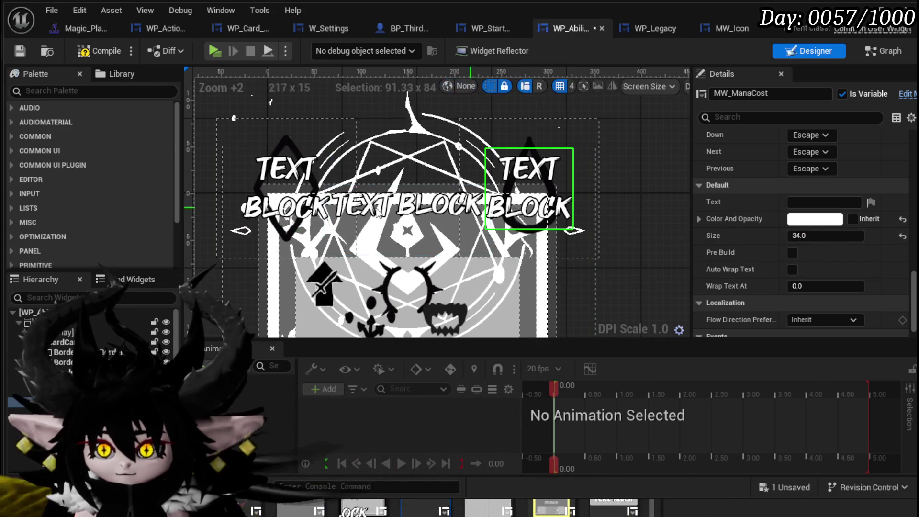
left_click(303, 190)
left_click(793, 253)
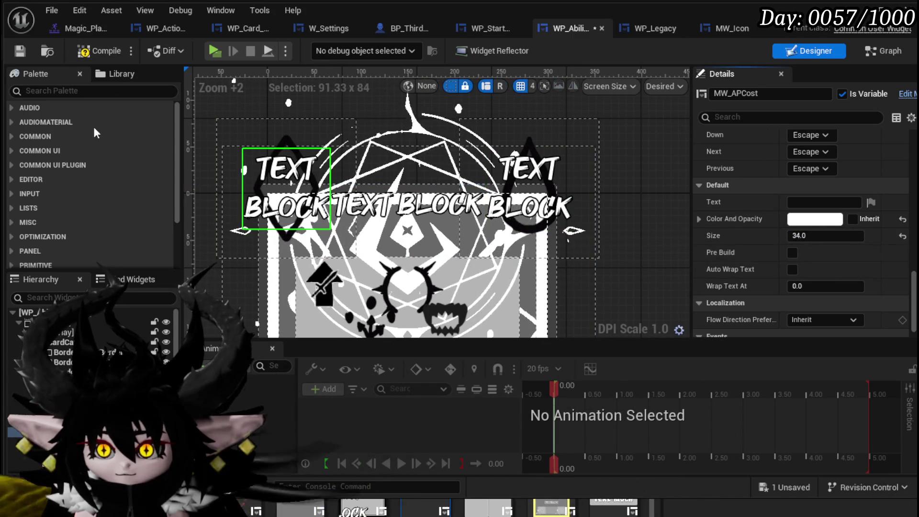
- Move MW_AbilityName lower in the tooltip, set its font size to 34, and compile
left_click(20, 51)
left_click(408, 213)
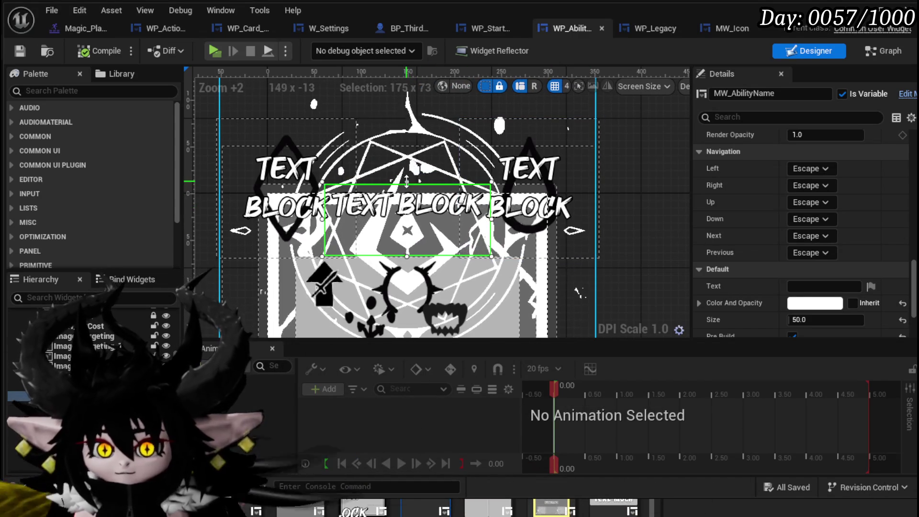
left_click_drag(406, 182, 407, 202)
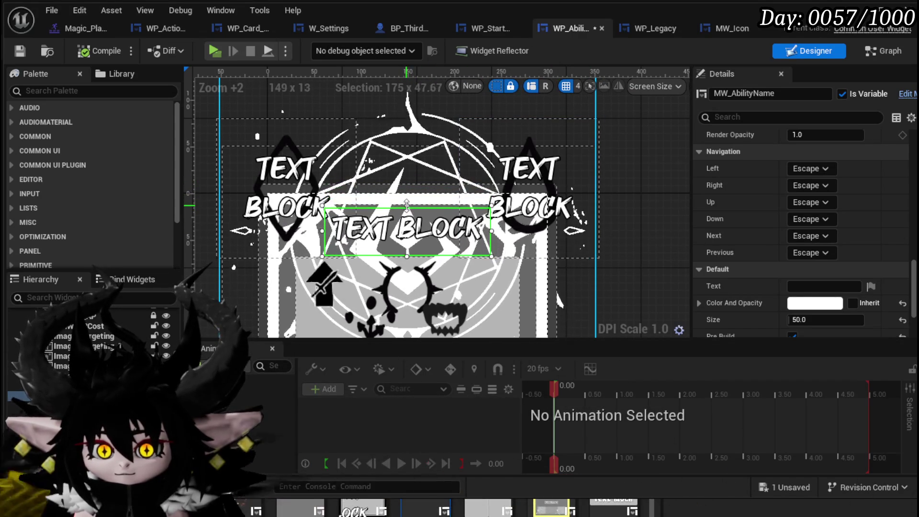
scroll(742, 244, "down", 3)
type("34")
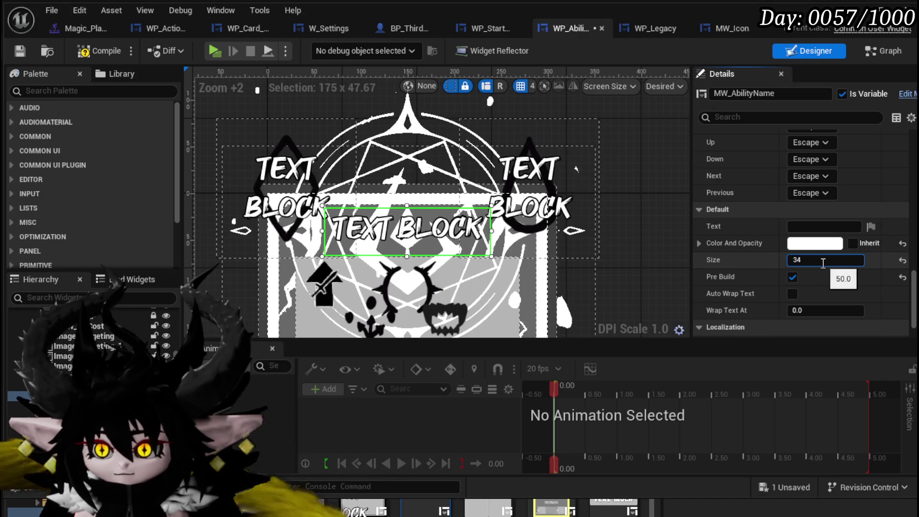
key("Return")
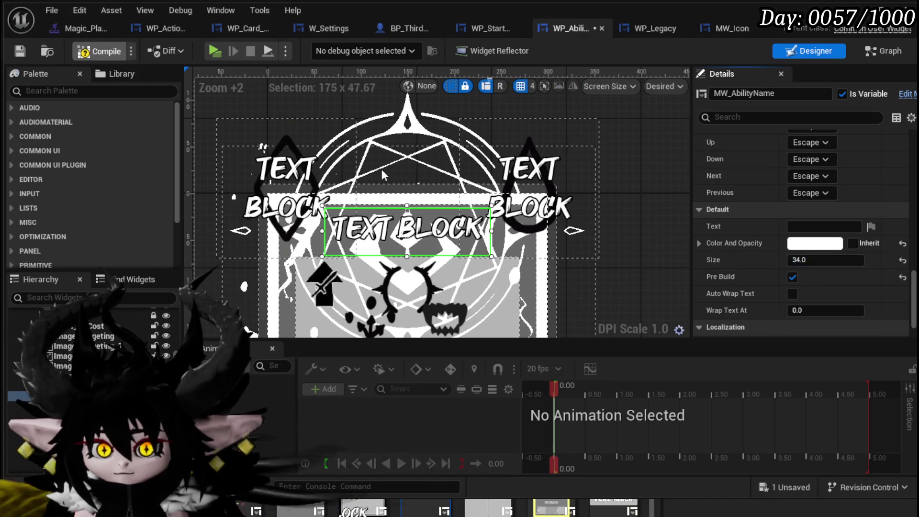
left_click(99, 51)
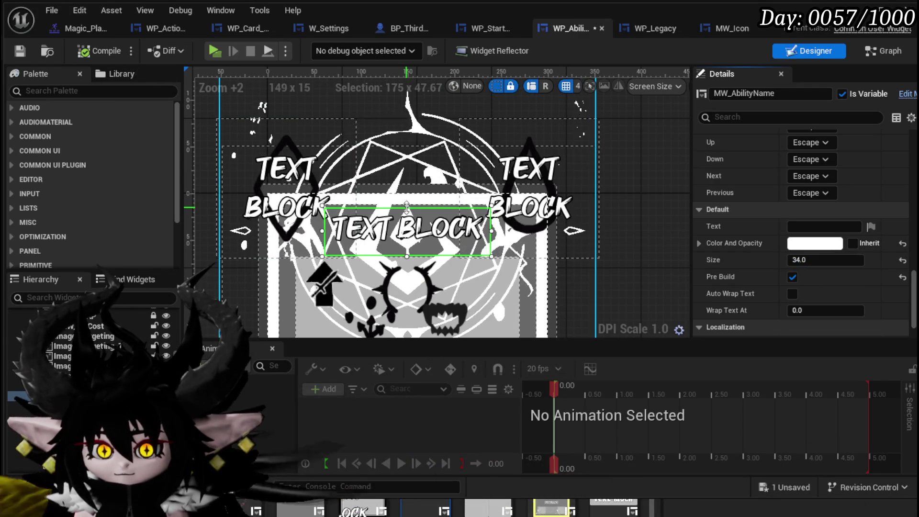
- Fine-tune the ability name's position, enable Auto Wrap Text, then compile and save
left_click_drag(405, 200, 404, 185)
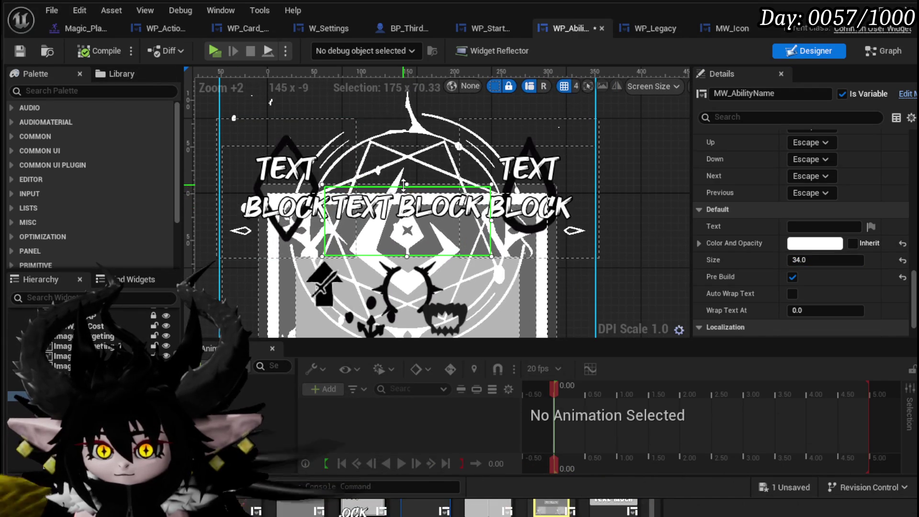
left_click(402, 200)
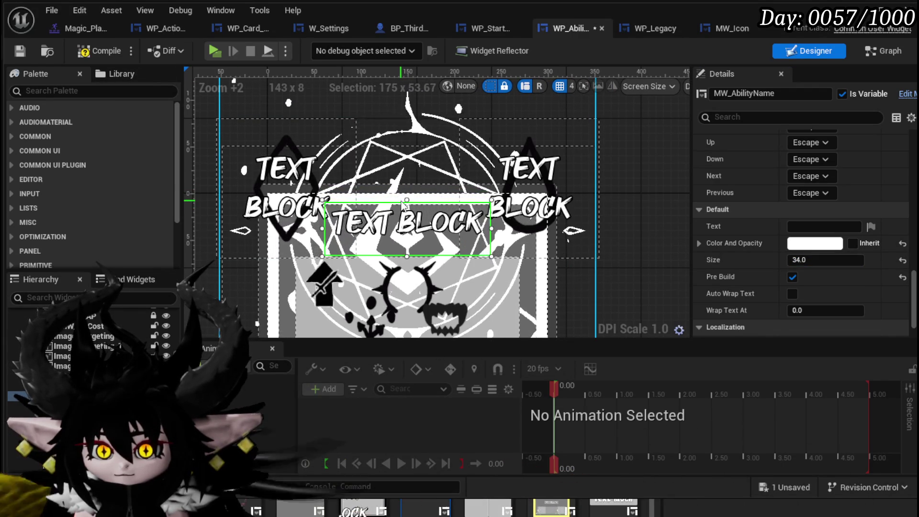
left_click(793, 294)
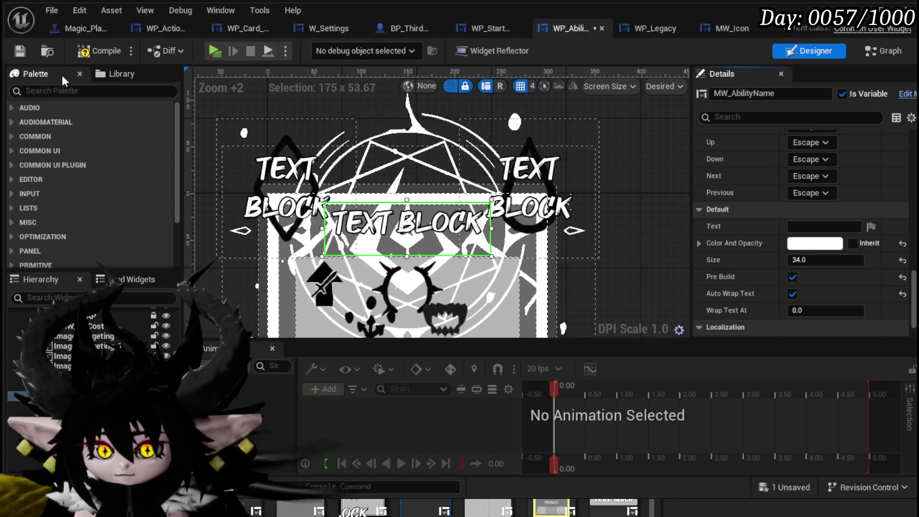
left_click(83, 55)
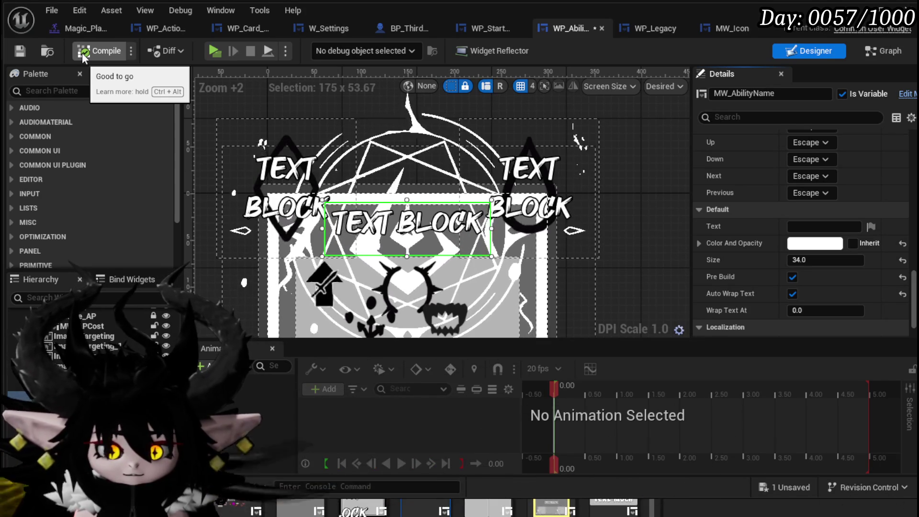
left_click(20, 51)
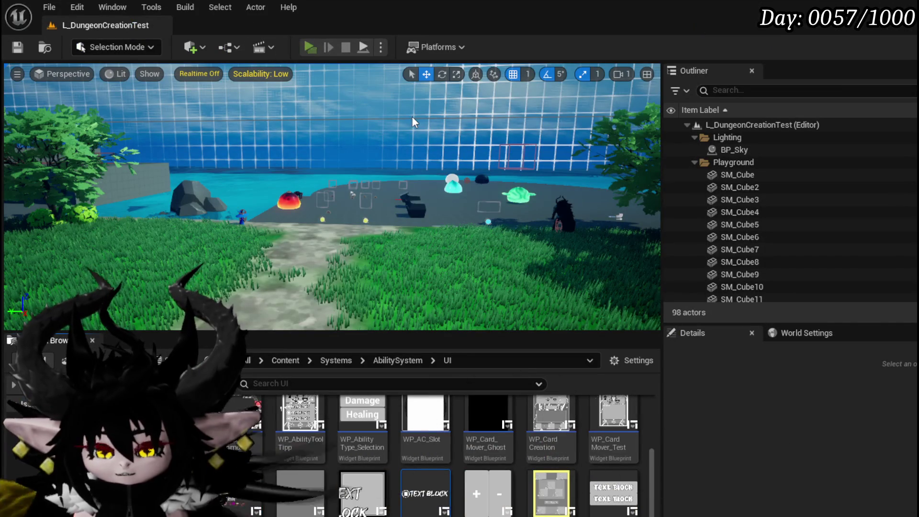
- Start a play-test and open the in-game equipment panel with the skill list
key("alt+p")
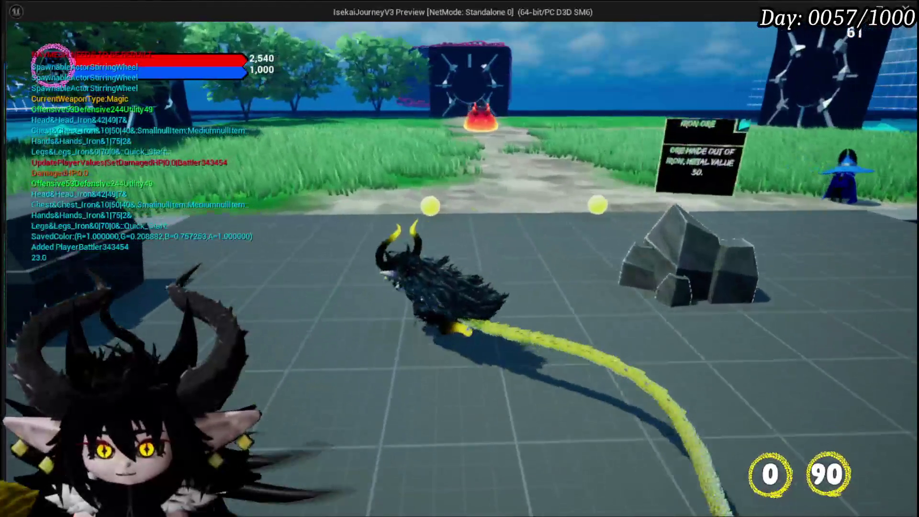
key("w")
key("Tab")
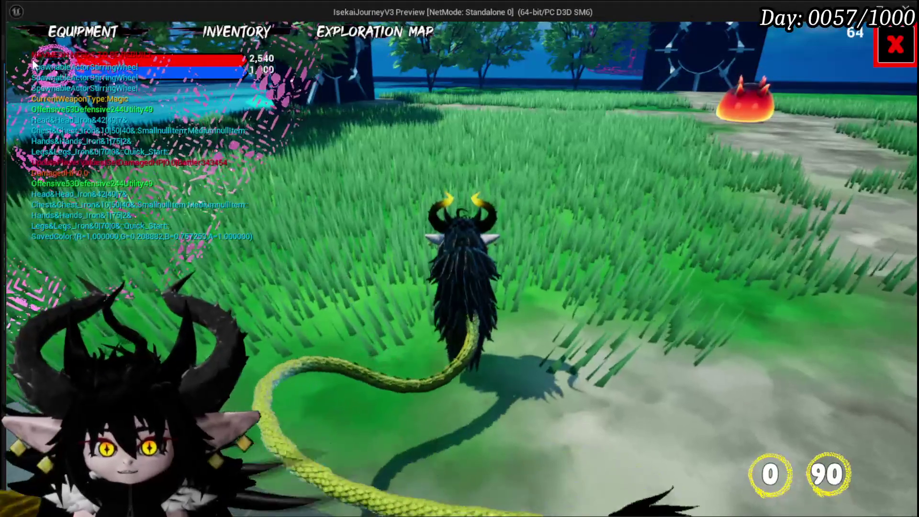
left_click(82, 31)
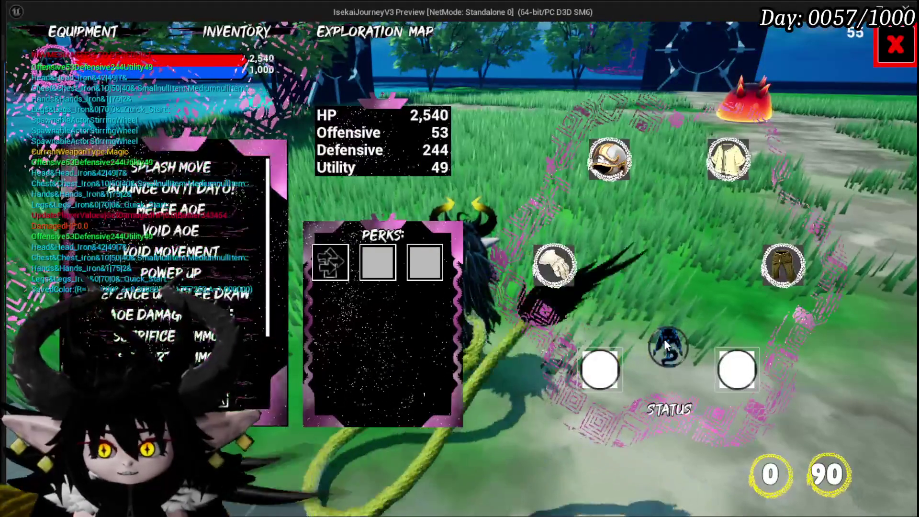
- Review tooltip cards for Power Up, Melee AOE and other skills, then close the menu
left_click(661, 338)
left_click(184, 278)
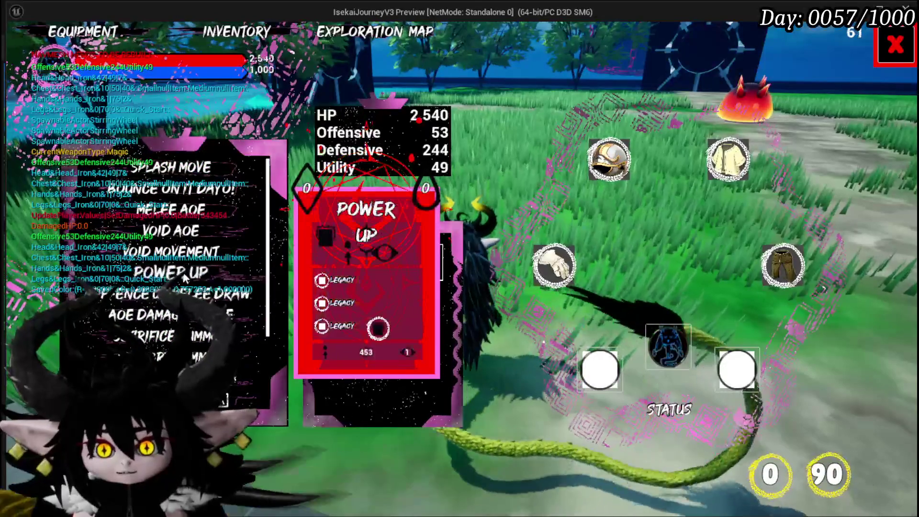
left_click(187, 293)
left_click(171, 230)
left_click(171, 167)
left_click(171, 210)
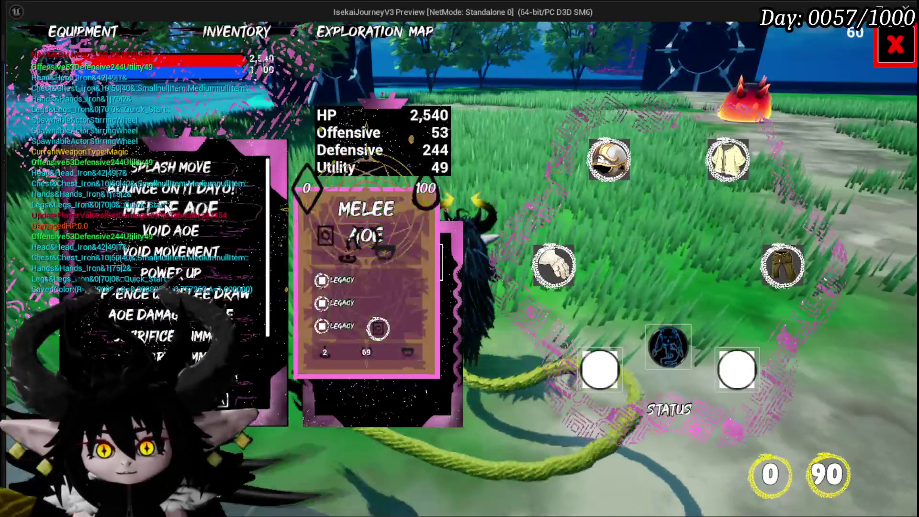
mouse_move(161, 171)
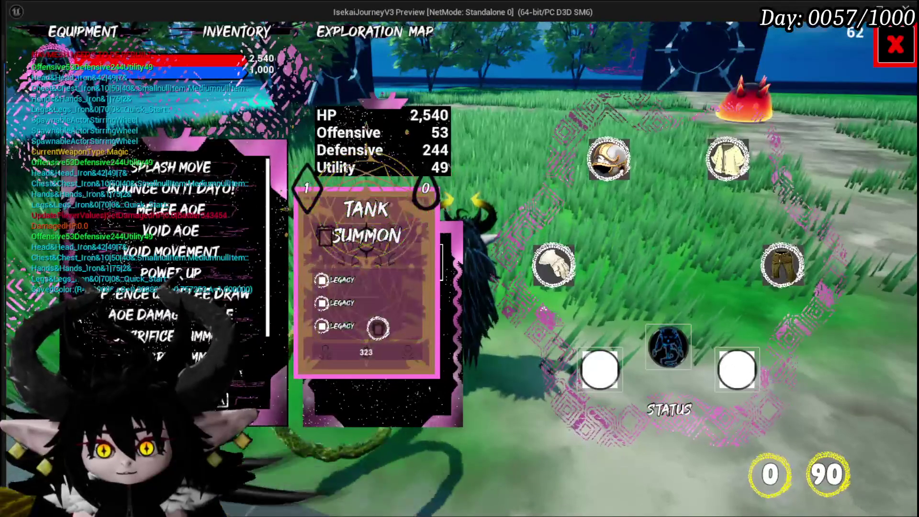
scroll(191, 325, "down", 4)
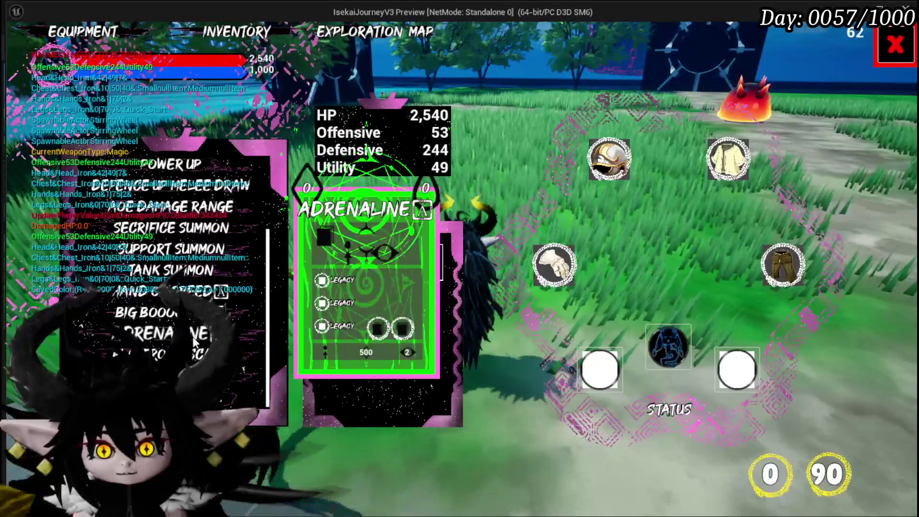
left_click(896, 44)
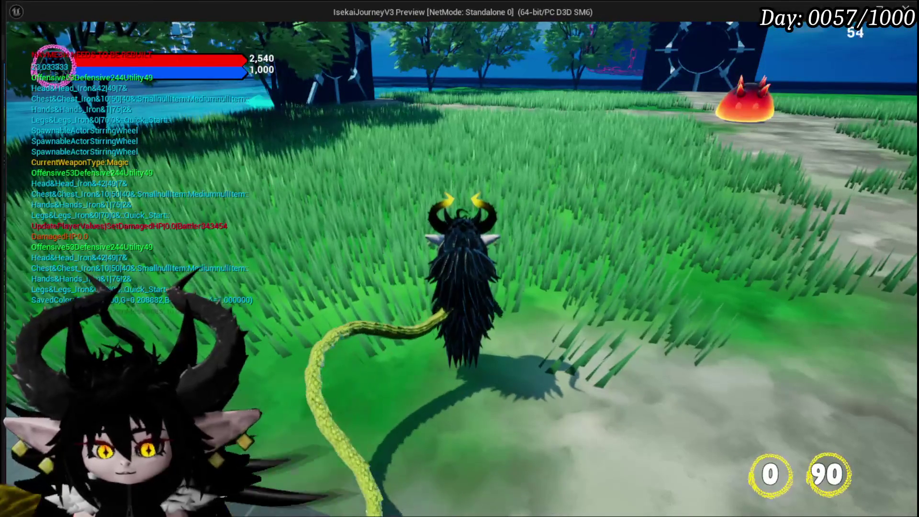
key("alt+Tab")
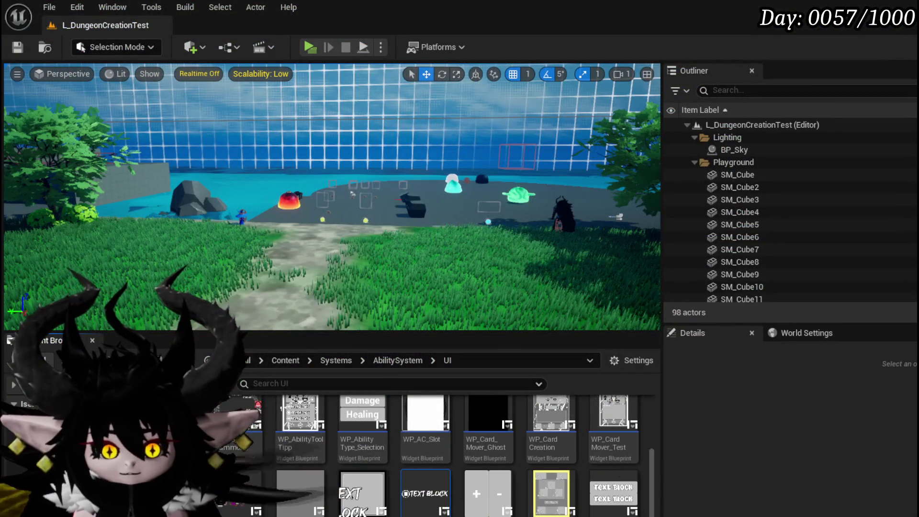
- Back in the ability widget, save it and scroll the Details panel to MW_AbilityName's size settings
key("alt+Tab")
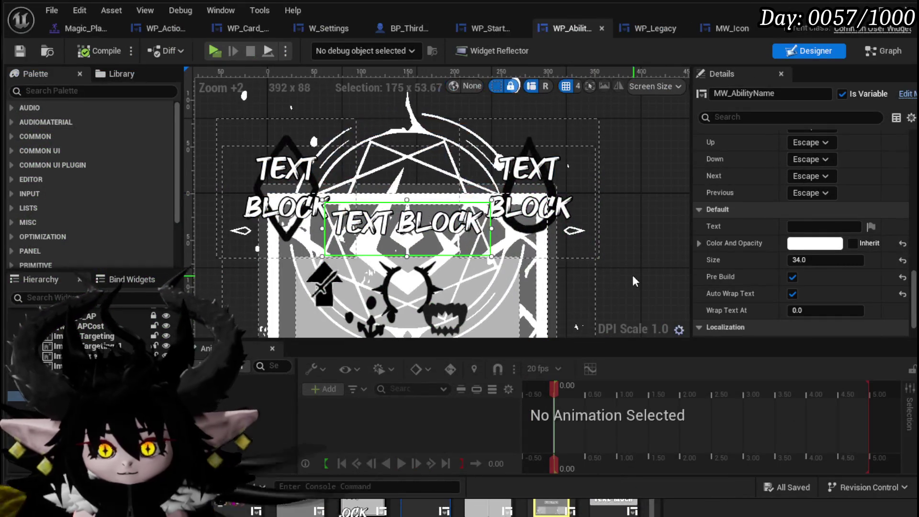
left_click(817, 260)
type("30")
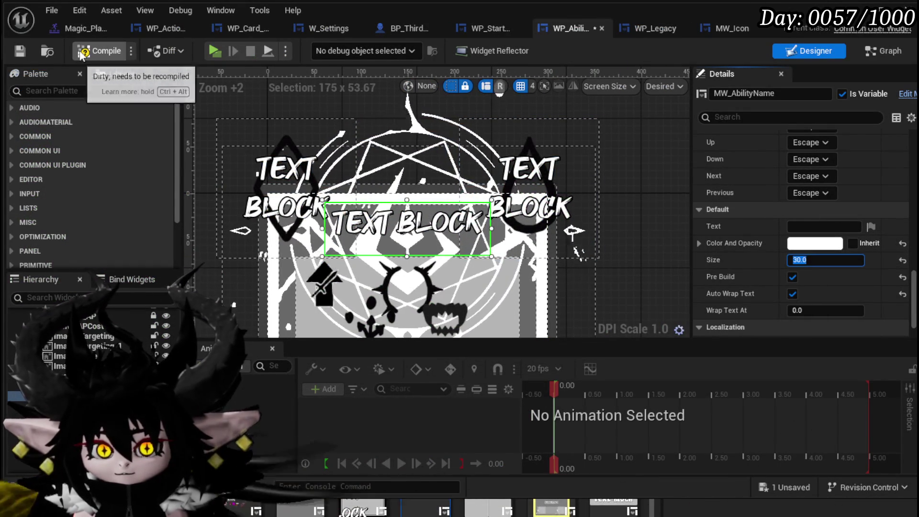
left_click(19, 53)
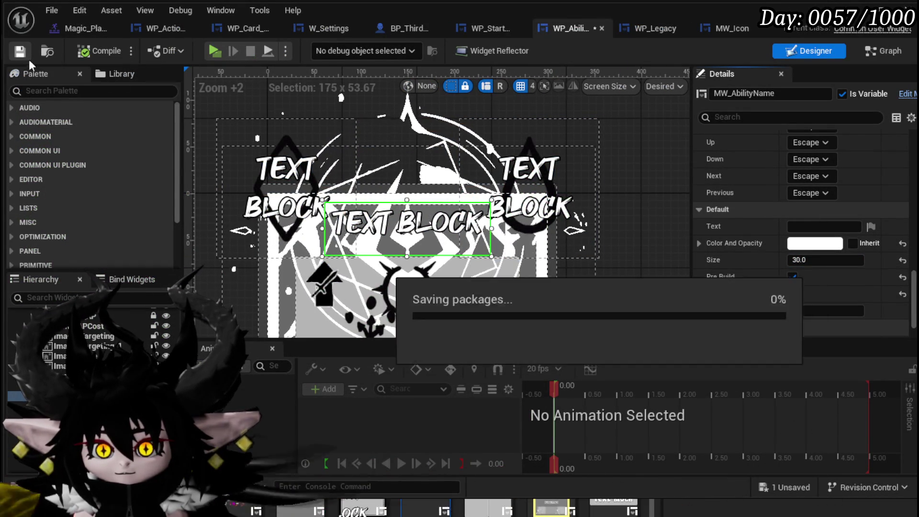
scroll(761, 165, "up", 8)
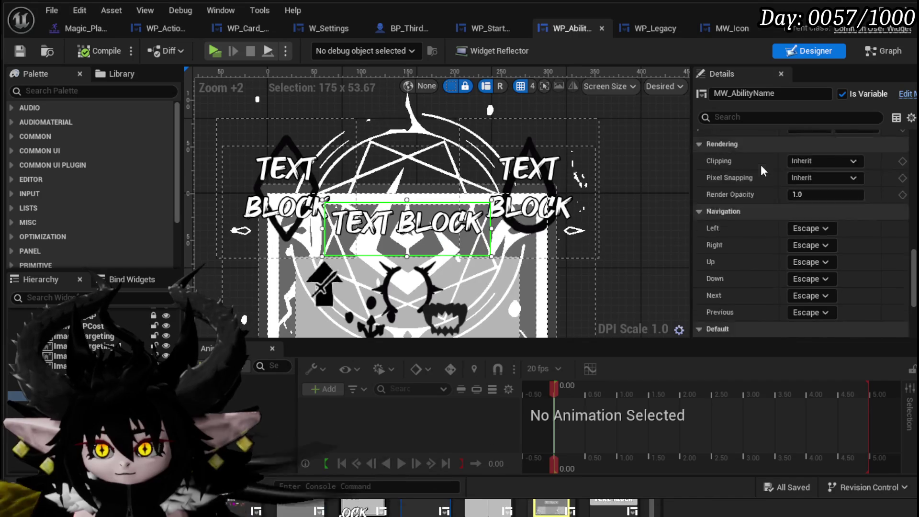
left_click_drag(908, 244, 914, 160)
scroll(830, 218, "up", 3)
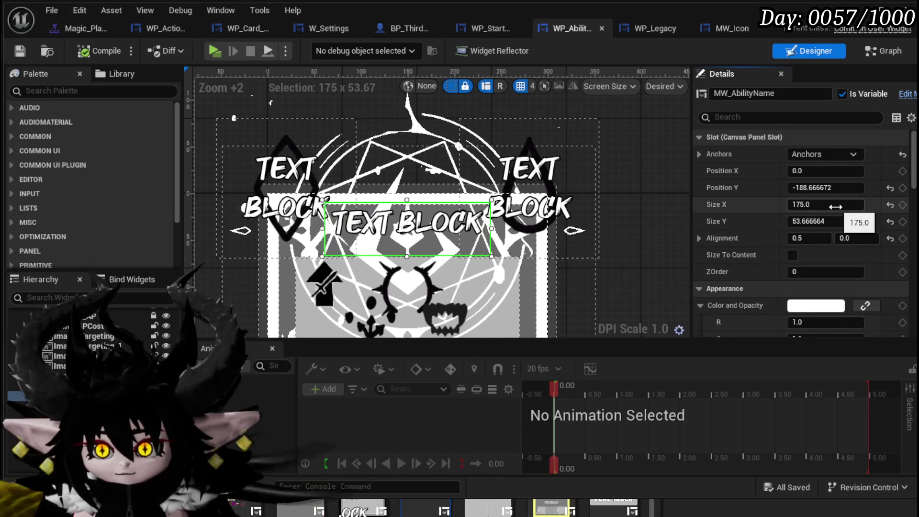
- Try ability name widths of 400, 300 and 250, settling on Size X 270
type("400")
key("Return")
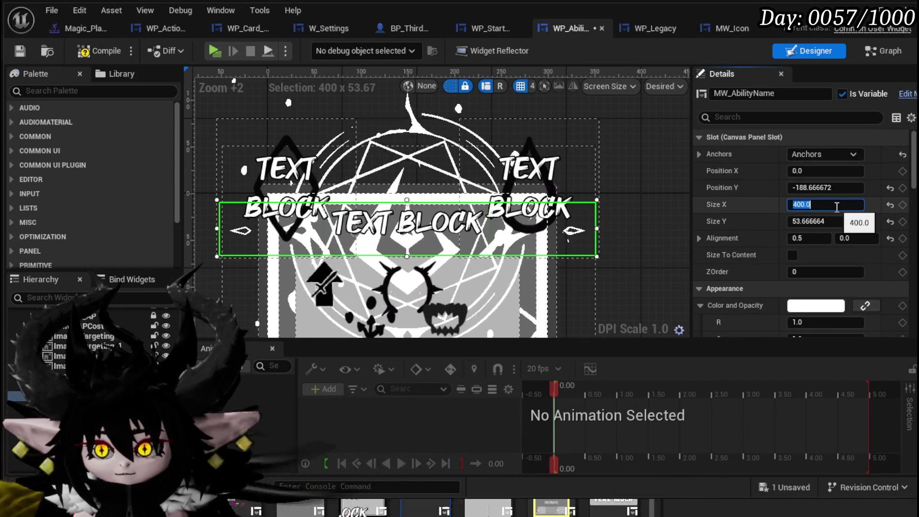
type("00")
key("Return")
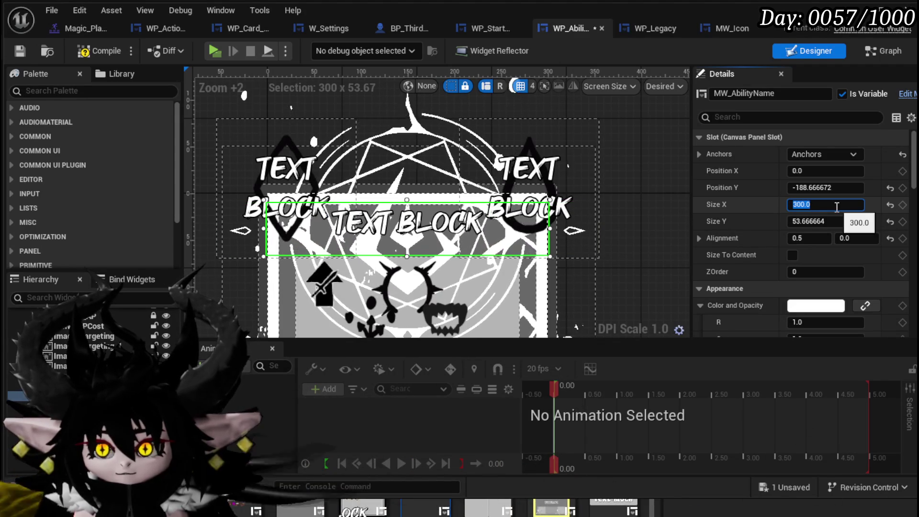
type("50")
key("Return")
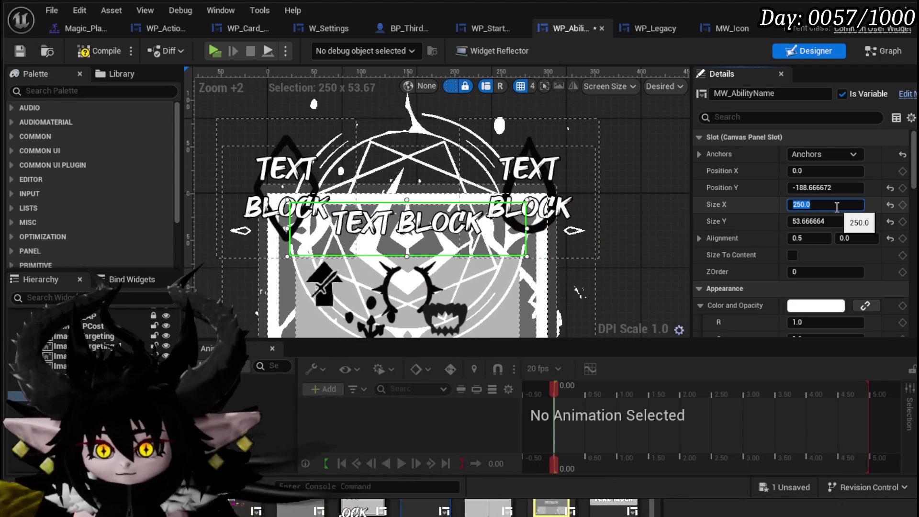
left_click(801, 204)
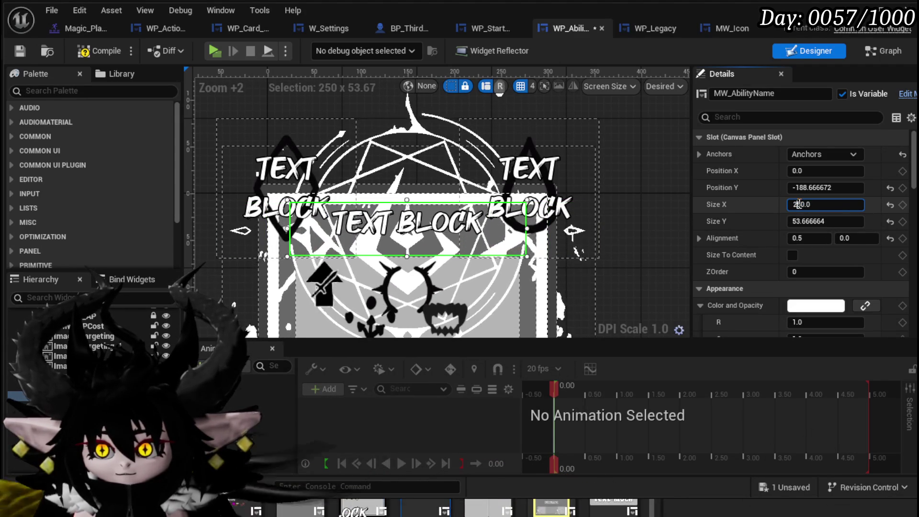
key("BackSpace")
type("7")
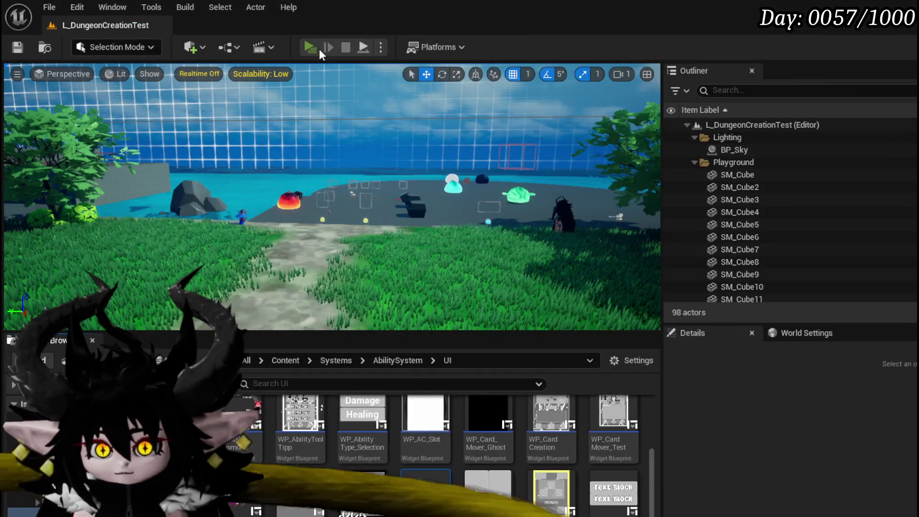
- Start a play-test, check the perks list in the equipment screen, then close it
left_click(318, 49)
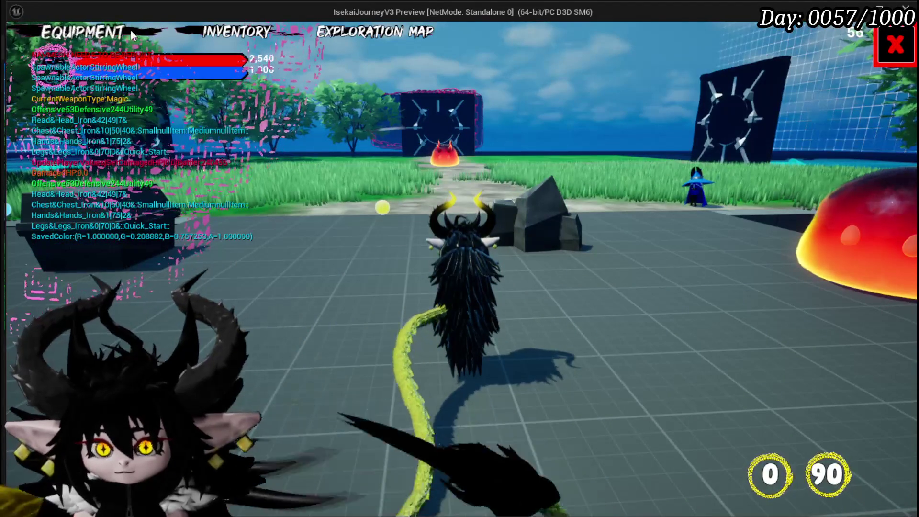
key("Tab")
left_click(330, 263)
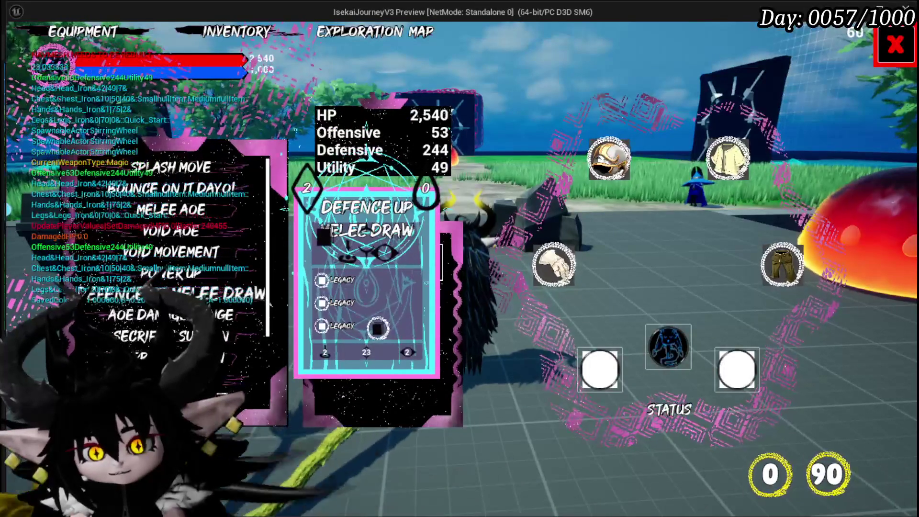
key("Escape")
- Battle a fire slime to inspect the card tooltips, then stop playing and save the level
key("w")
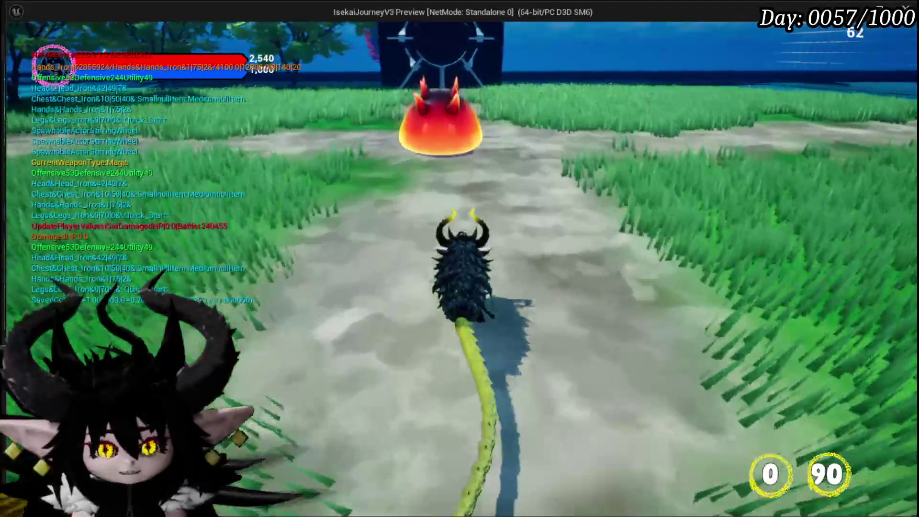
key("w")
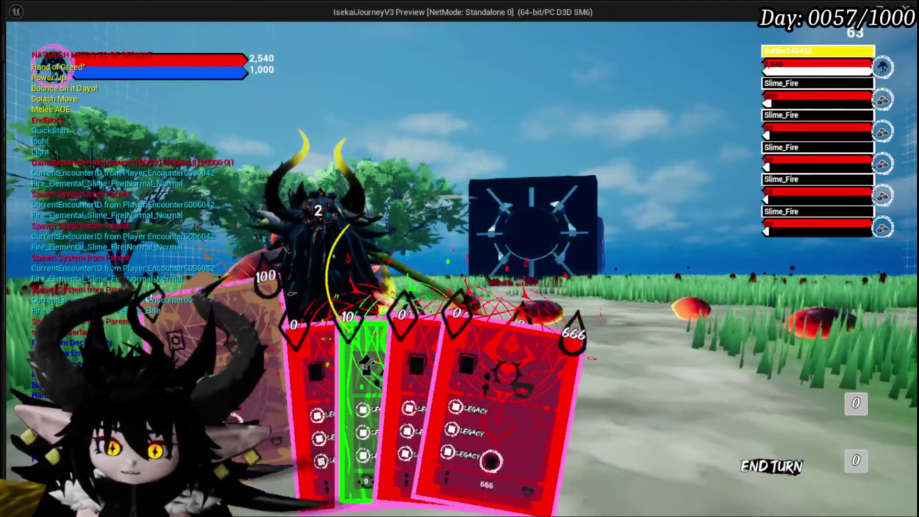
mouse_move(353, 421)
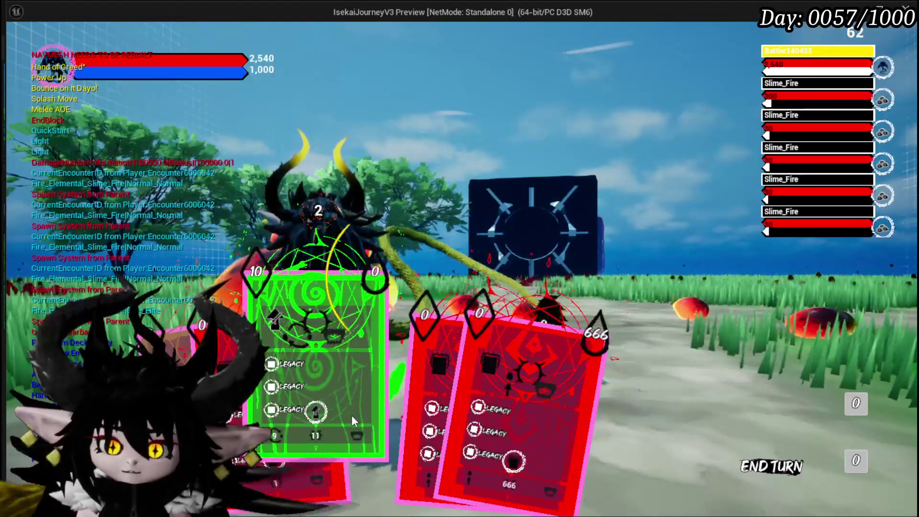
mouse_move(266, 420)
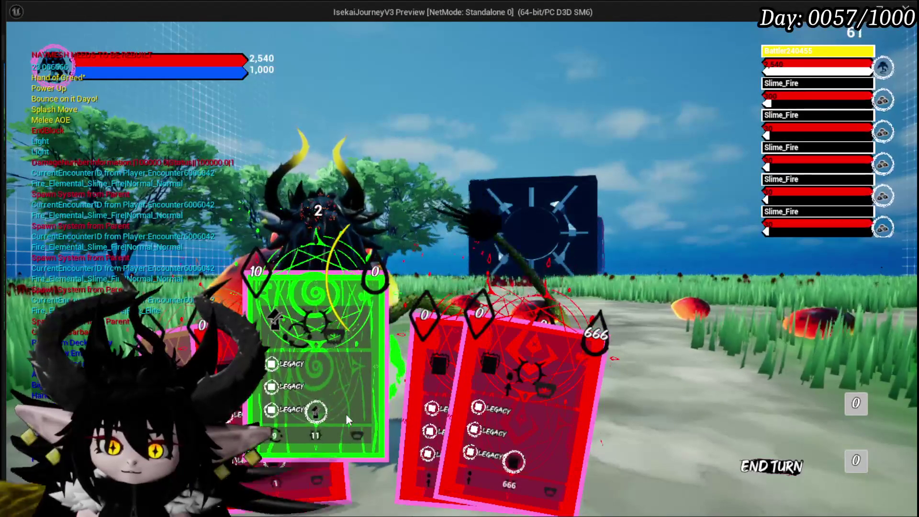
mouse_move(472, 416)
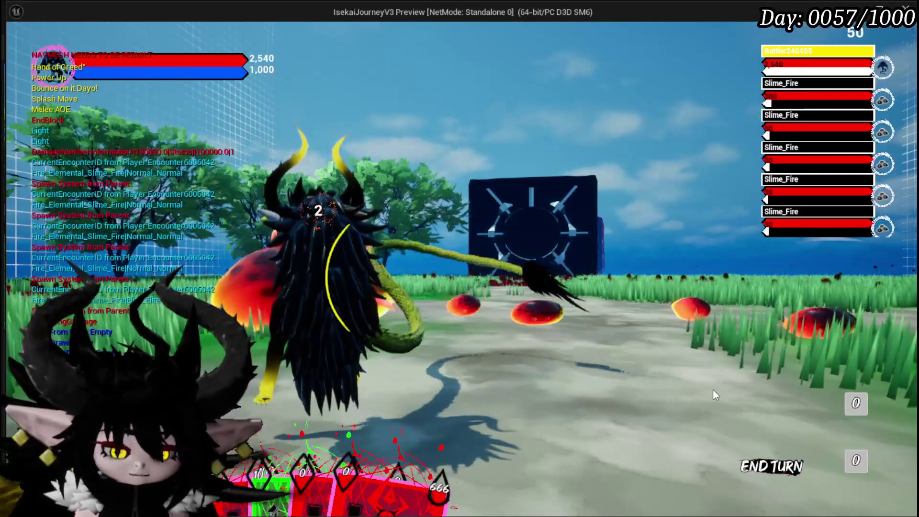
key("Escape")
left_click(17, 47)
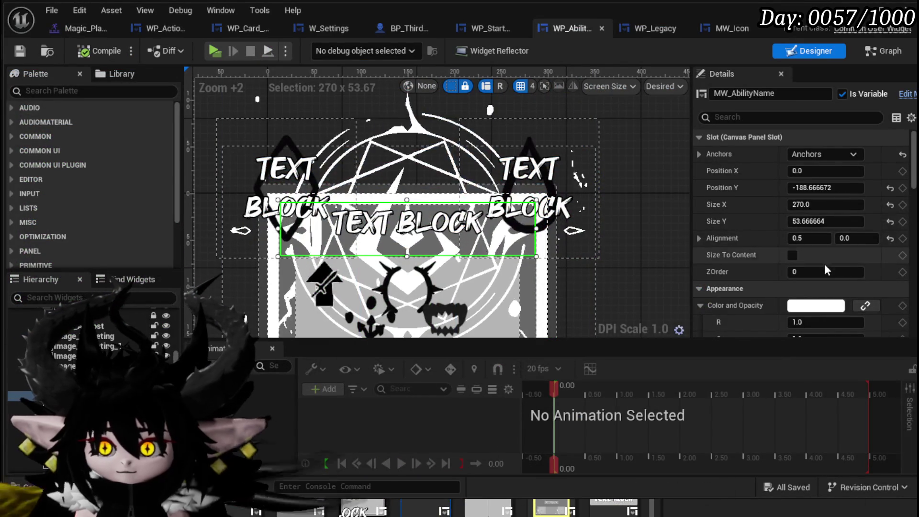
- Turn off Pre Build on MW_AbilityName, set its font size to 28, and save
scroll(823, 273, "down", 3)
scroll(746, 265, "down", 10)
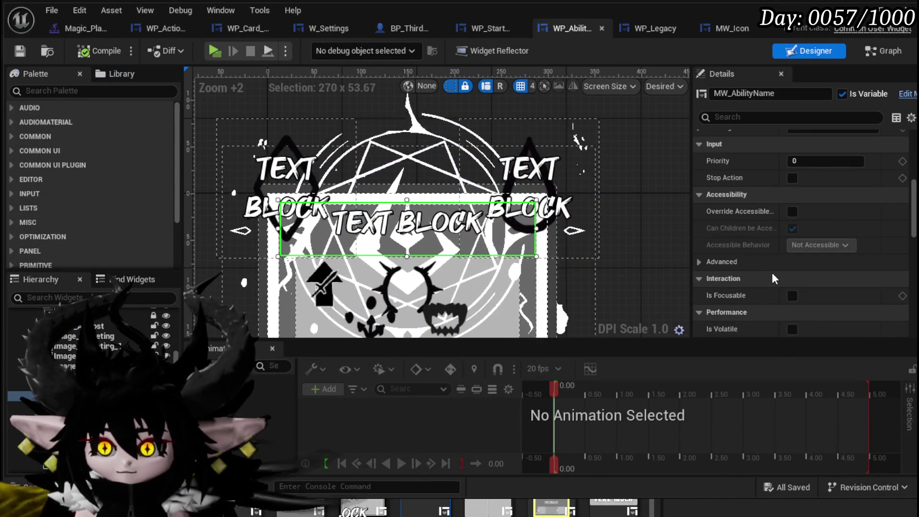
scroll(772, 274, "down", 15)
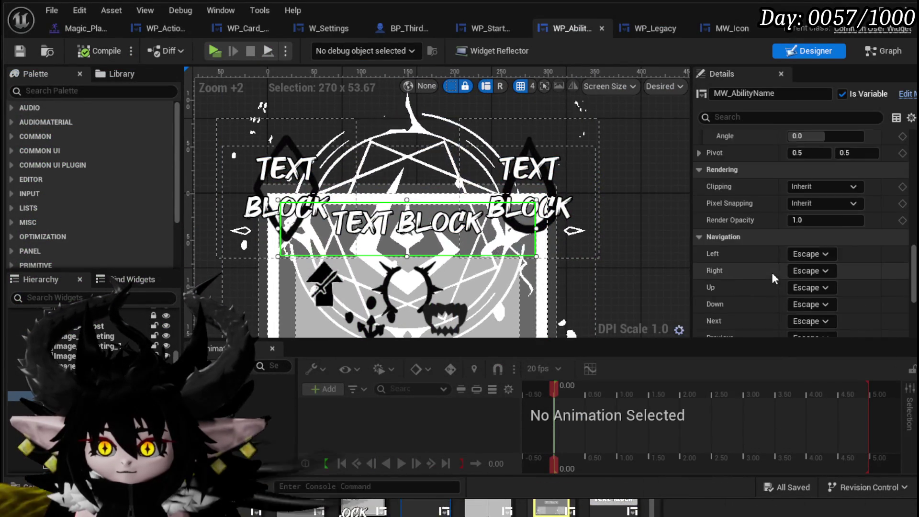
scroll(772, 272, "down", 3)
left_click(793, 243)
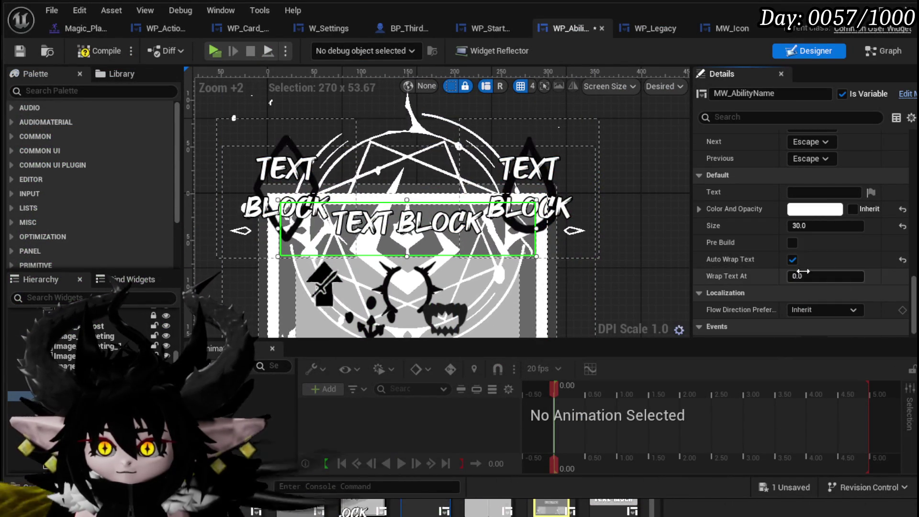
left_click(822, 227)
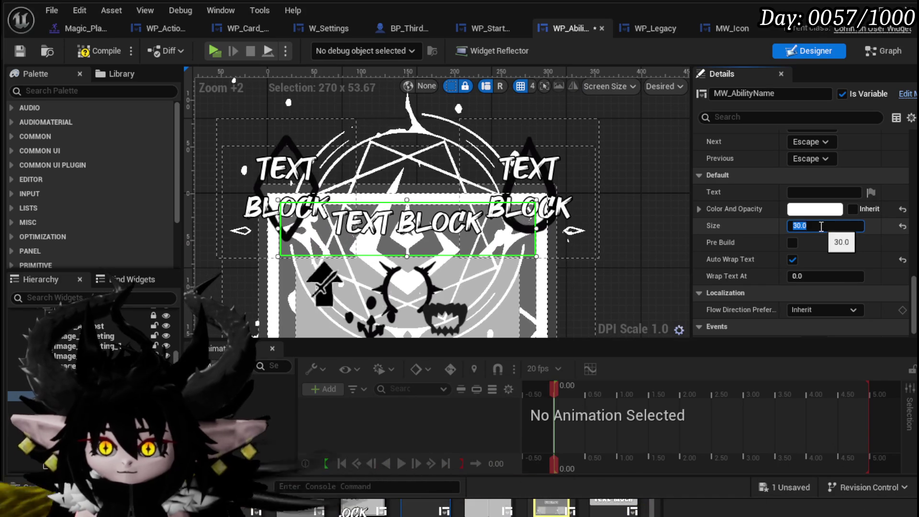
type("28")
key("Return")
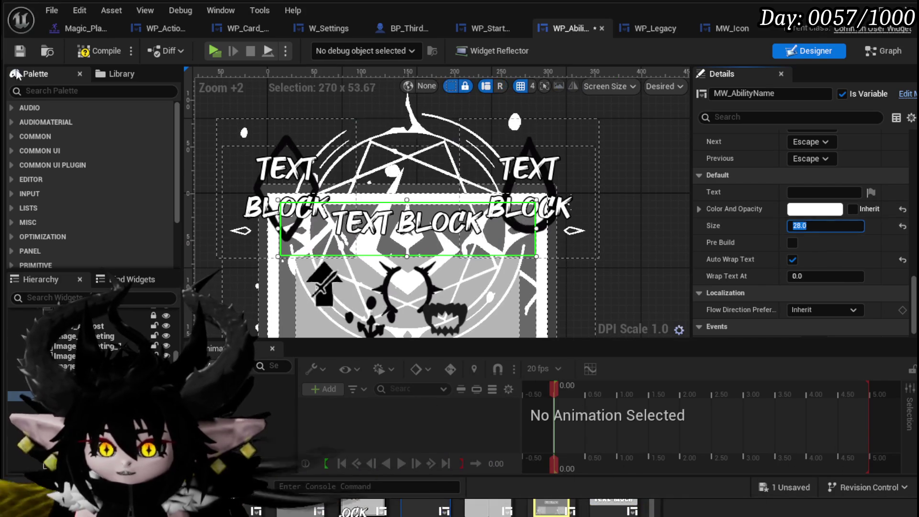
left_click(19, 53)
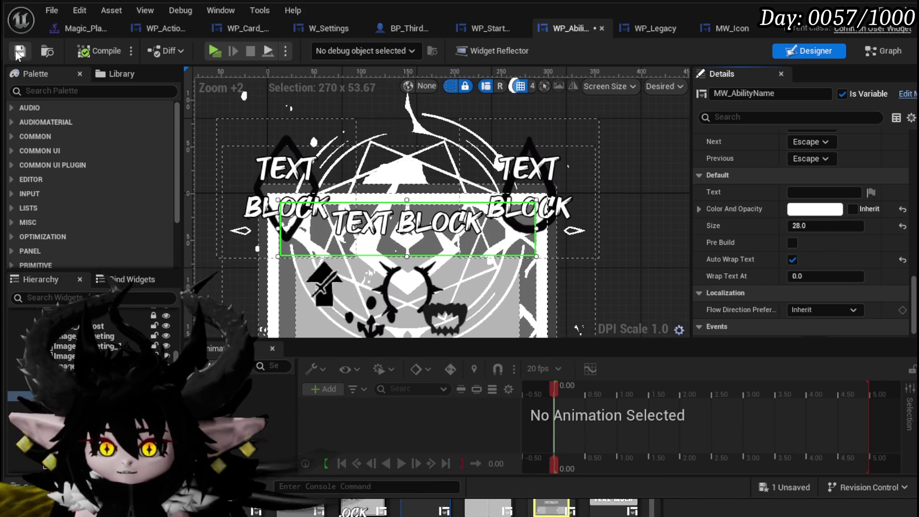
scroll(229, 219, "down", 3)
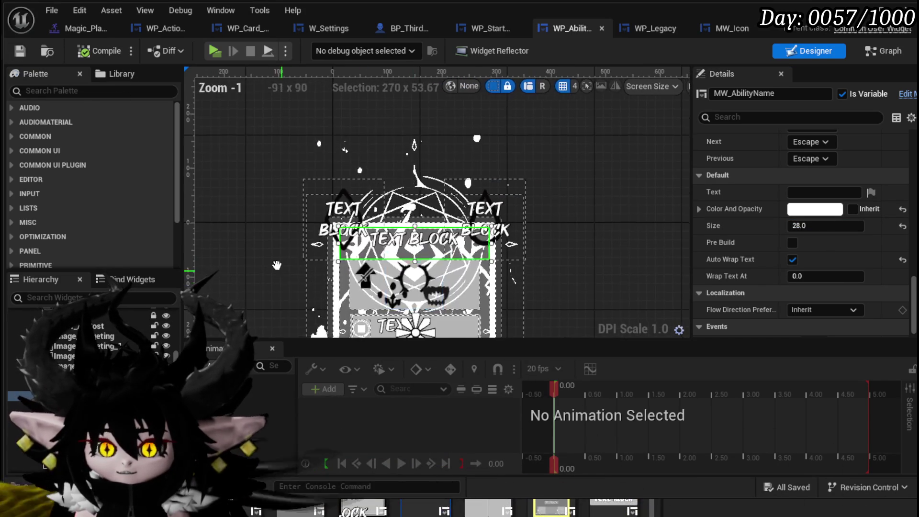
- Delete the third WP_Legacy row from the tooltip card and save the widget
left_click(364, 202)
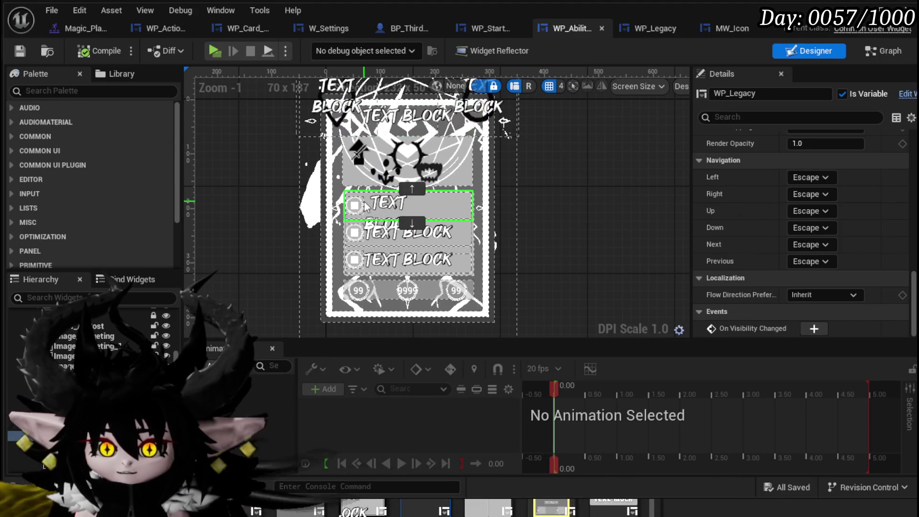
scroll(833, 221, "up", 5)
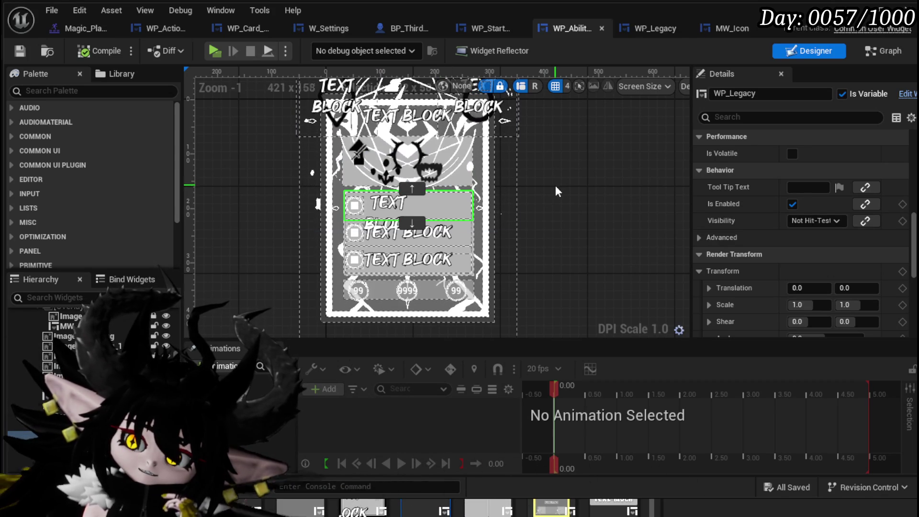
left_click(415, 261)
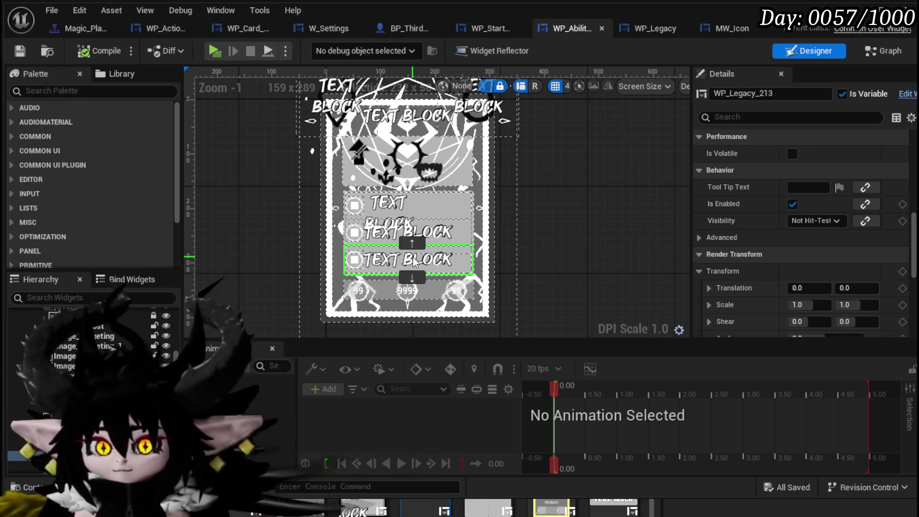
key("Delete")
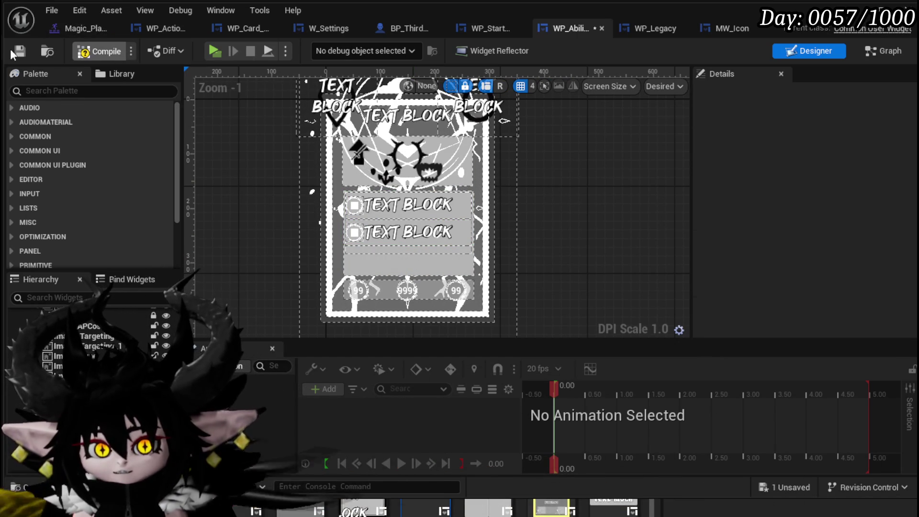
left_click(19, 51)
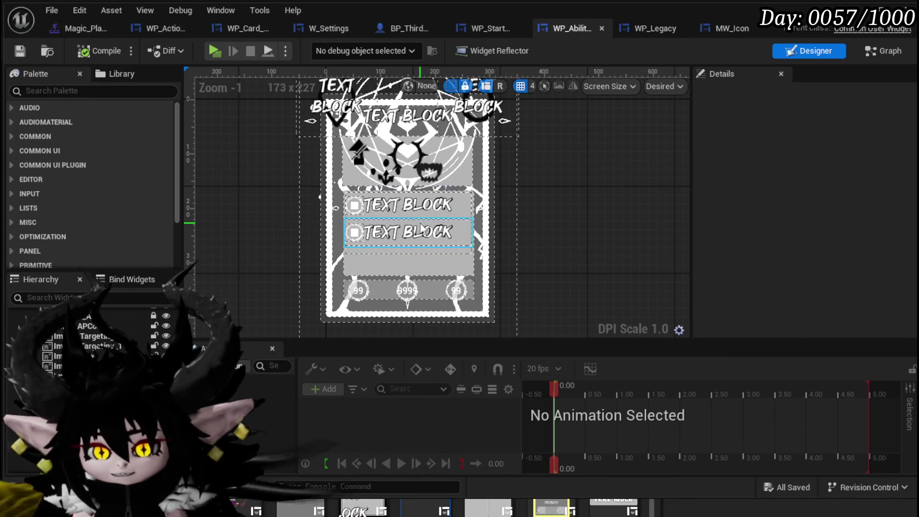
- Reselect the first legacy row, review the hierarchy, and switch to the widget's Graph view
left_click(414, 214)
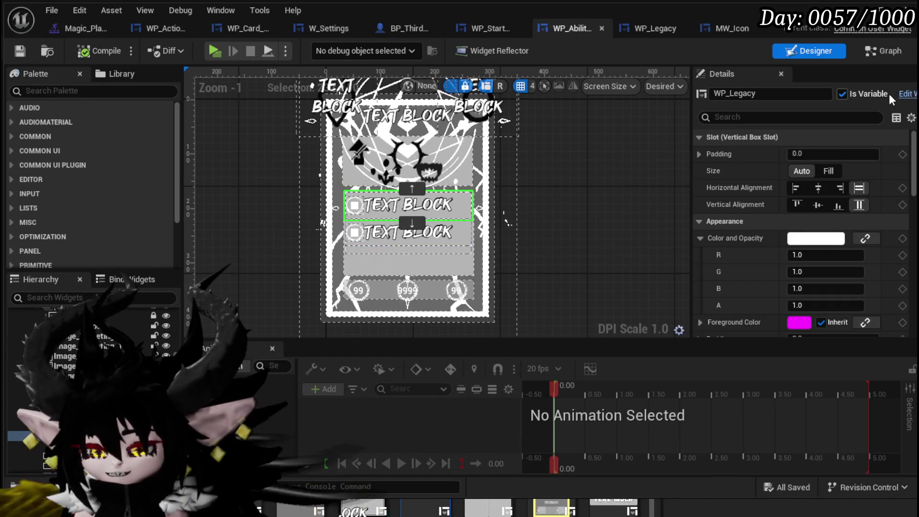
left_click_drag(914, 137, 899, 326)
scroll(784, 239, "up", 5)
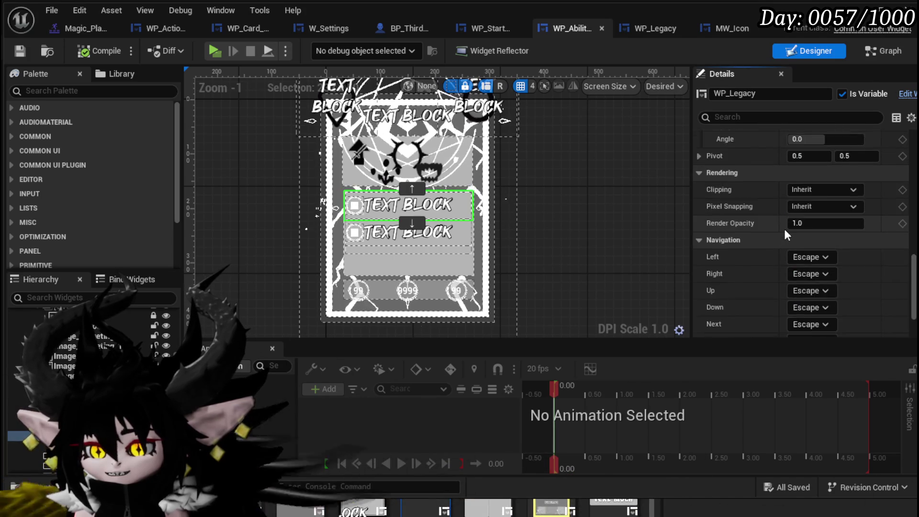
scroll(786, 232, "up", 10)
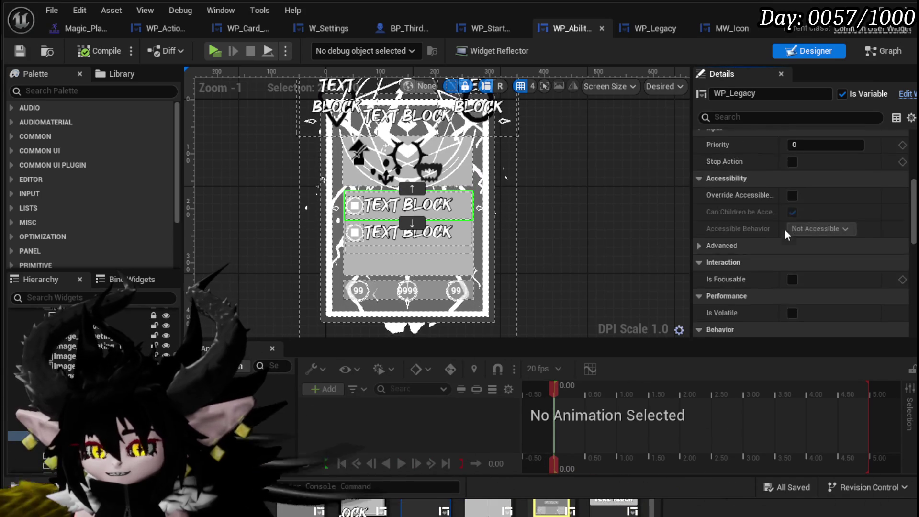
scroll(785, 229, "up", 5)
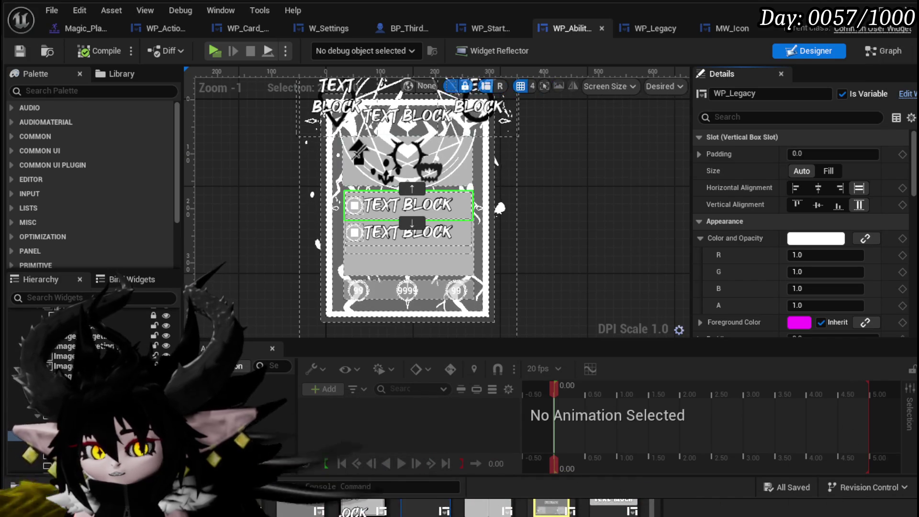
left_click(872, 53)
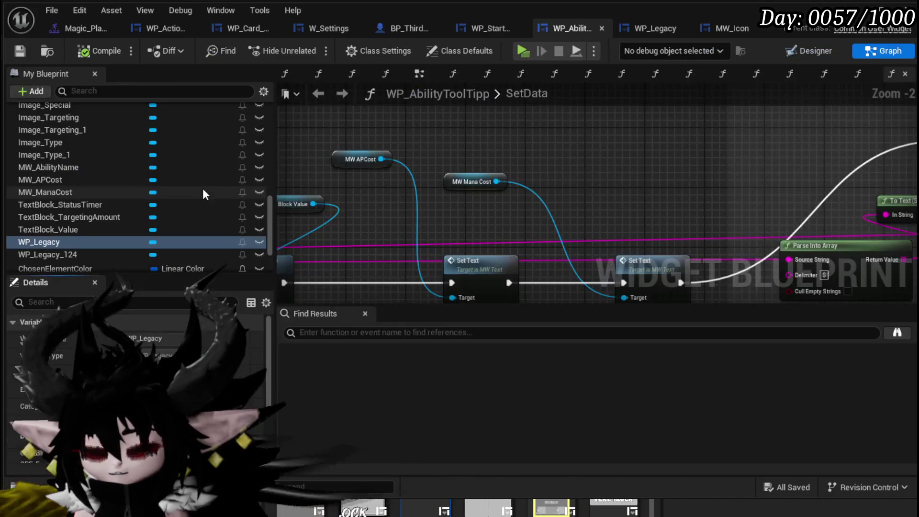
- Open and review the SetData function graph of WP_AbilityToolTipp
scroll(129, 187, "up", 5)
scroll(130, 183, "up", 10)
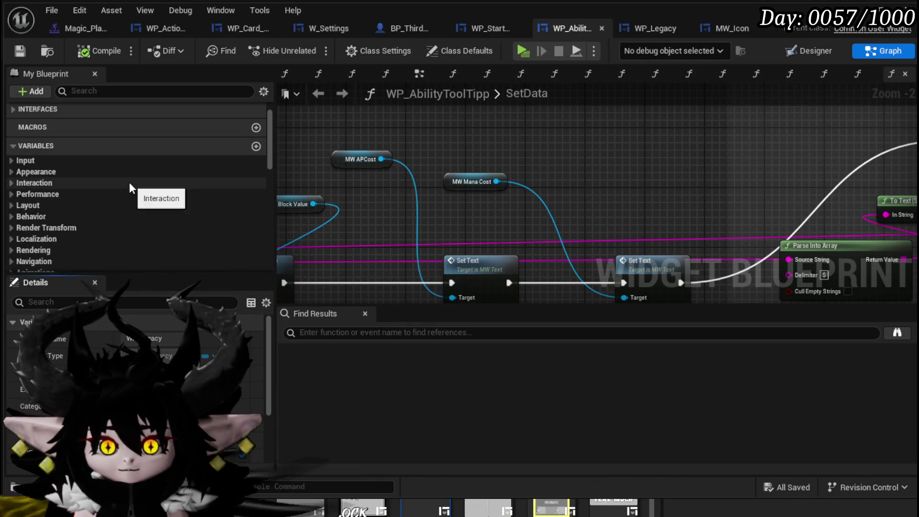
left_click(8, 130)
double_click(56, 150)
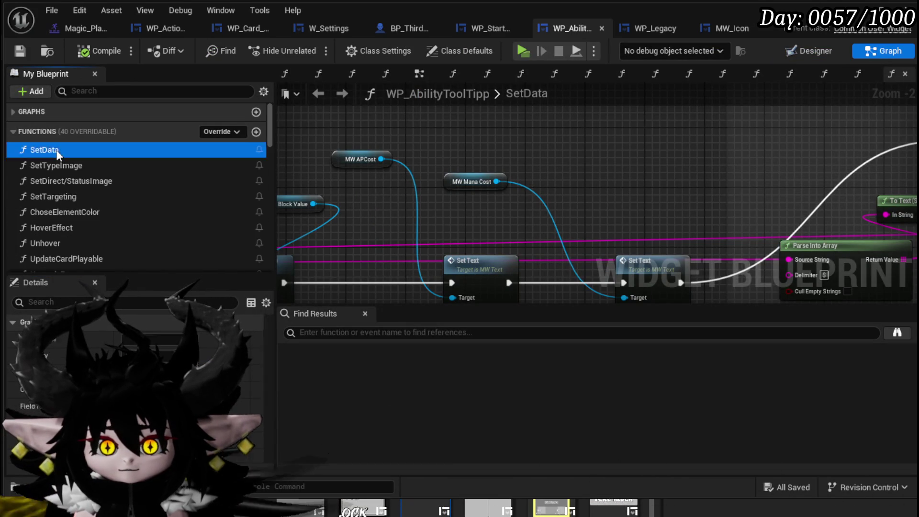
scroll(673, 144, "down", 5)
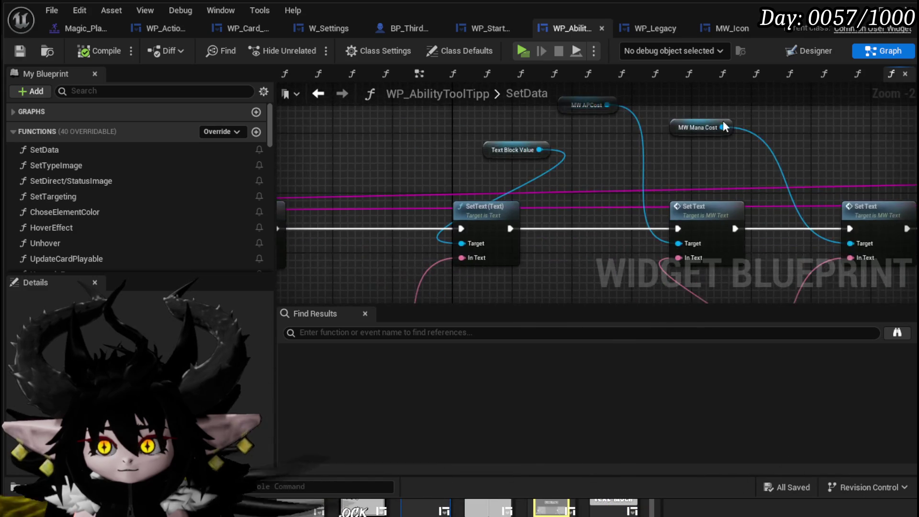
scroll(587, 140, "up", 4)
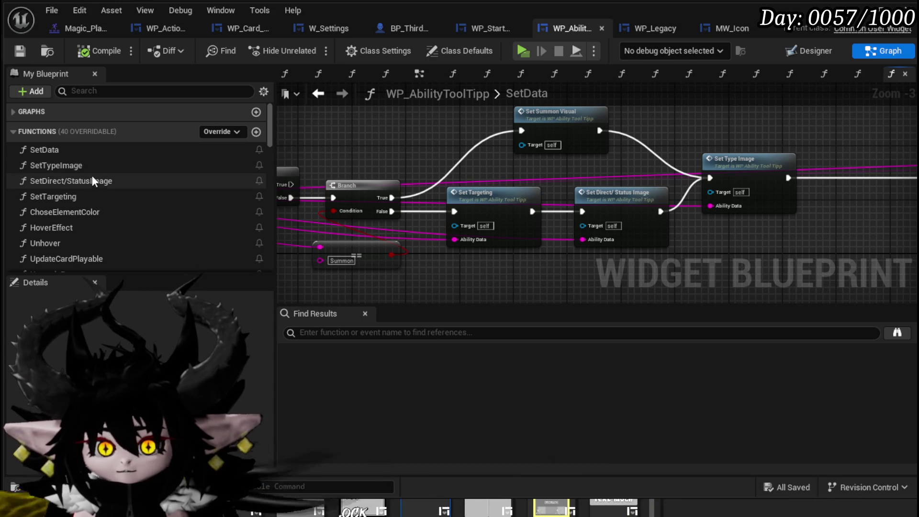
- Open the SetTargeting function graph and look over its nodes
double_click(90, 202)
scroll(697, 177, "down", 2)
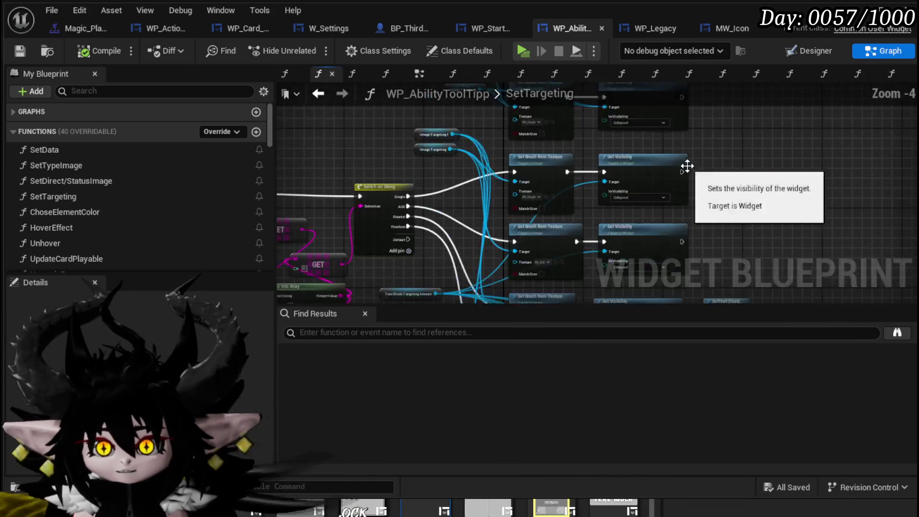
left_click_drag(697, 110, 629, 95)
scroll(193, 175, "down", 5)
left_click(176, 94)
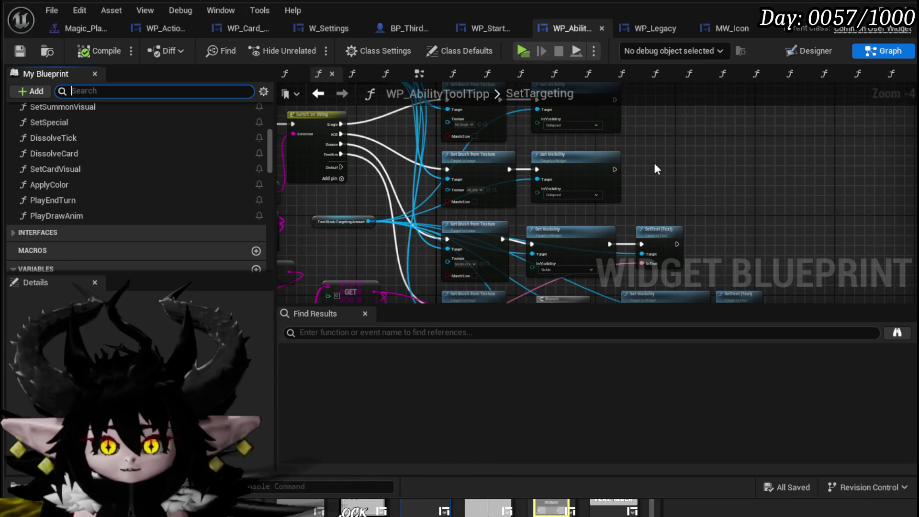
- Add a WP_Legacy getter to SetTargeting and a Set Data call targeting it
type("legac")
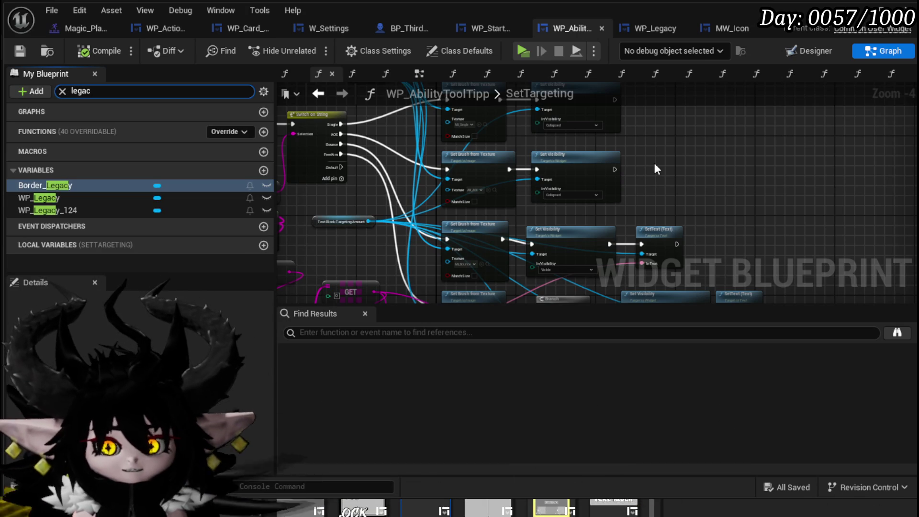
left_click_drag(63, 198, 489, 143)
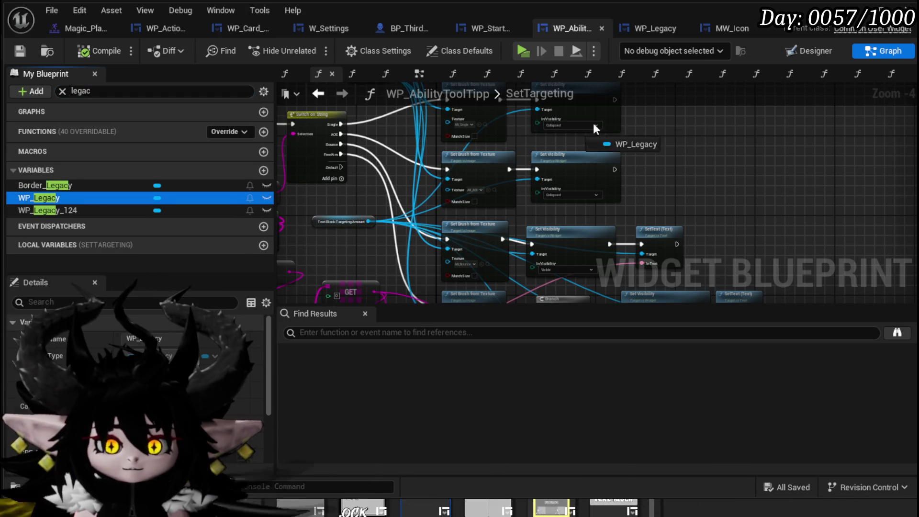
left_click(691, 144)
left_click_drag(585, 158, 606, 171)
type("SetData")
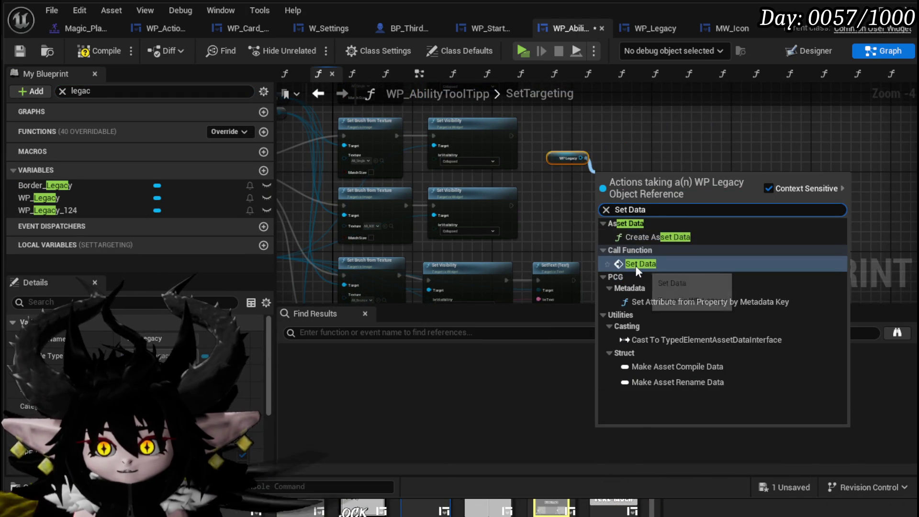
left_click(636, 265)
- Wire the Set Visibility and SetText exec outputs into the Set Data node
scroll(548, 162, "down", 1)
mouse_move(547, 165)
left_mouse_down()
mouse_move(671, 235)
mouse_move(683, 182)
left_mouse_up()
scroll(467, 166, "up", 3)
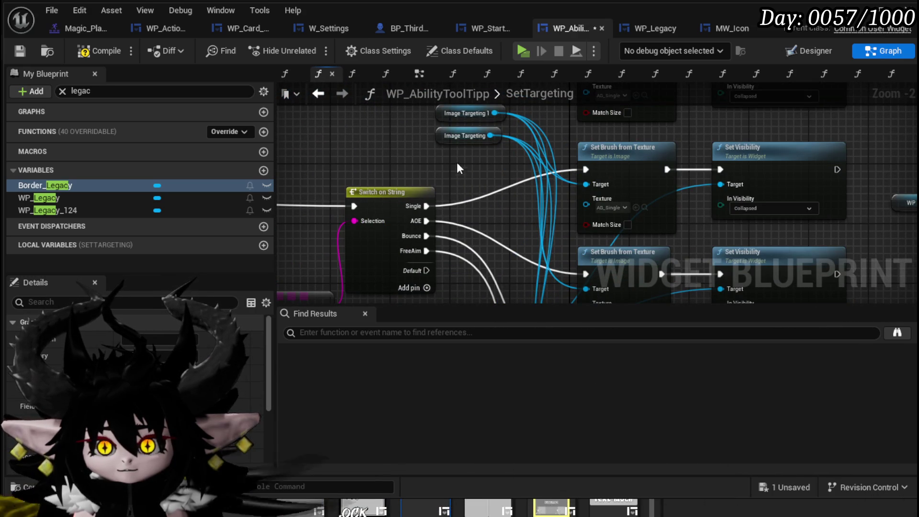
left_click_drag(820, 202, 435, 168)
left_click_drag(453, 136, 586, 218)
left_click_drag(452, 241, 586, 218)
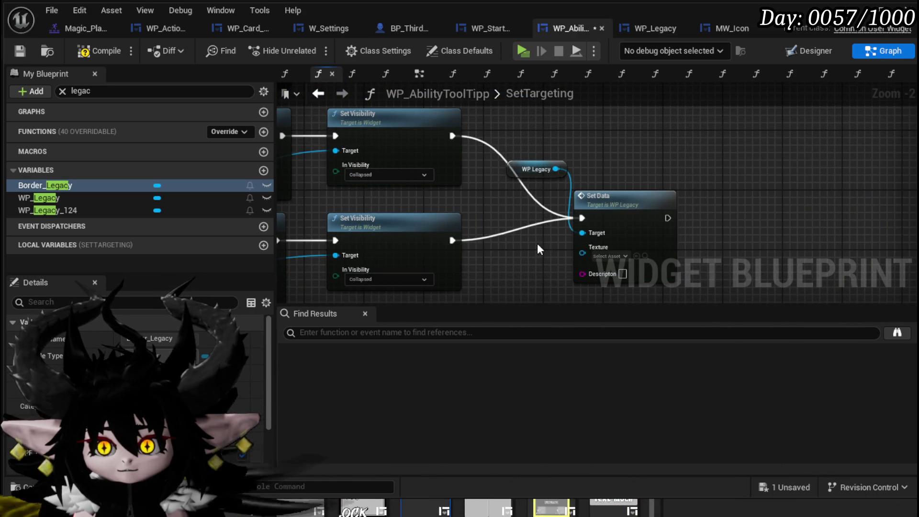
scroll(538, 242, "down", 1)
left_click_drag(538, 241, 514, 197)
left_click_drag(559, 243, 592, 122)
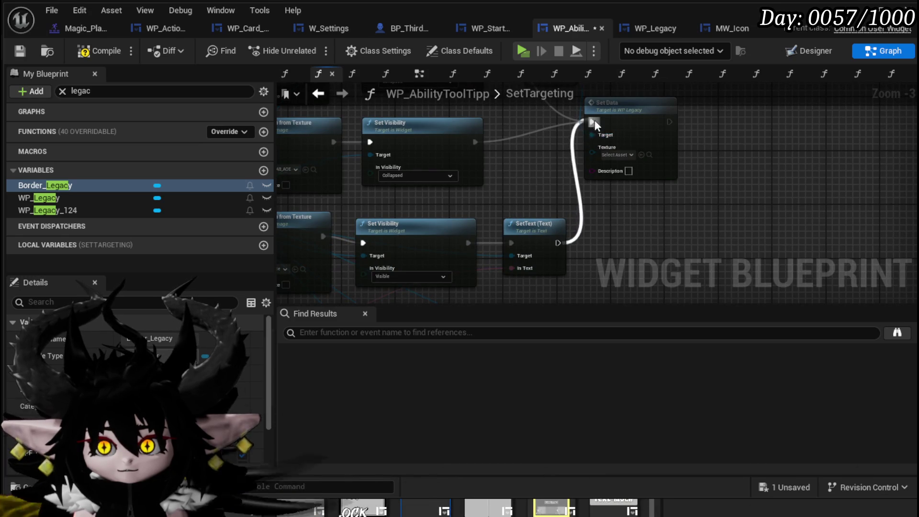
left_click_drag(579, 264, 606, 159)
mouse_move(692, 226)
left_mouse_down()
mouse_move(692, 173)
mouse_move(614, 206)
left_mouse_up()
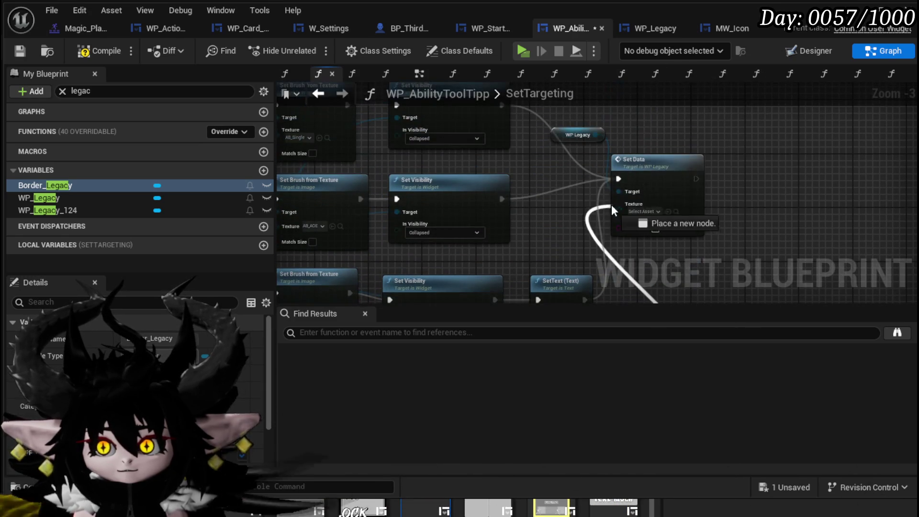
left_click_drag(653, 176, 823, 176)
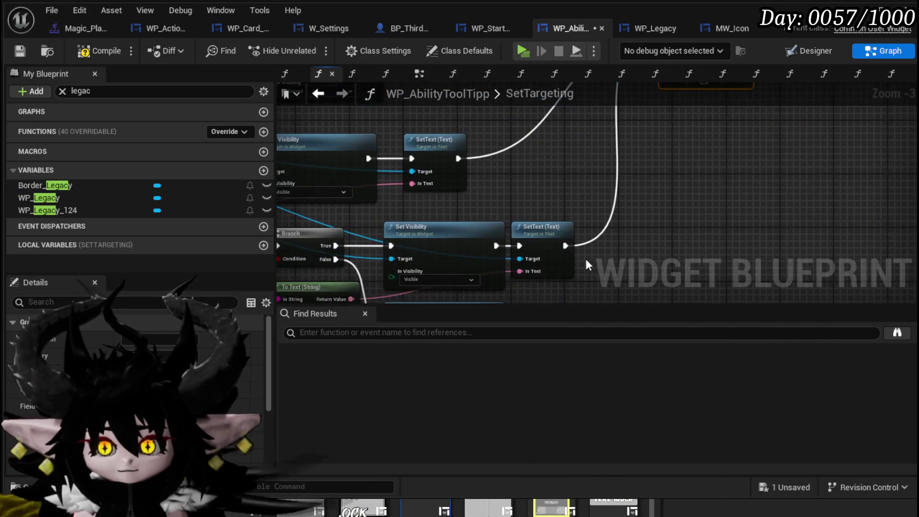
mouse_move(502, 228)
left_mouse_down()
mouse_move(717, 41)
mouse_move(701, 153)
mouse_move(674, 175)
left_mouse_up()
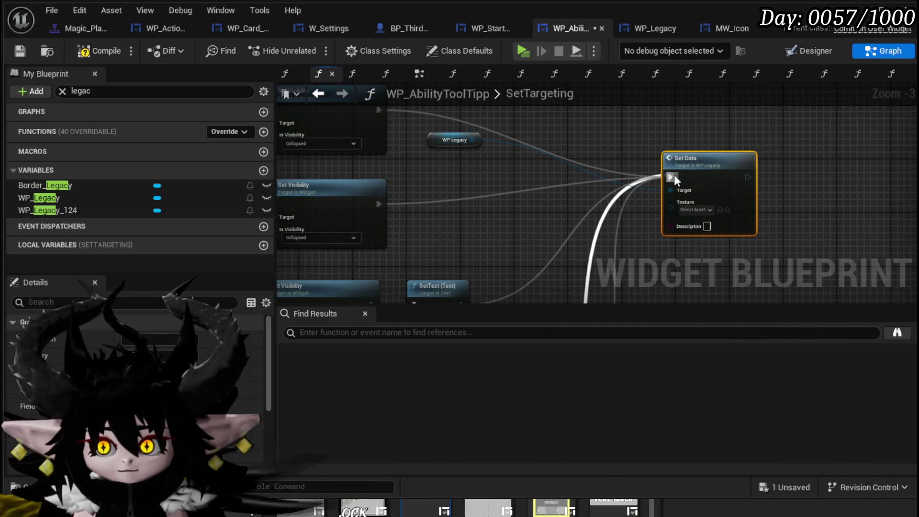
- Move the WP_Legacy getter above Set Data and try wiring Image Targeting into its Texture
scroll(473, 199, "down", 2)
scroll(589, 201, "up", 4)
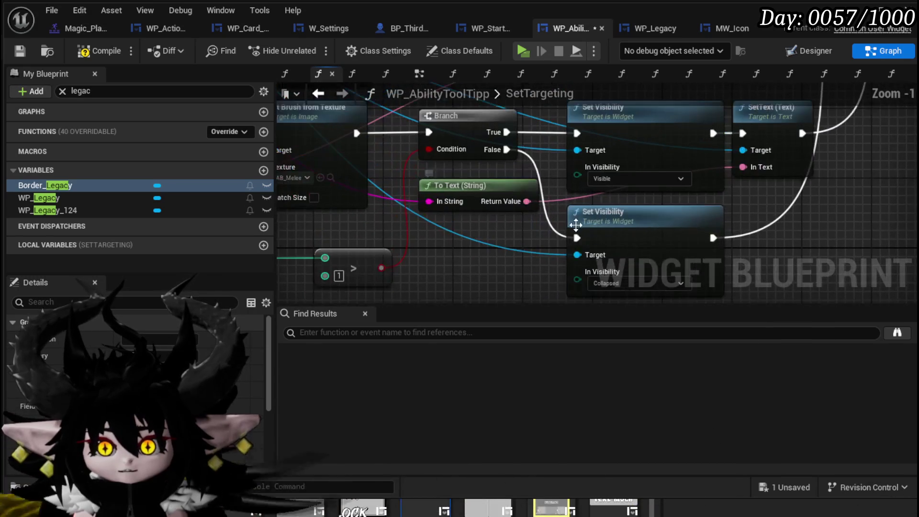
scroll(810, 235, "down", 3)
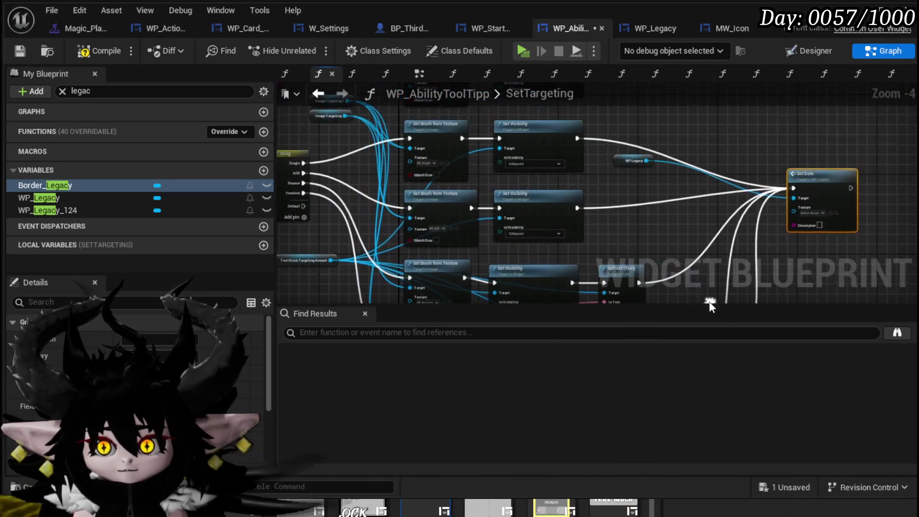
left_click_drag(623, 162, 800, 152)
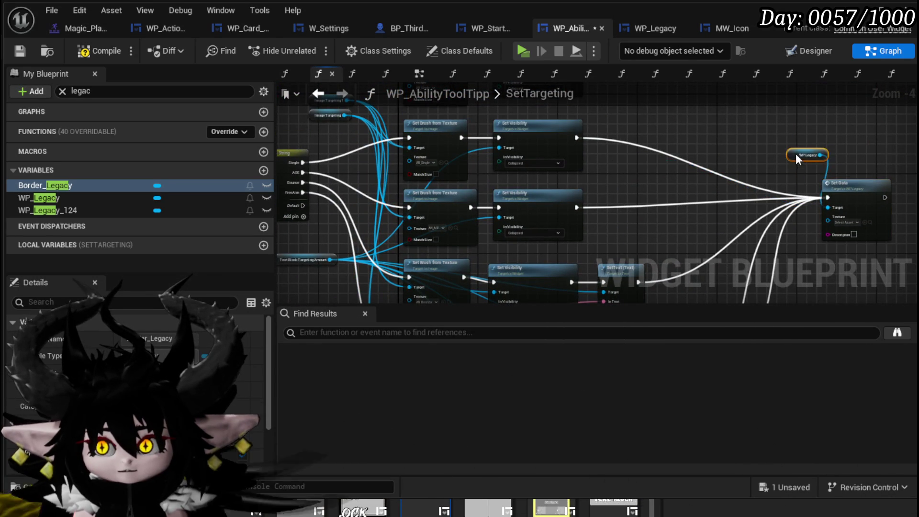
scroll(469, 179, "up", 3)
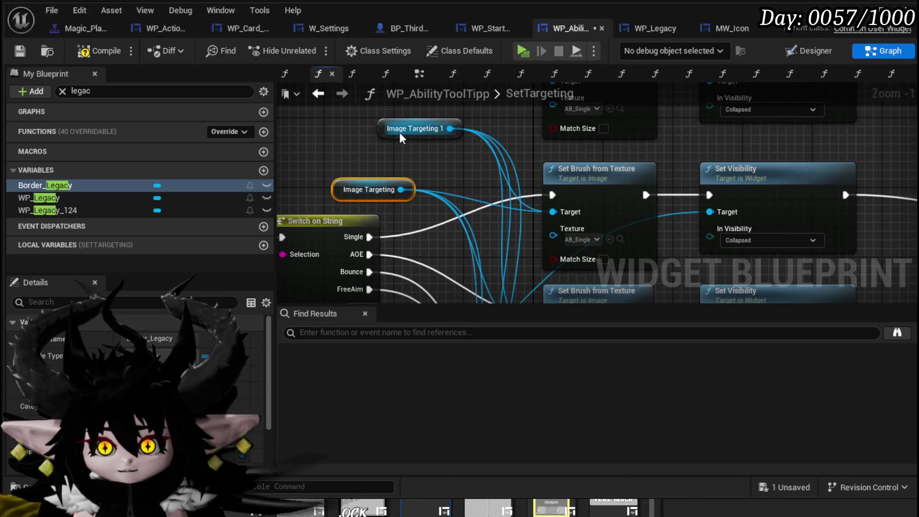
left_click(369, 190)
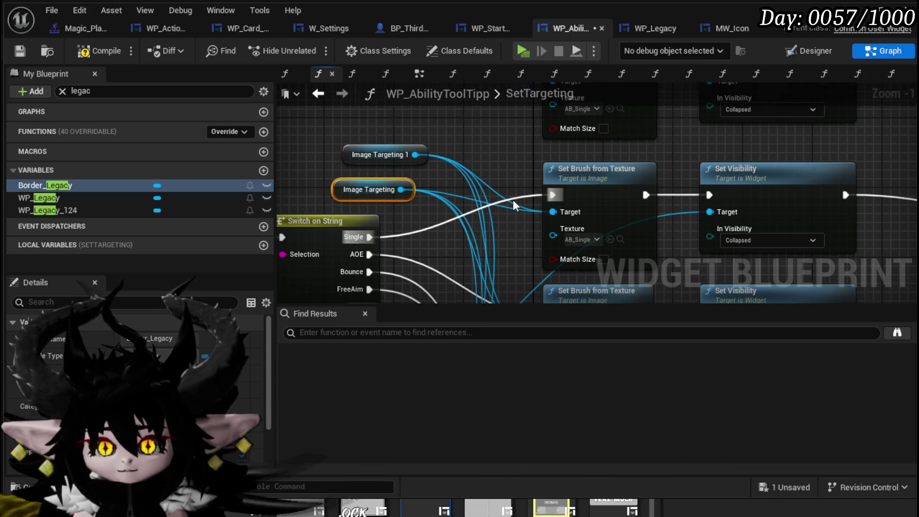
scroll(513, 200, "down", 2)
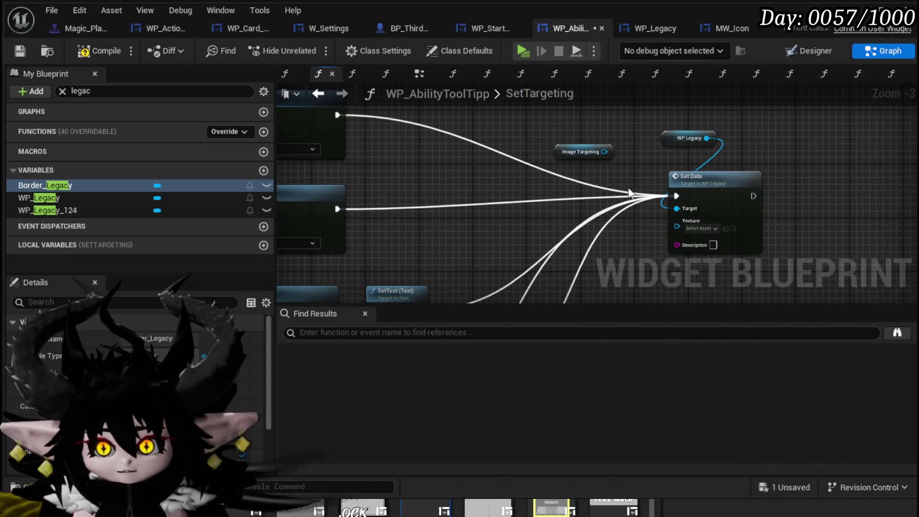
scroll(463, 165, "up", 2)
mouse_move(475, 149)
left_mouse_down()
mouse_move(550, 234)
mouse_move(573, 242)
left_mouse_up()
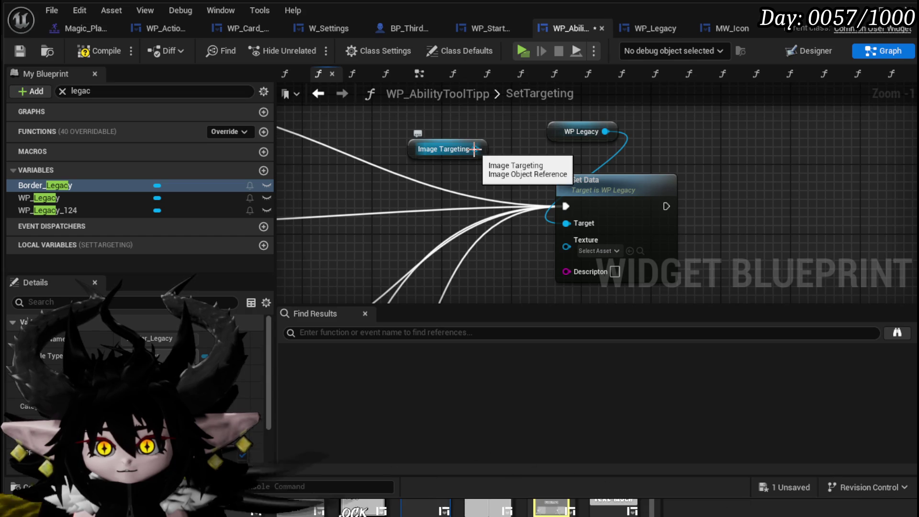
- Delete the Image Targeting getters, Set Brush from Texture and Set Visibility node group
left_click(489, 140)
scroll(490, 140, "down", 3)
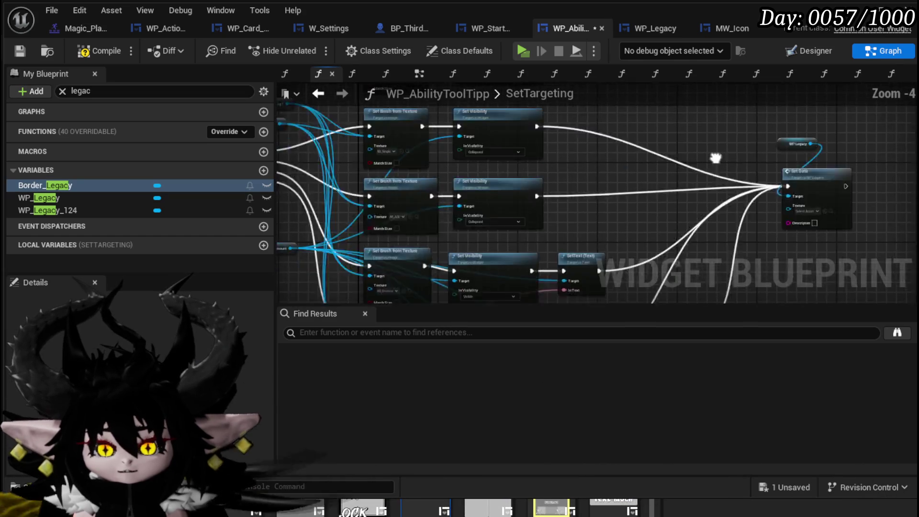
scroll(550, 208, "up", 3)
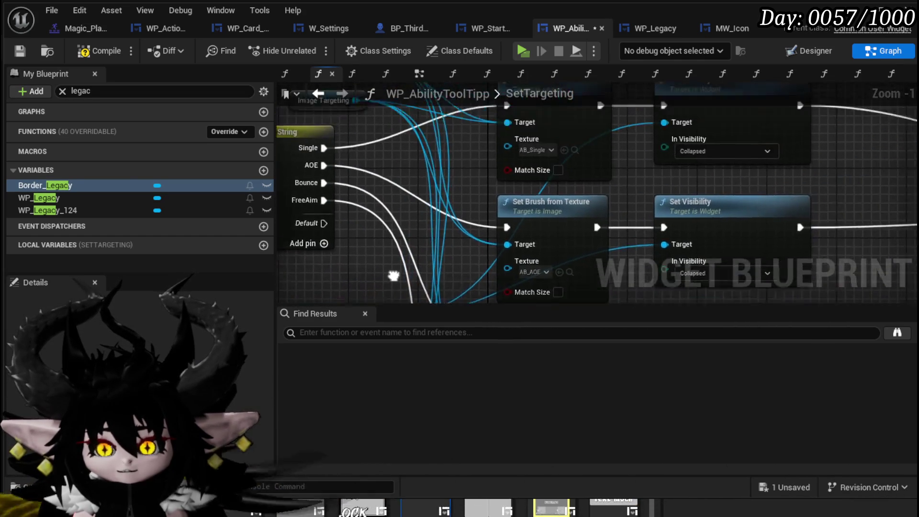
mouse_move(498, 233)
left_mouse_down()
mouse_move(775, 202)
mouse_move(483, 214)
mouse_move(312, 262)
mouse_move(455, 273)
left_mouse_up()
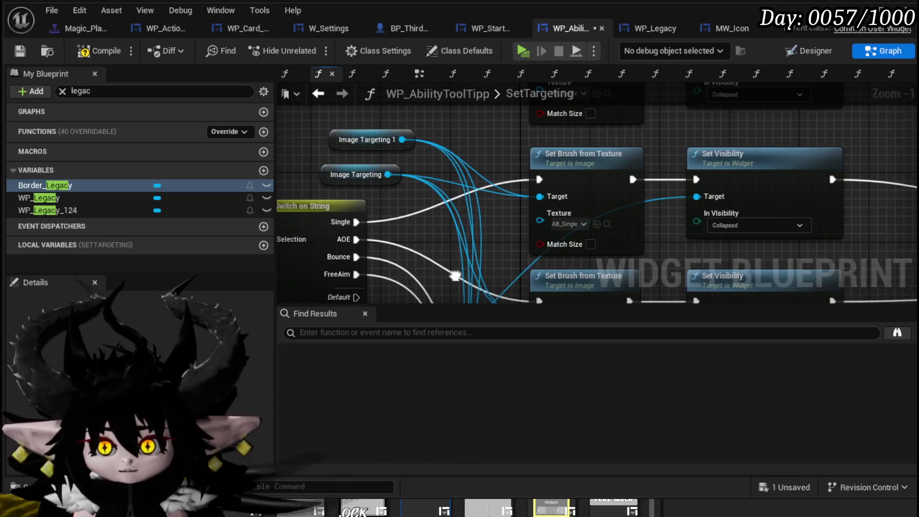
mouse_move(480, 245)
left_mouse_down()
mouse_move(367, 234)
mouse_move(464, 286)
mouse_move(417, 365)
left_mouse_up()
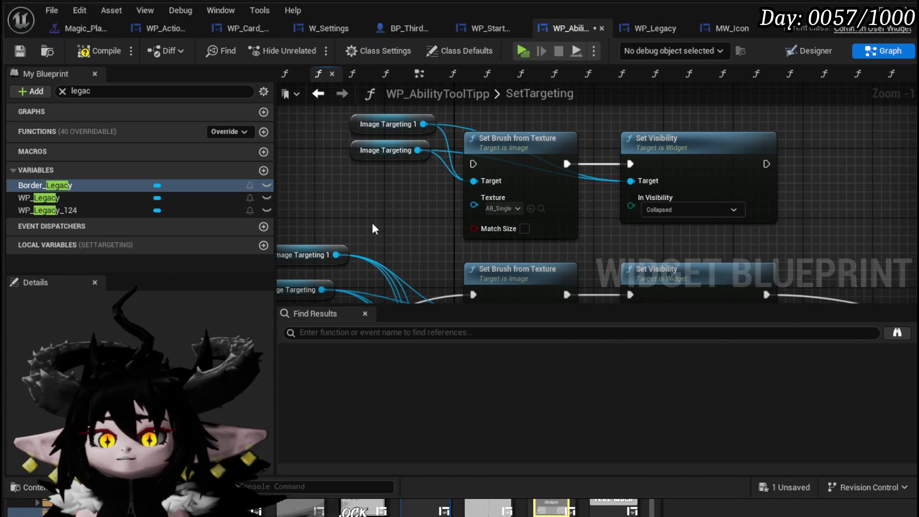
mouse_move(374, 224)
left_mouse_down()
mouse_move(674, 148)
mouse_move(728, 122)
left_mouse_up()
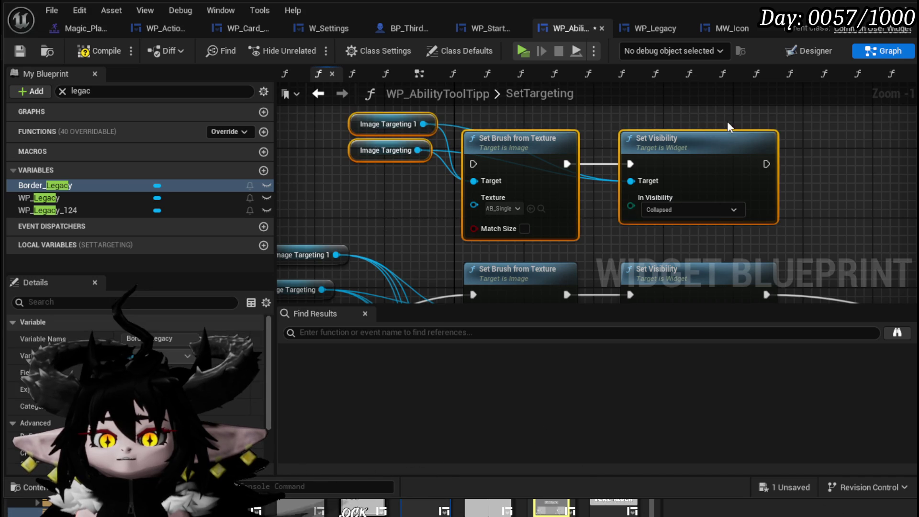
key("Delete")
scroll(574, 184, "down", 3)
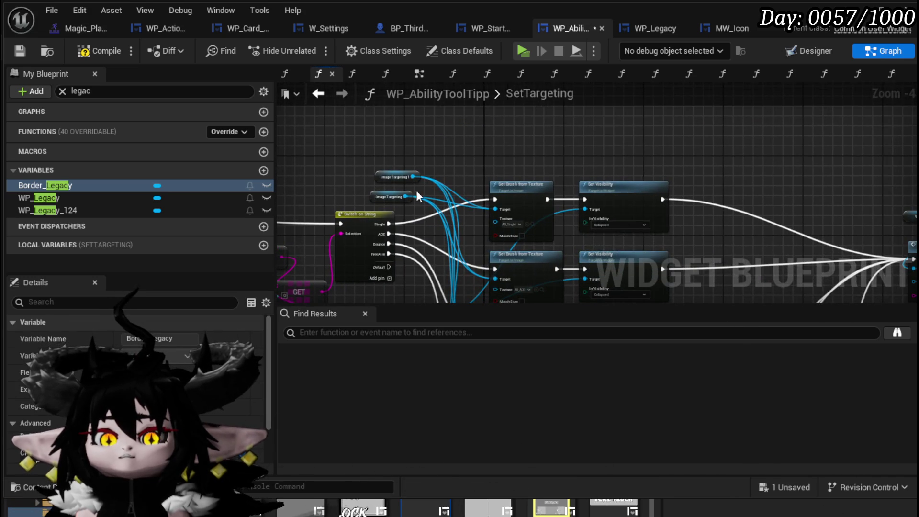
- Feed Image Targeting's Brush through Get Brush Resource as Texture 2D into Set Data's Texture
scroll(417, 196, "up", 2)
left_click_drag(402, 199, 548, 145)
type("get")
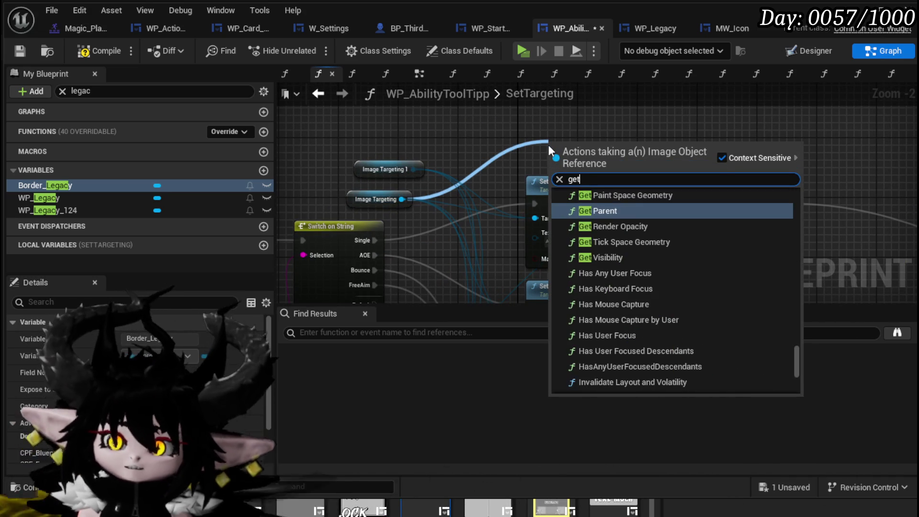
type("brush")
key("Return")
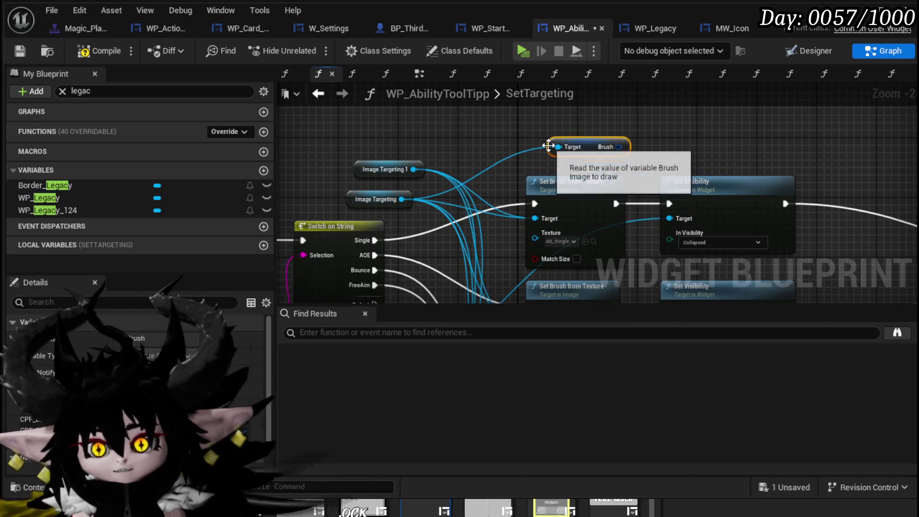
left_click_drag(619, 147, 676, 122)
type("get")
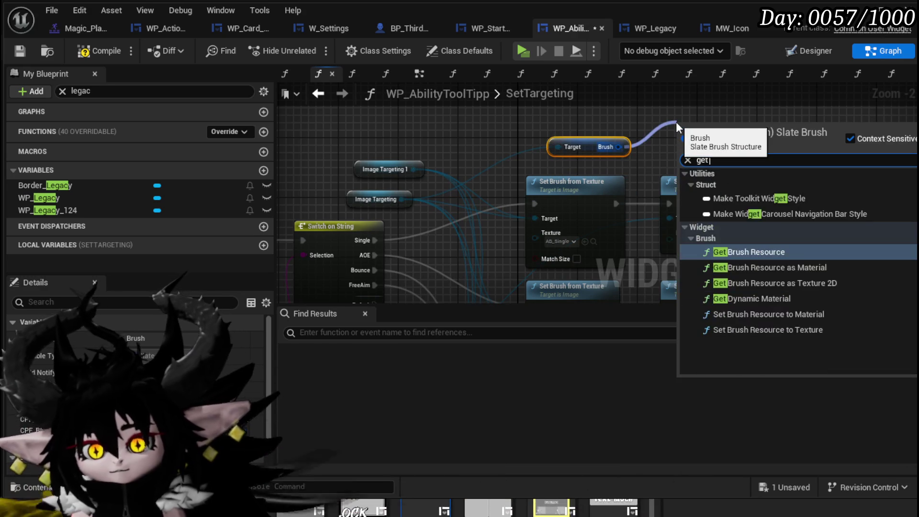
type(" tex")
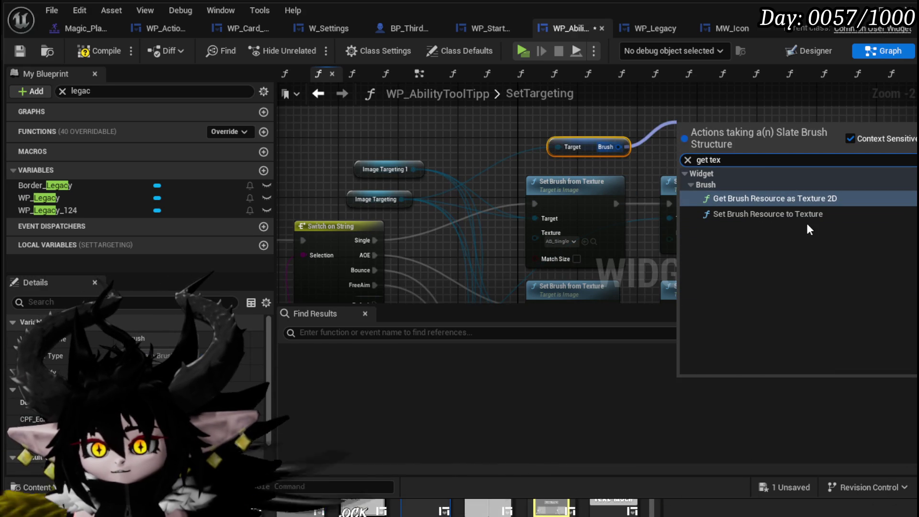
left_click(793, 200)
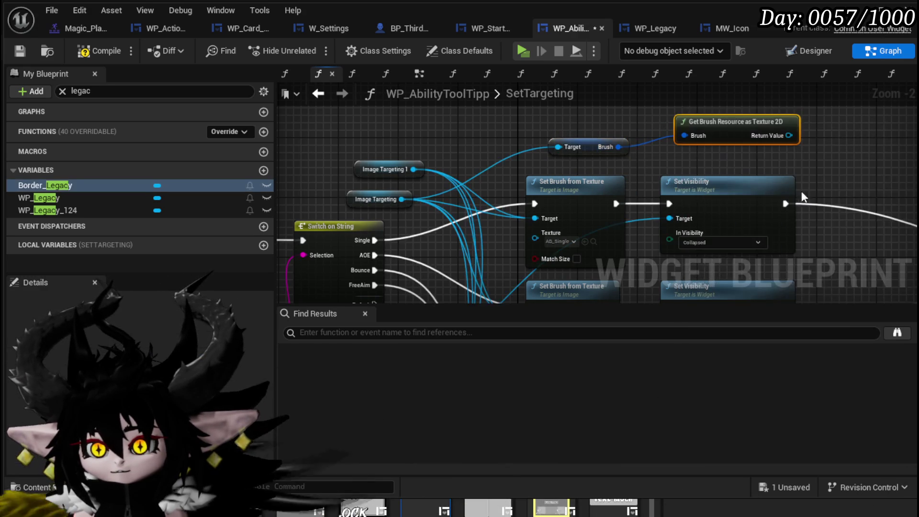
left_click_drag(793, 200, 434, 172)
mouse_move(430, 107)
left_mouse_down()
mouse_move(812, 282)
mouse_move(813, 196)
left_mouse_up()
left_click_drag(831, 230, 625, 226)
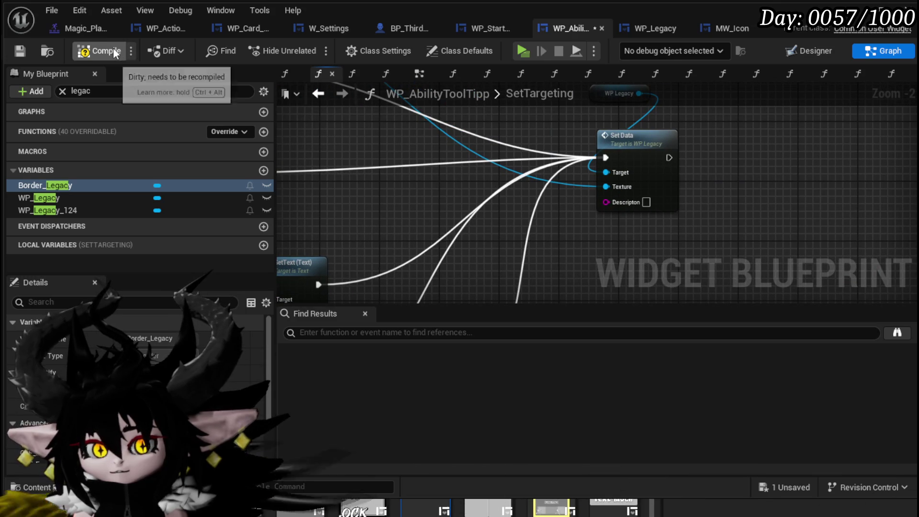
- Compile, set Set Data's Description to 'Targeting System', and save the widget blueprint
left_click(18, 50)
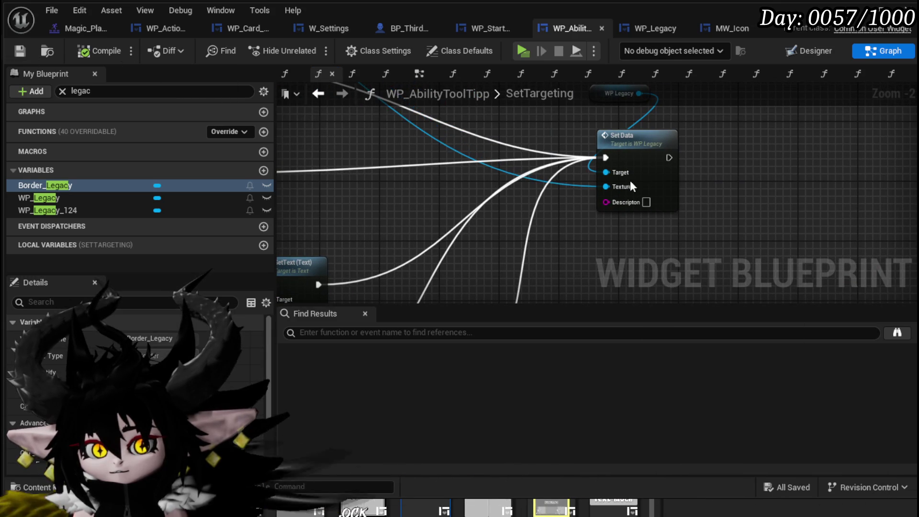
type("Target")
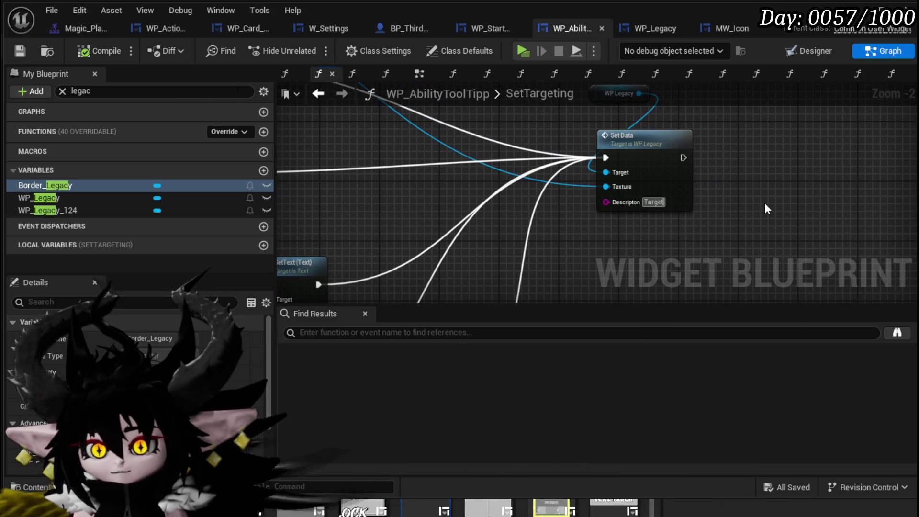
type("ing System")
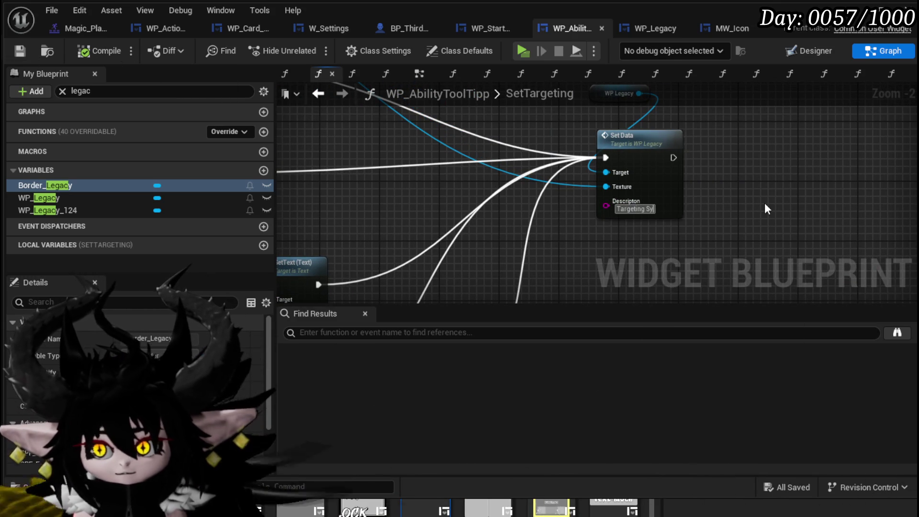
key("Return")
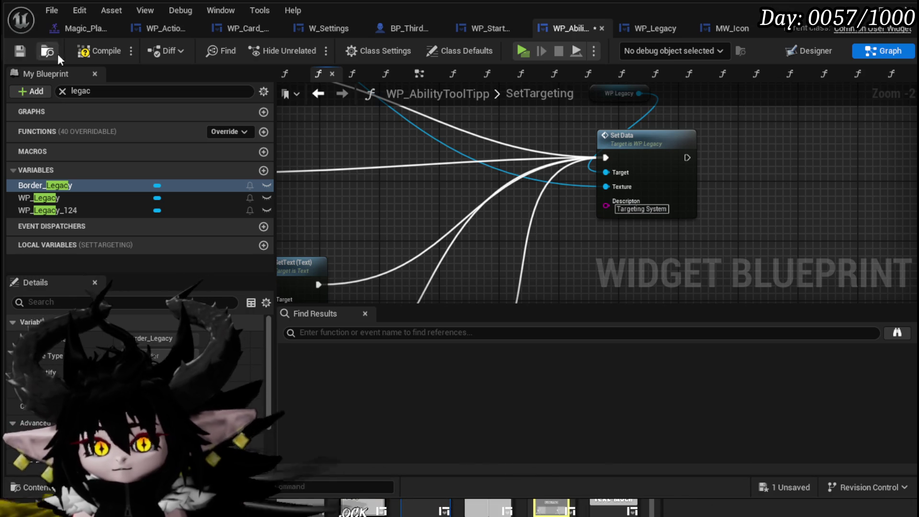
left_click(22, 50)
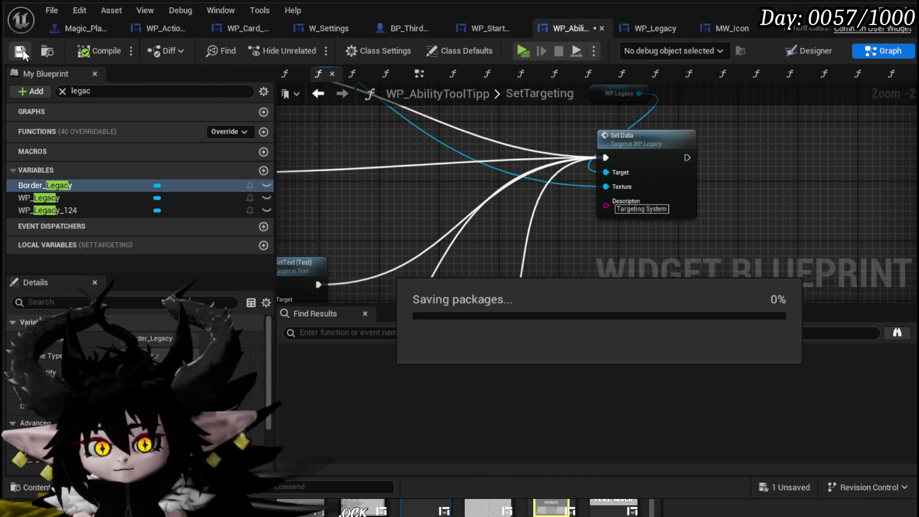
key("alt+Tab")
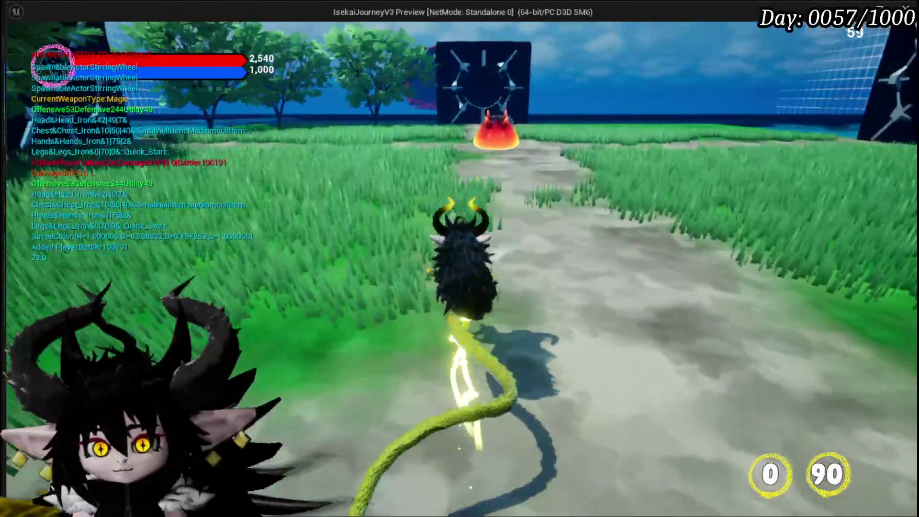
- Run to the fire slime, cast magic at it, enter the card battle, then stop play
key("w")
left_click(460, 258)
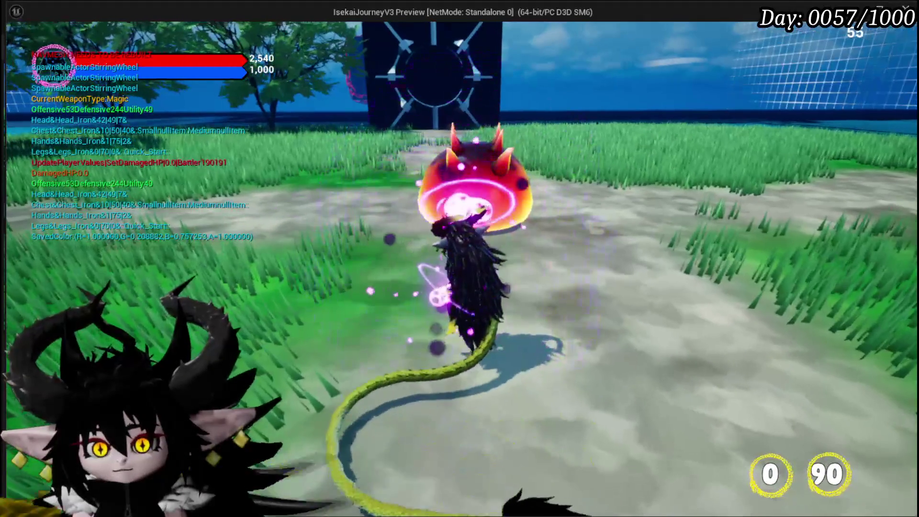
key("e")
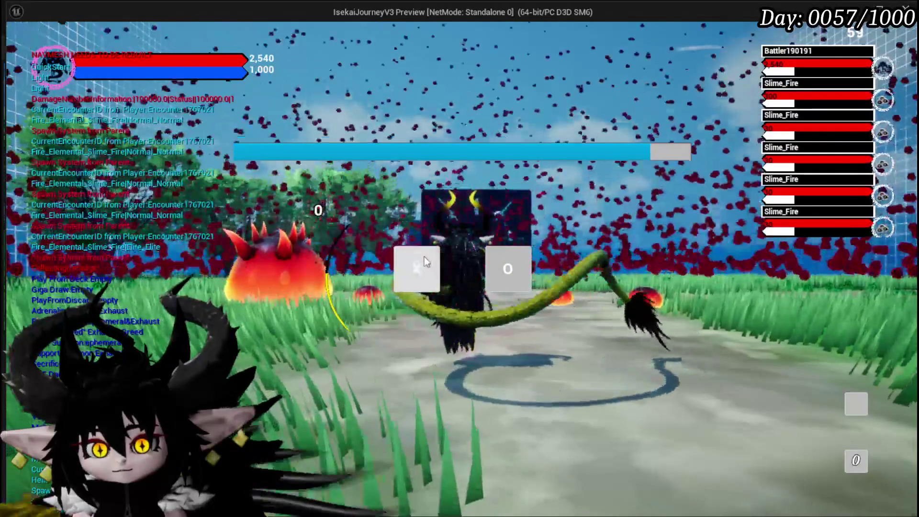
left_click(424, 259)
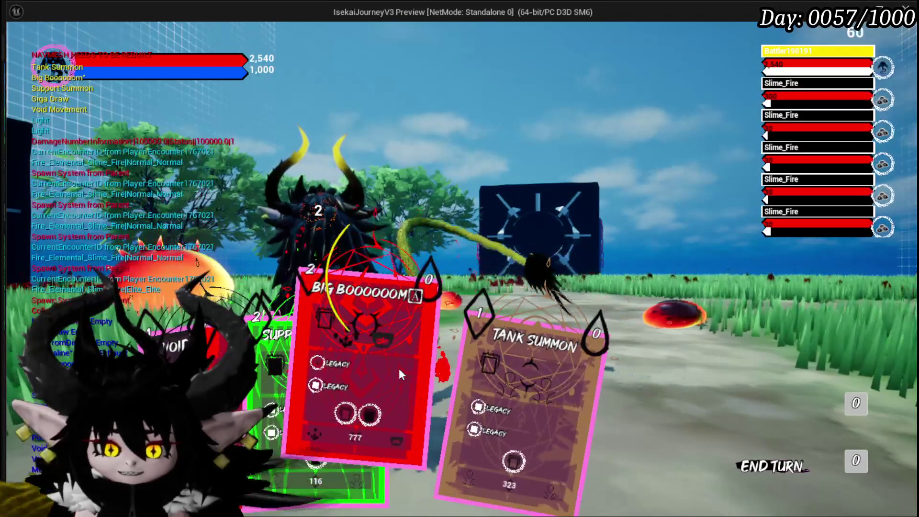
key("Escape")
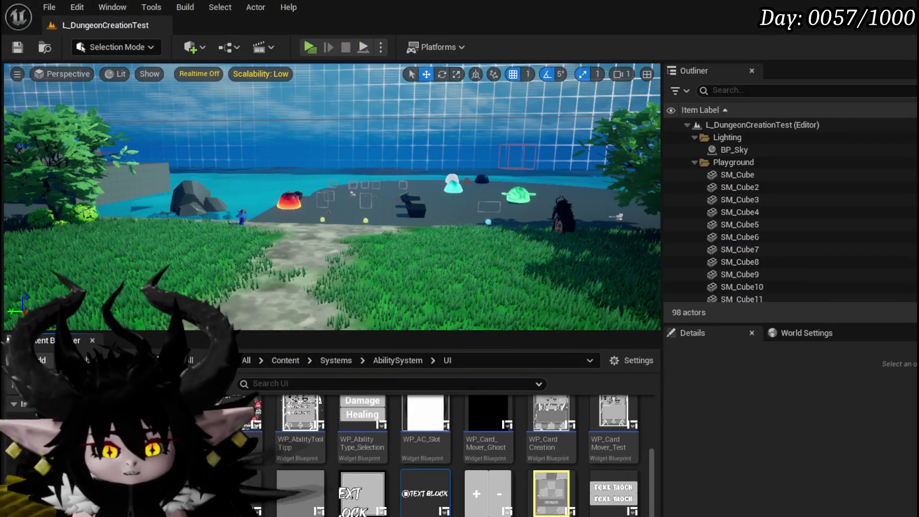
- Return to WP_AbilityToolTipp, clear the My Blueprint search filter, and switch to Designer
key("alt+Tab")
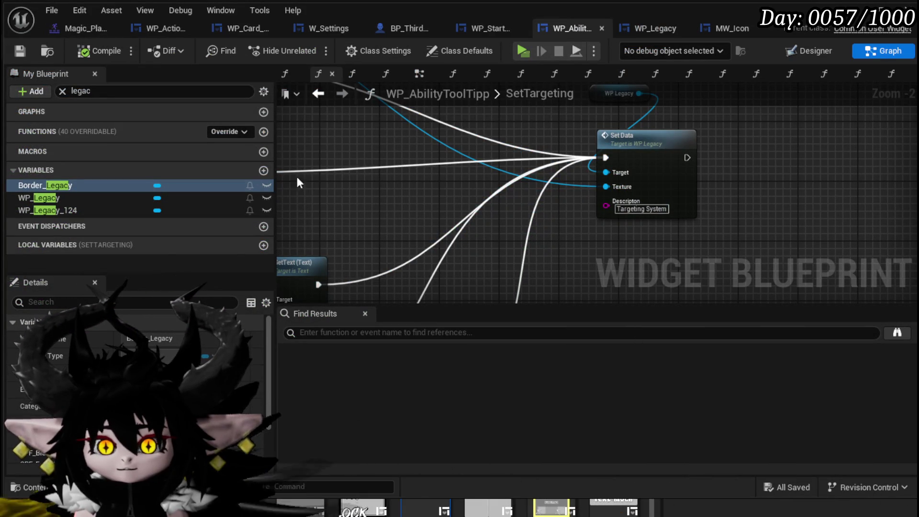
left_click(62, 91)
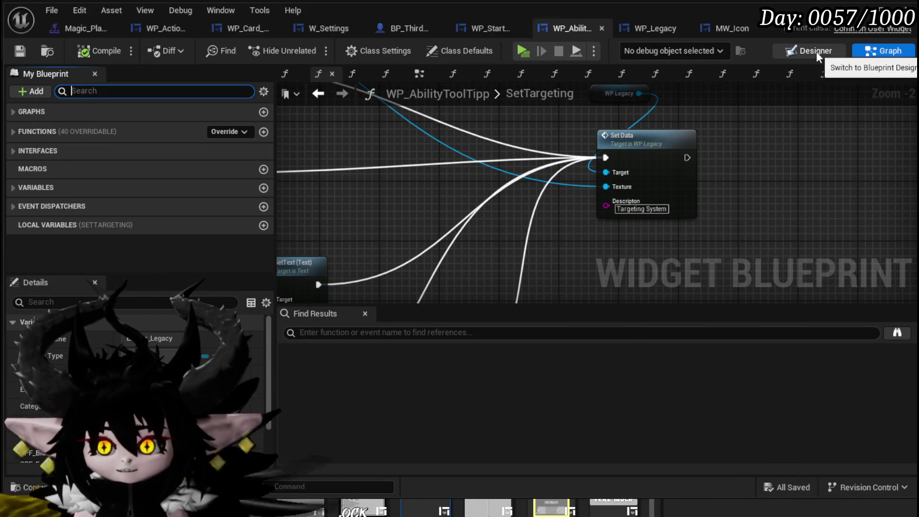
key("shift+F12")
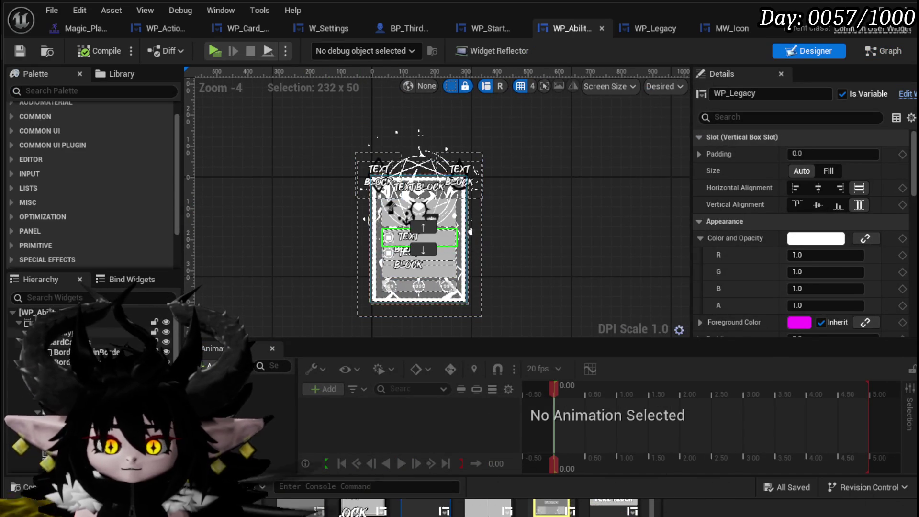
- Select CardCanvas, SizeBox, Border_Element_Outline and the nested overlays, ending on top-left Overlay_2
left_click(110, 341)
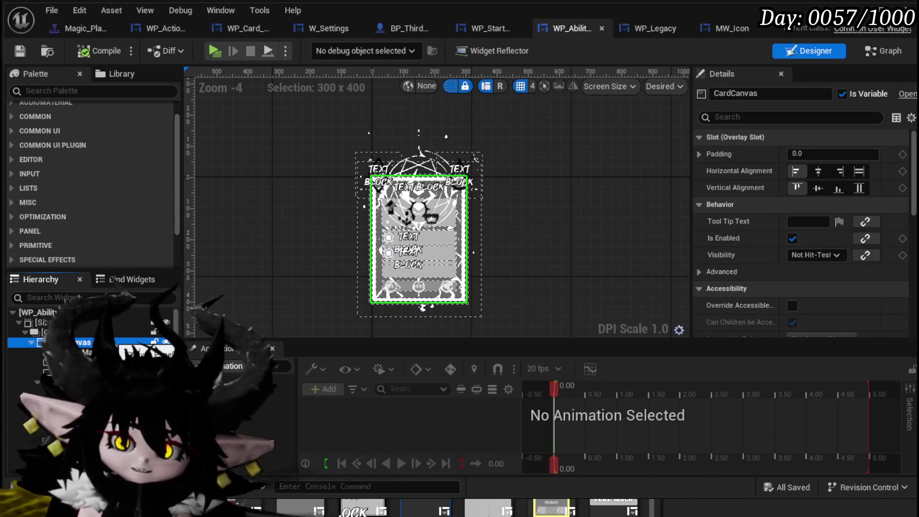
left_click(102, 323)
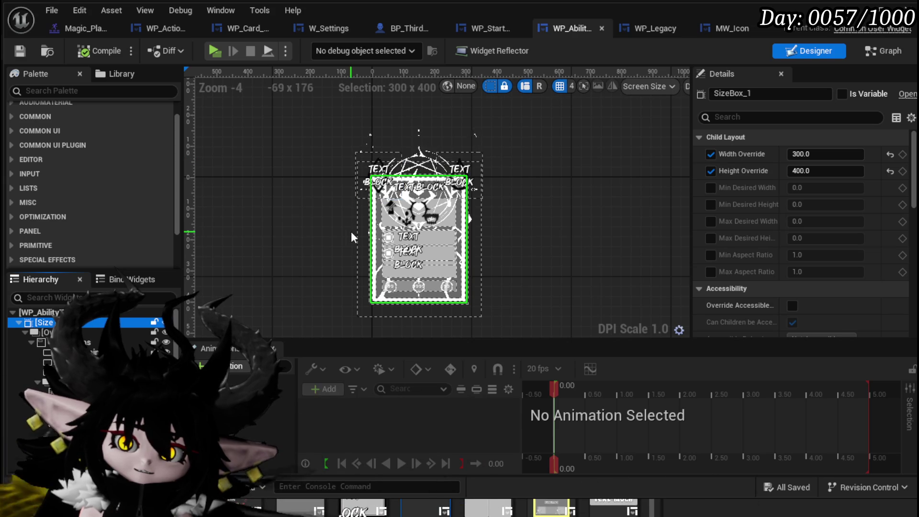
left_click(357, 266)
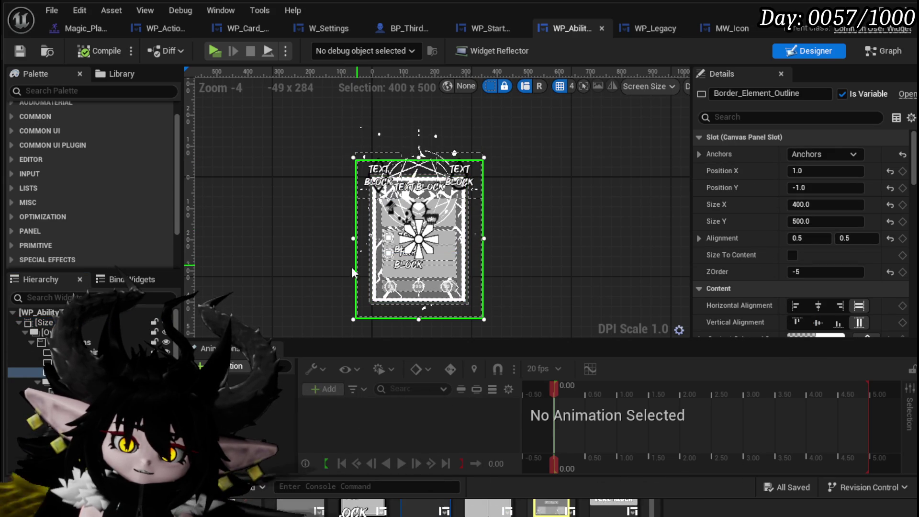
left_click(47, 322)
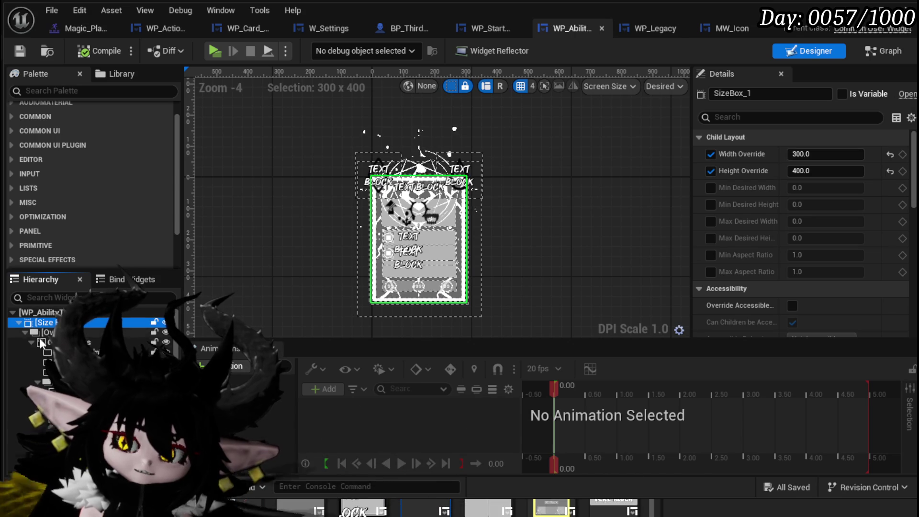
scroll(96, 325, "down", 1)
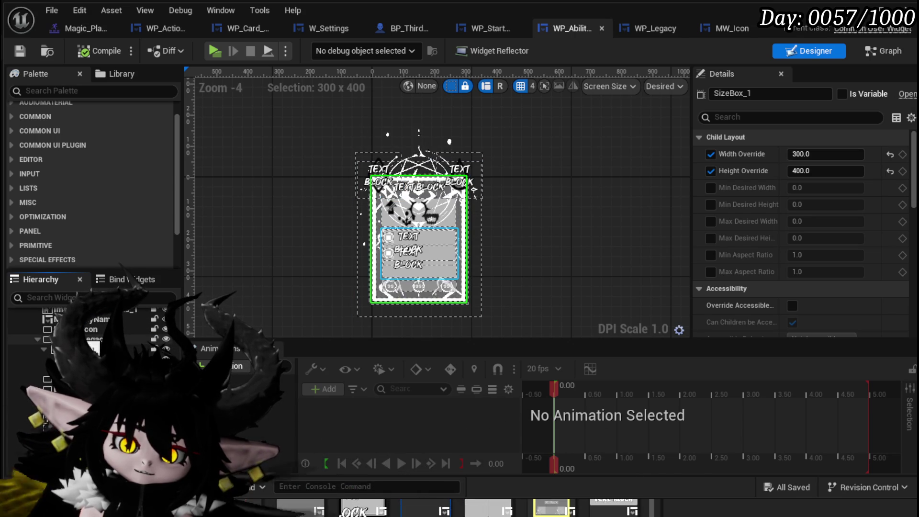
scroll(96, 326, "up", 2)
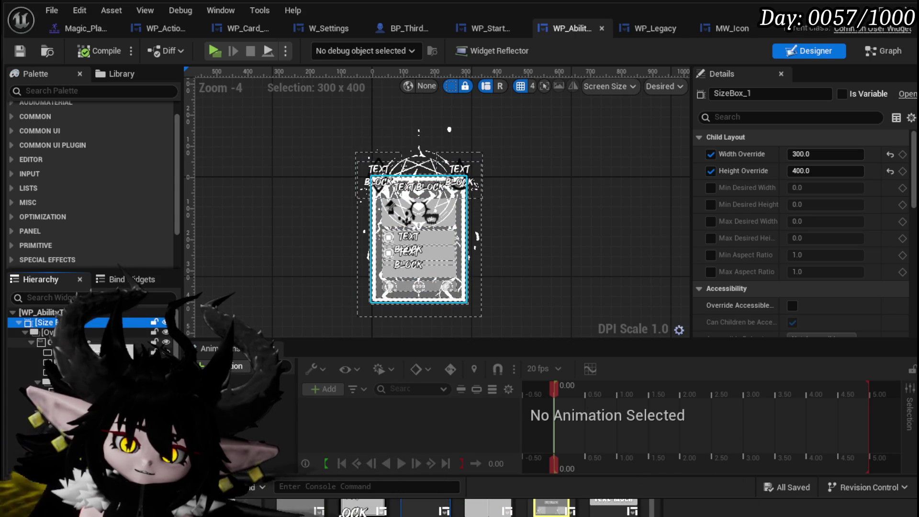
left_click(48, 333)
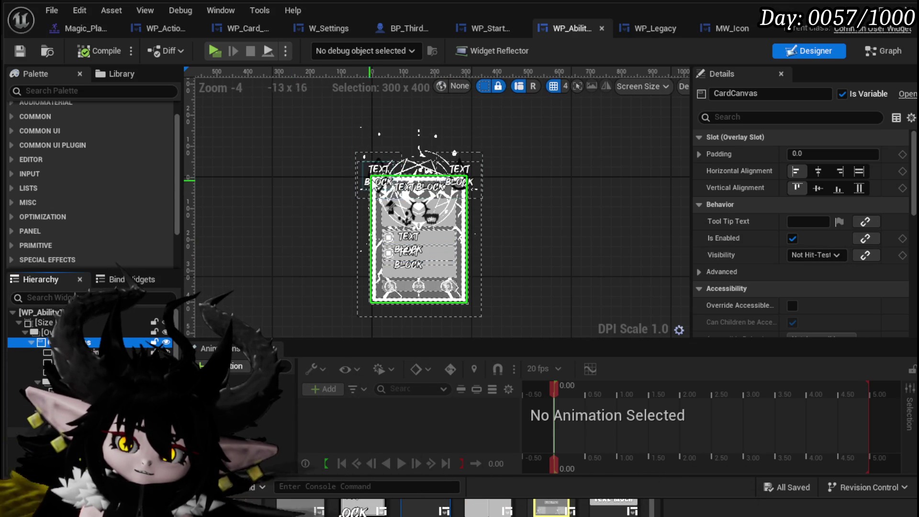
left_click(377, 180)
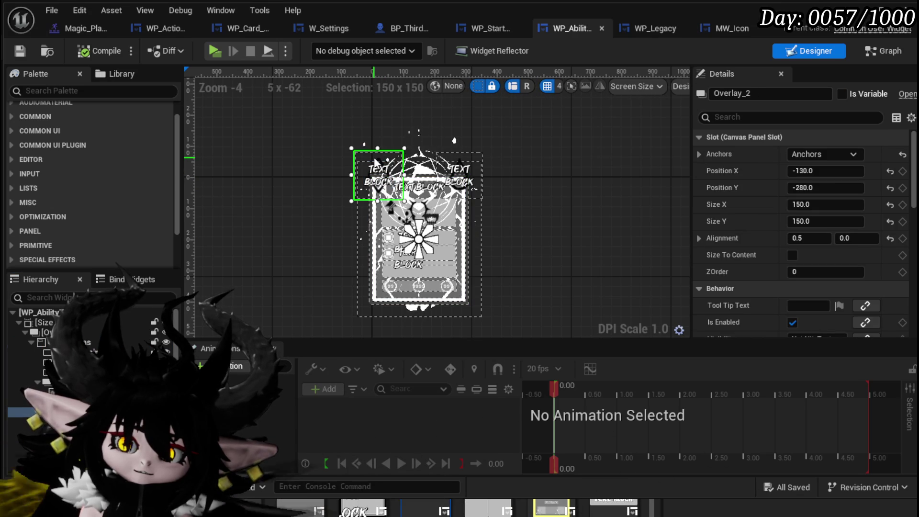
- Resize the top-left overlay to 50 by 50 and drag it down the card
scroll(330, 206, "up", 5)
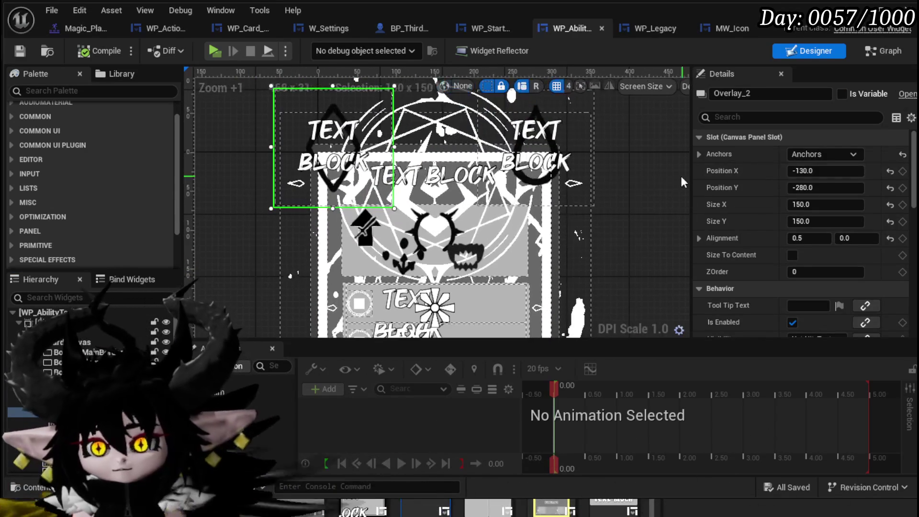
left_click(853, 205)
type("50")
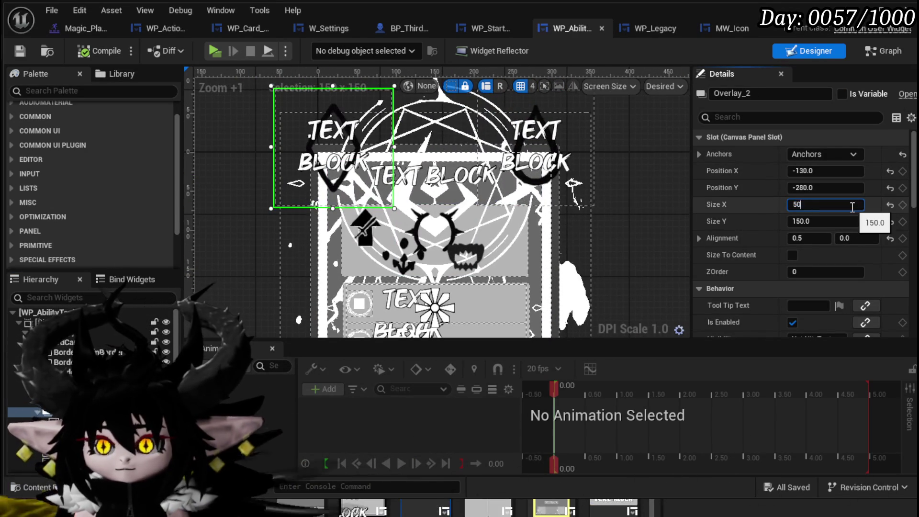
key("Return")
left_click(824, 221)
type("50")
key("Return")
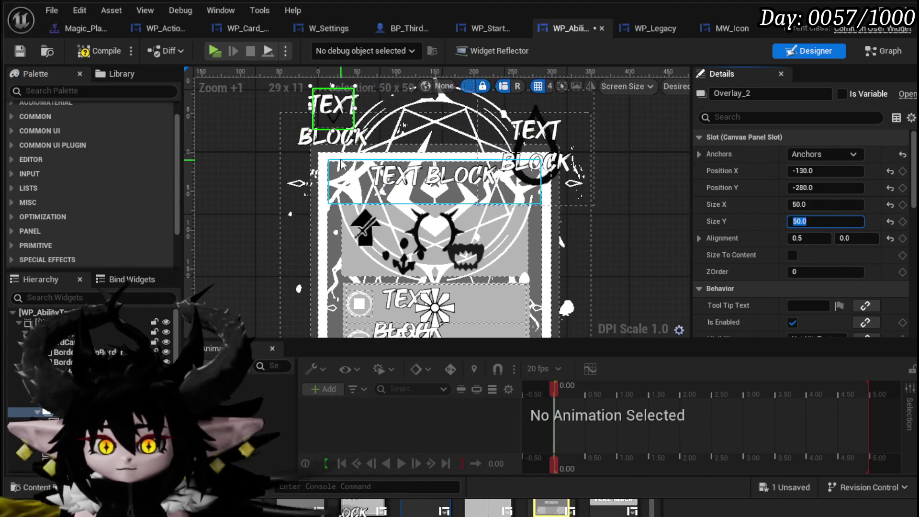
scroll(334, 118, "up", 2)
scroll(332, 113, "up", 1)
mouse_move(329, 114)
left_mouse_down()
mouse_move(328, 218)
mouse_move(311, 215)
mouse_move(323, 206)
left_mouse_up()
- Make the mana-cost overlay 50 by 50 and move it onto the card's corner
left_click(632, 165)
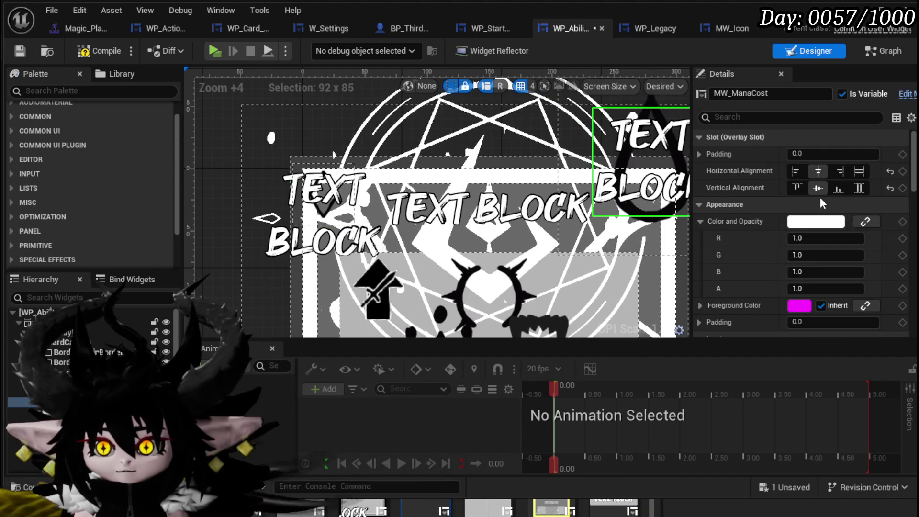
scroll(777, 184, "down", 15)
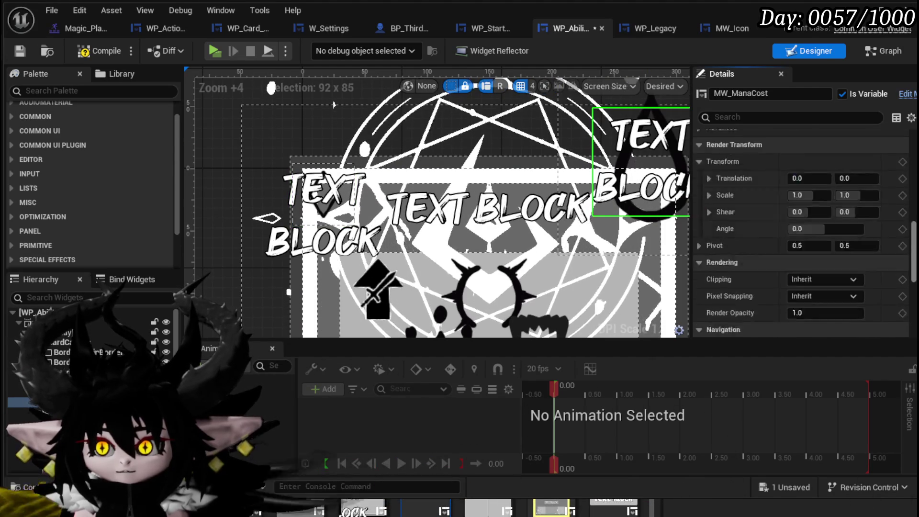
scroll(908, 276, "up", 15)
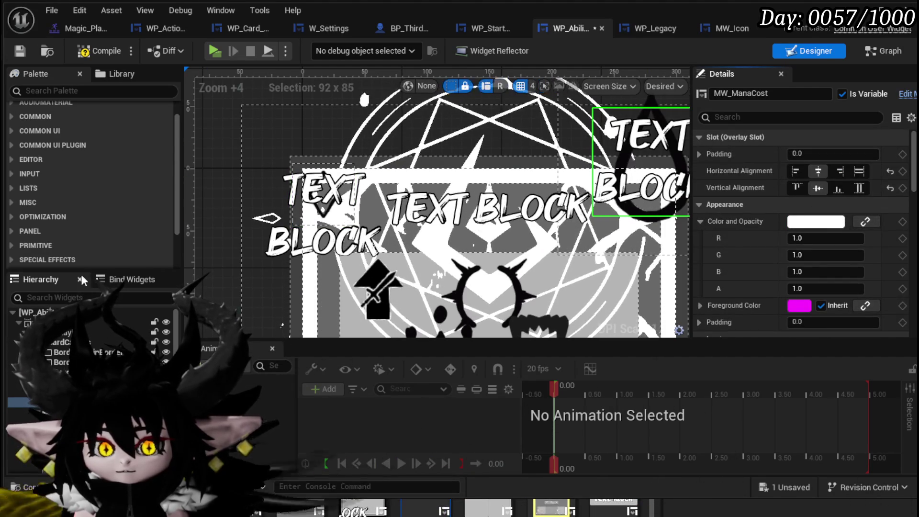
left_click(29, 382)
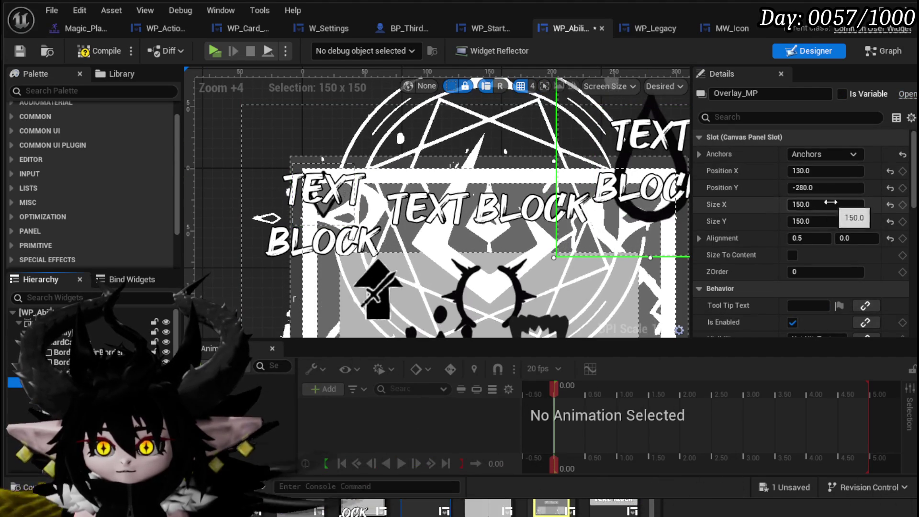
key("Tab")
type("50")
key("Return")
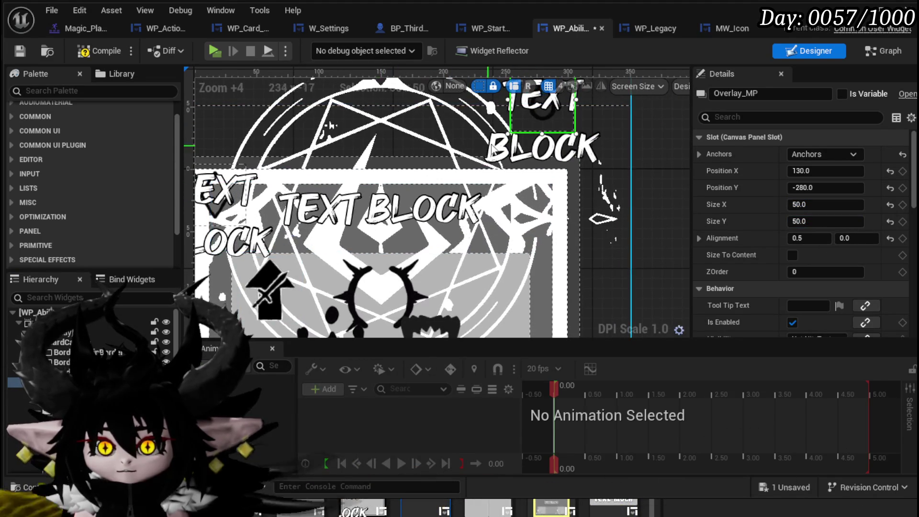
mouse_move(542, 114)
left_mouse_down()
mouse_move(529, 136)
mouse_move(527, 249)
mouse_move(549, 215)
left_mouse_up()
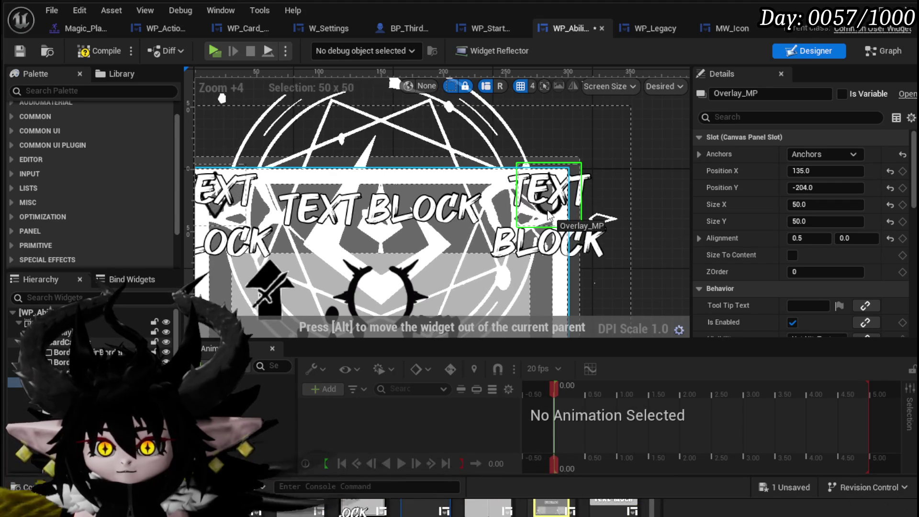
- Set the left overlay's X position to -135 and save the tooltip widget
left_click(428, 215)
scroll(343, 205, "up", 3)
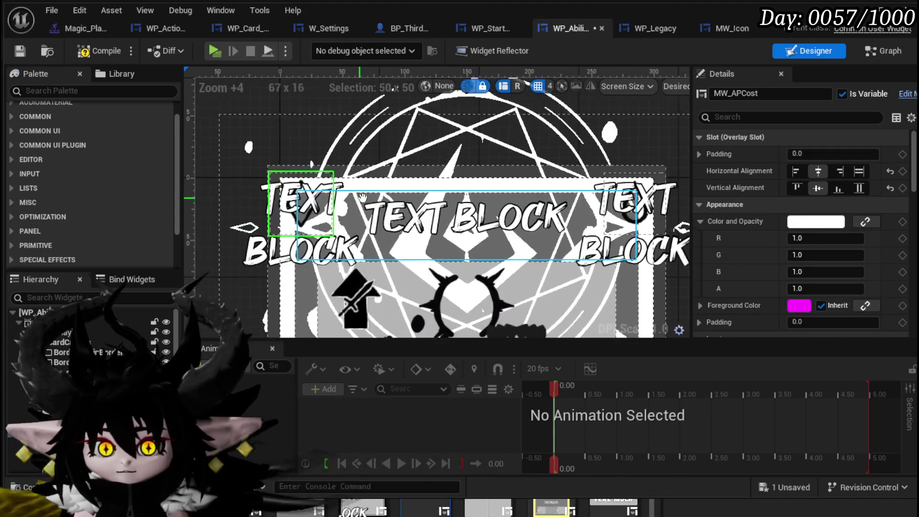
scroll(344, 205, "up", 3)
scroll(344, 205, "down", 3)
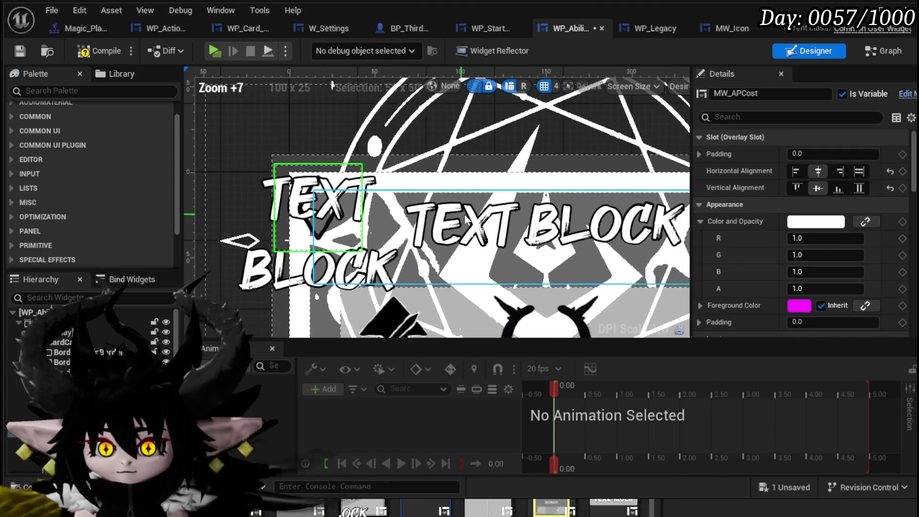
left_click_drag(465, 216, 263, 215)
scroll(262, 215, "down", 2)
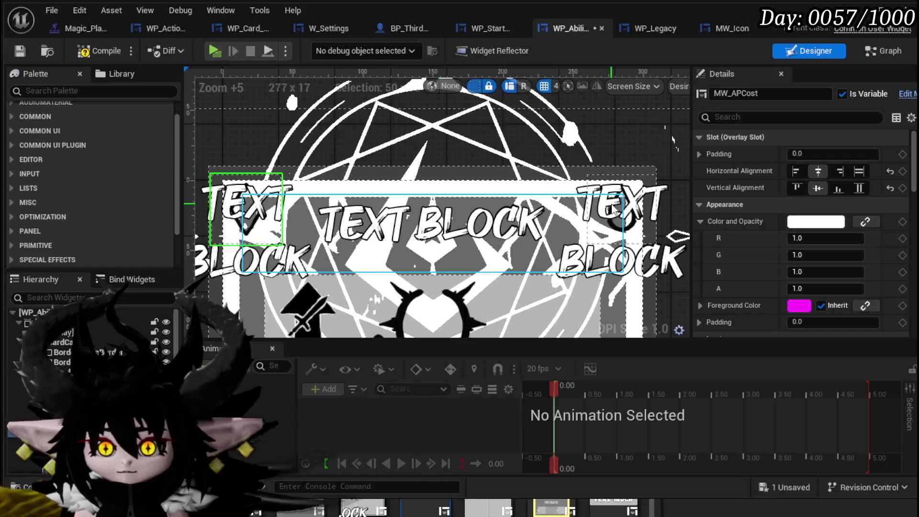
left_click(647, 206)
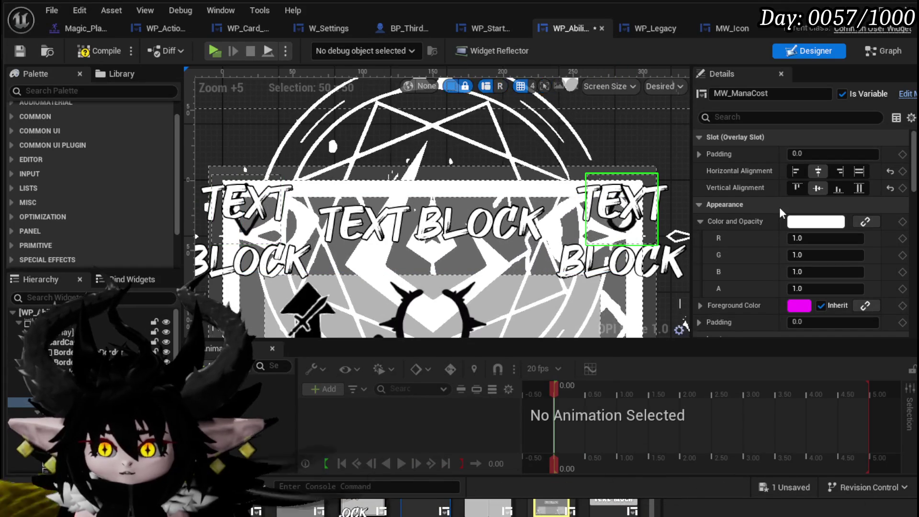
left_click(29, 382)
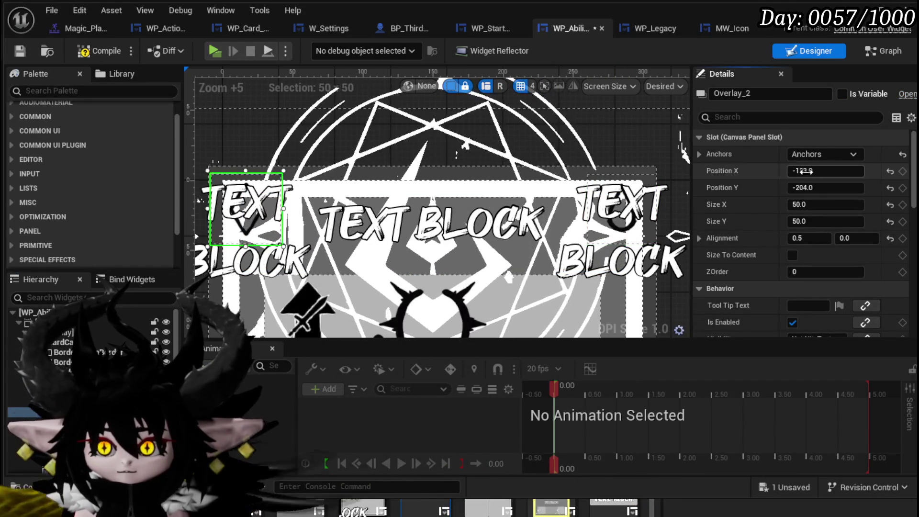
type("5")
key("Return")
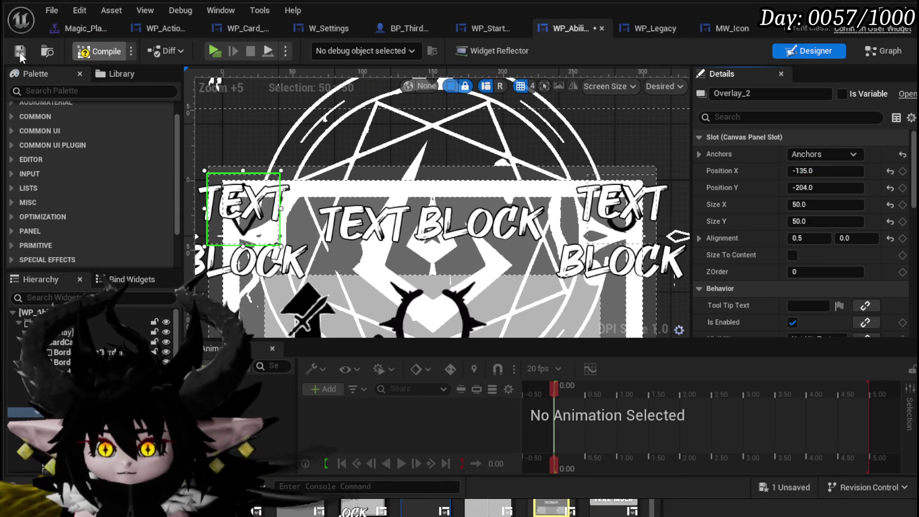
left_click(100, 51)
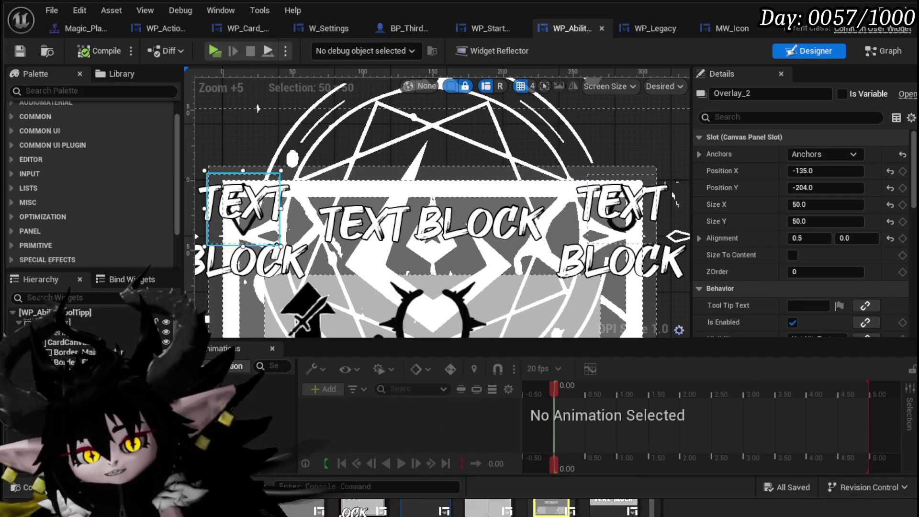
left_click(208, 282)
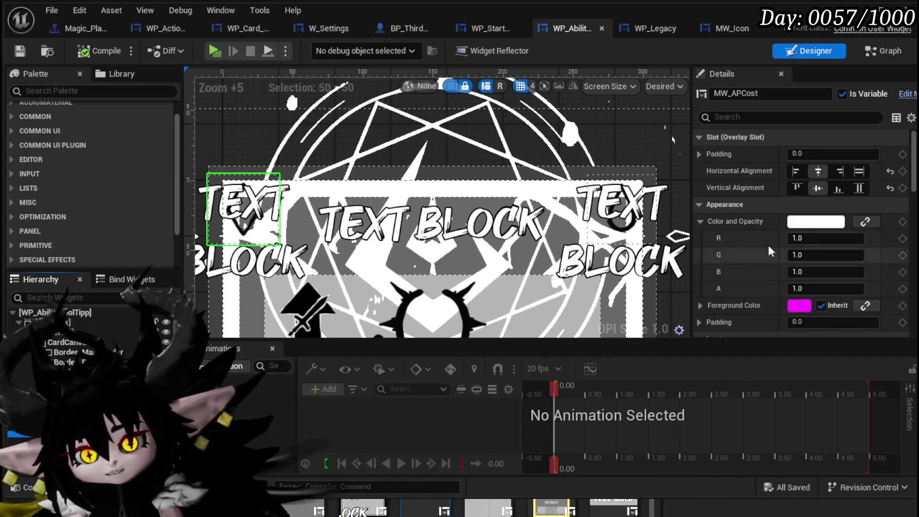
- Set MW_APCost and MW_ManaCost font size to 17 and save the widget
scroll(766, 240, "down", 10)
scroll(766, 239, "up", 3)
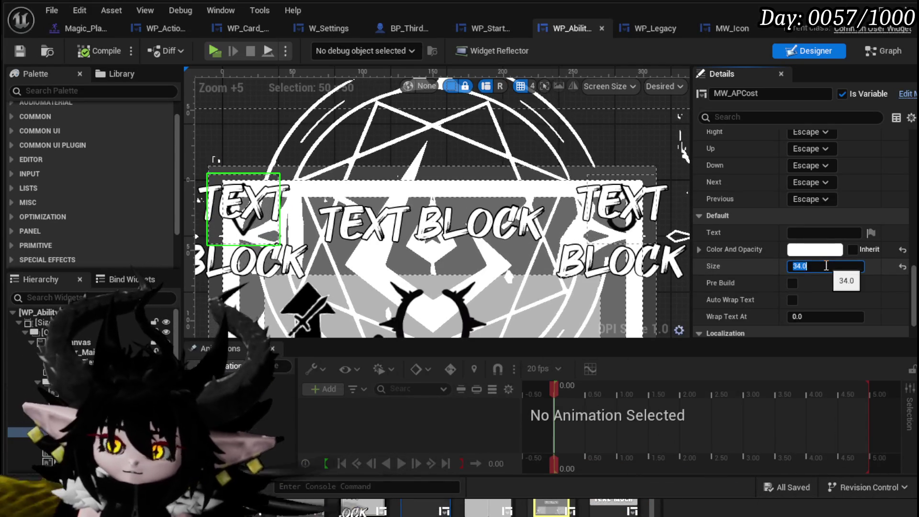
type("17")
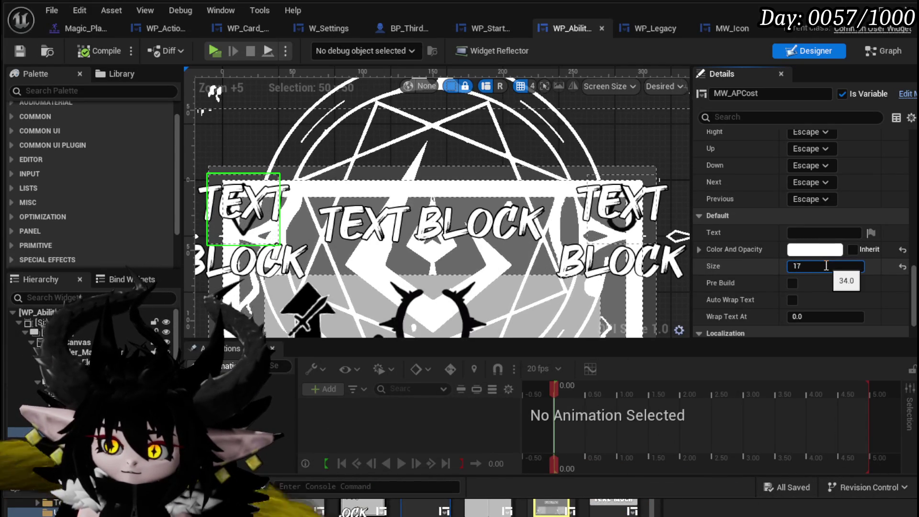
key("Return")
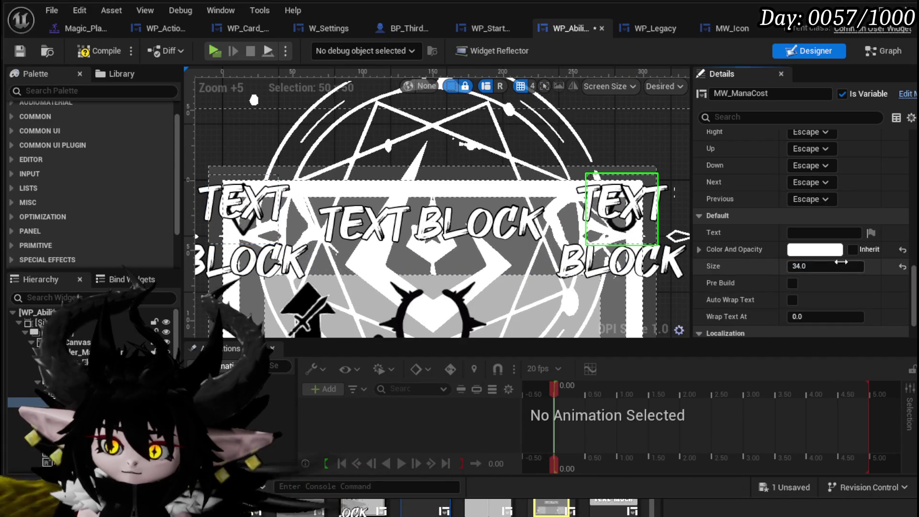
type("17")
key("Return")
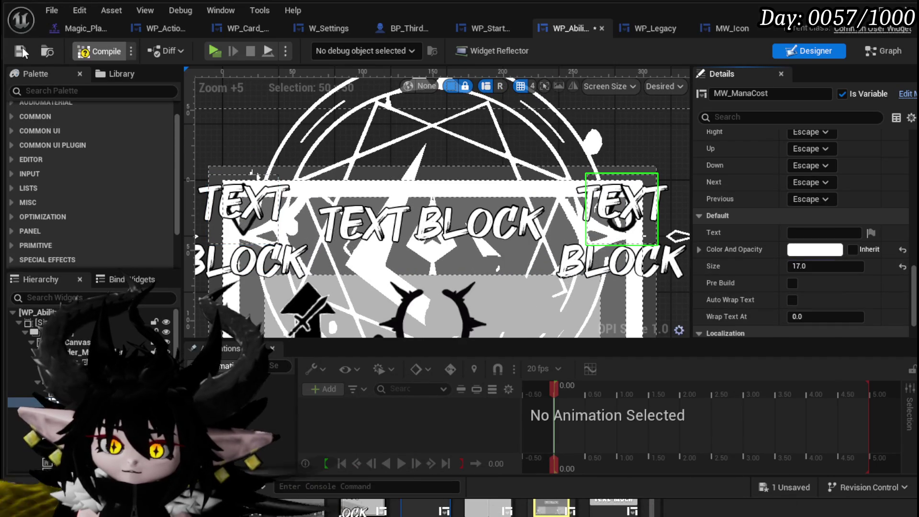
left_click(21, 52)
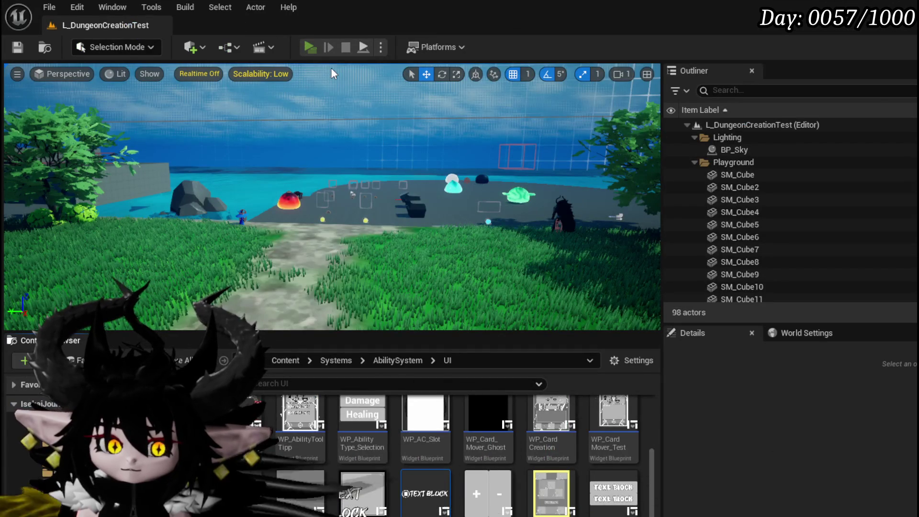
- Play-test against the fire slimes, cast the Void AOE card, stop, and save the level
key("alt+p")
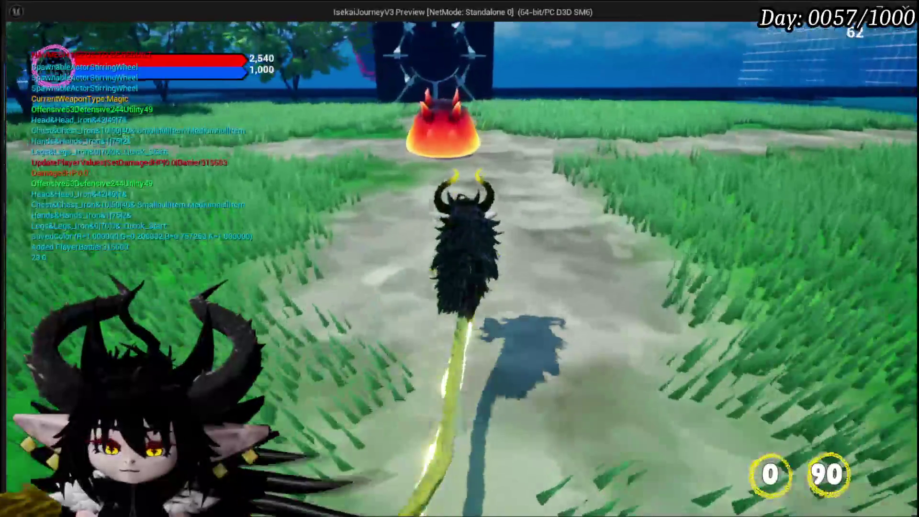
key("w")
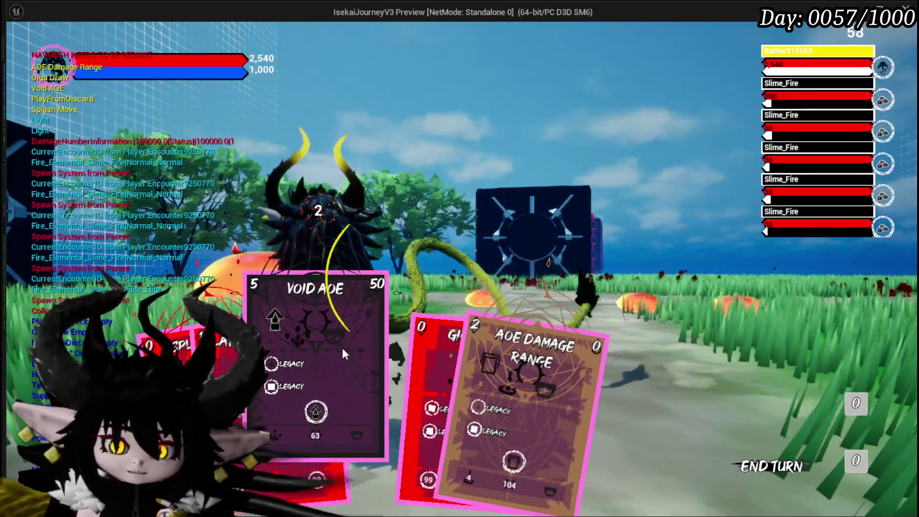
left_click(343, 350)
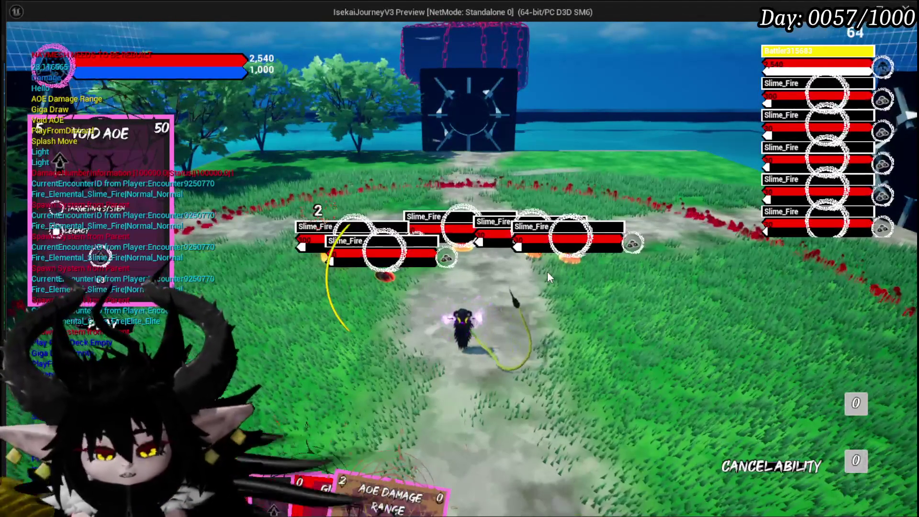
key("Escape")
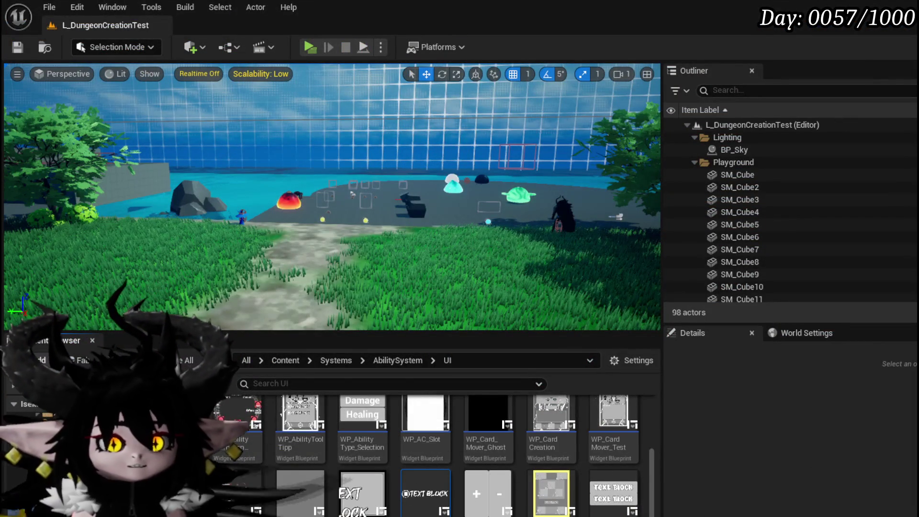
left_click(17, 47)
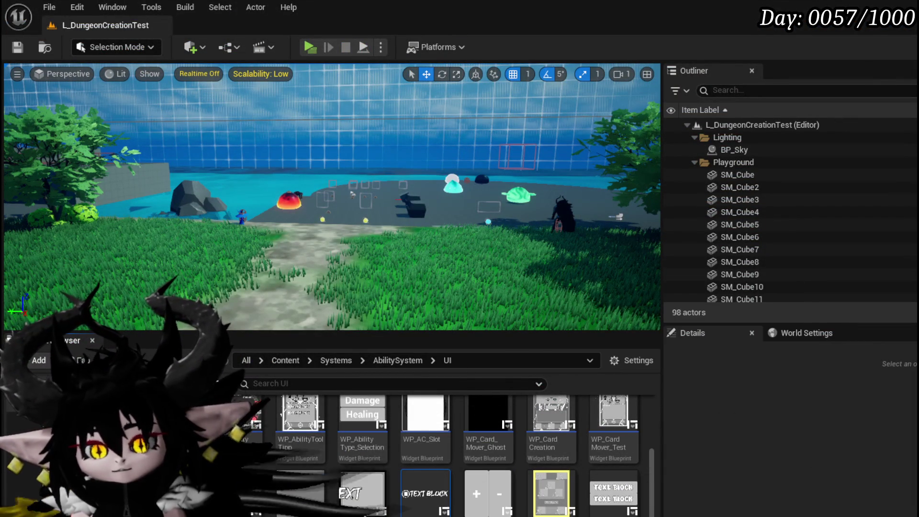
- Name the new animation HoverAnim and compile the WP_AbilityToolTipp widget blueprint
scroll(657, 510, "up", 2)
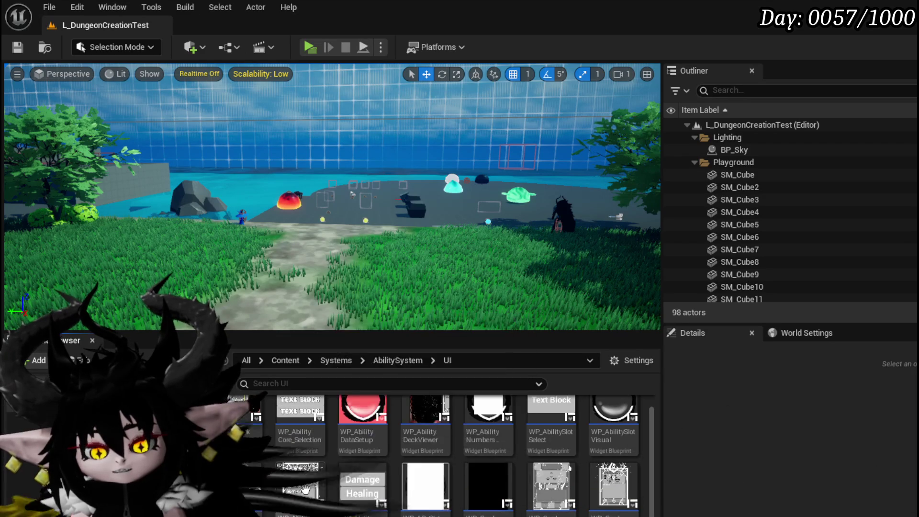
mouse_move(302, 496)
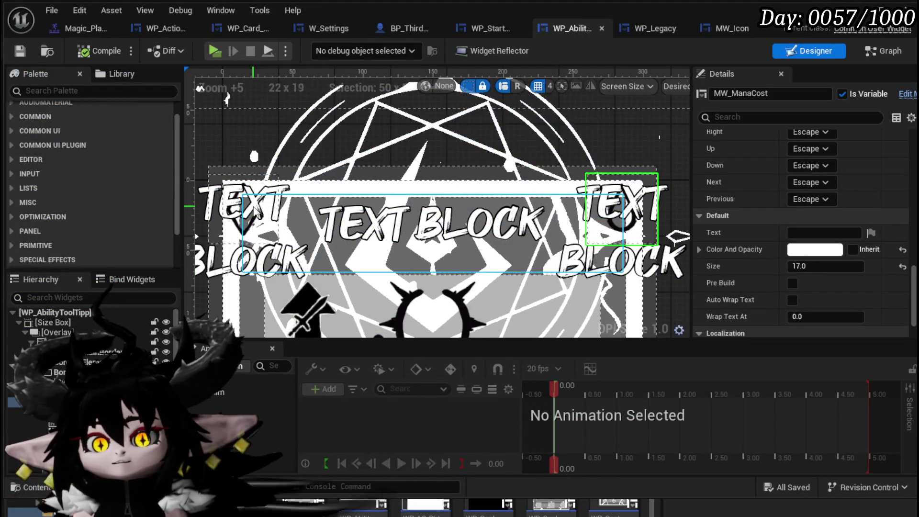
scroll(238, 202, "down", 2)
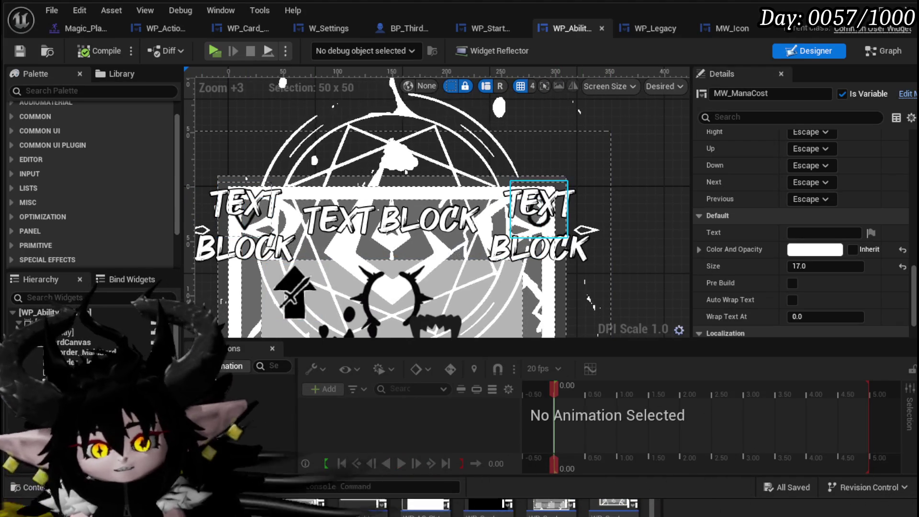
left_click(539, 208)
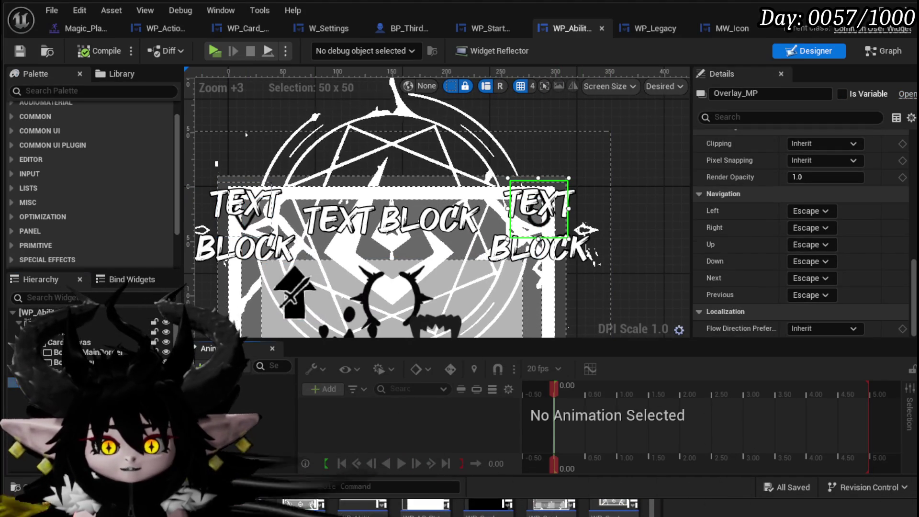
left_click(245, 406)
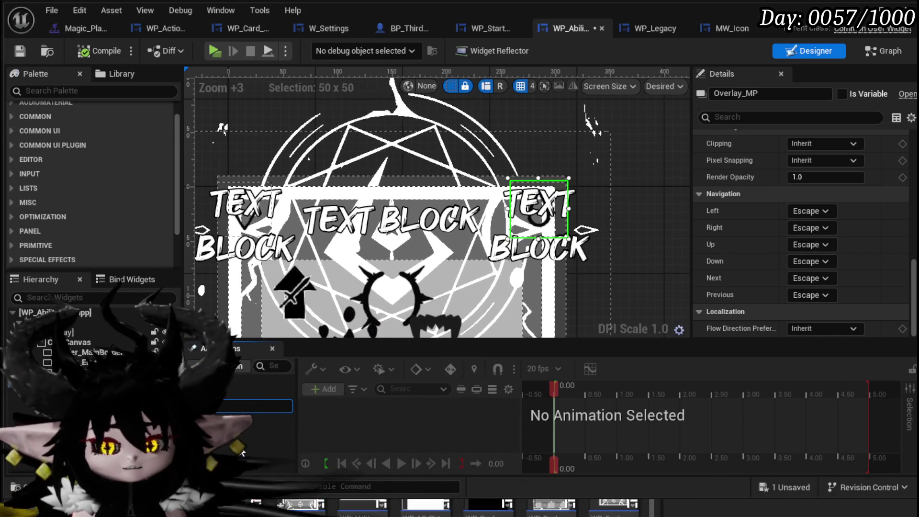
type("Ani")
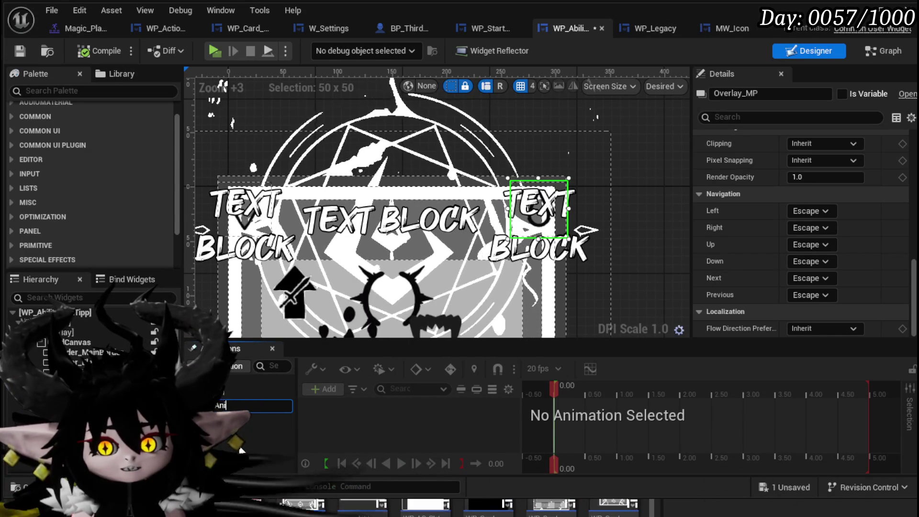
left_click(99, 52)
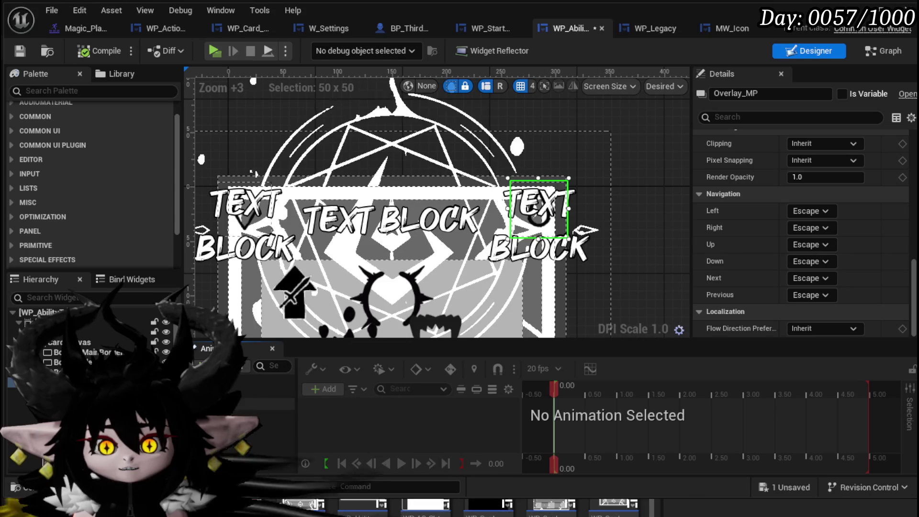
left_click(278, 404)
- Add Overlay_MP to HoverAnim with a Transform track and expand its Scale values
left_click(323, 389)
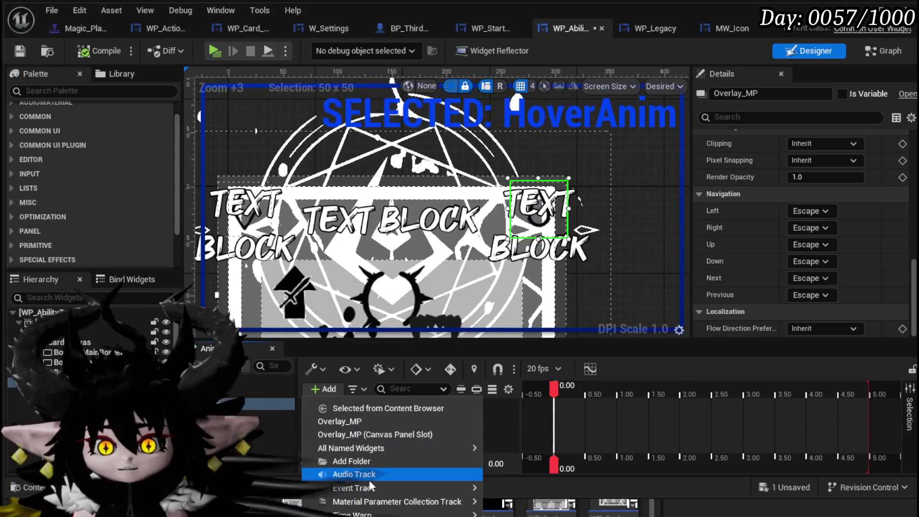
left_click(348, 424)
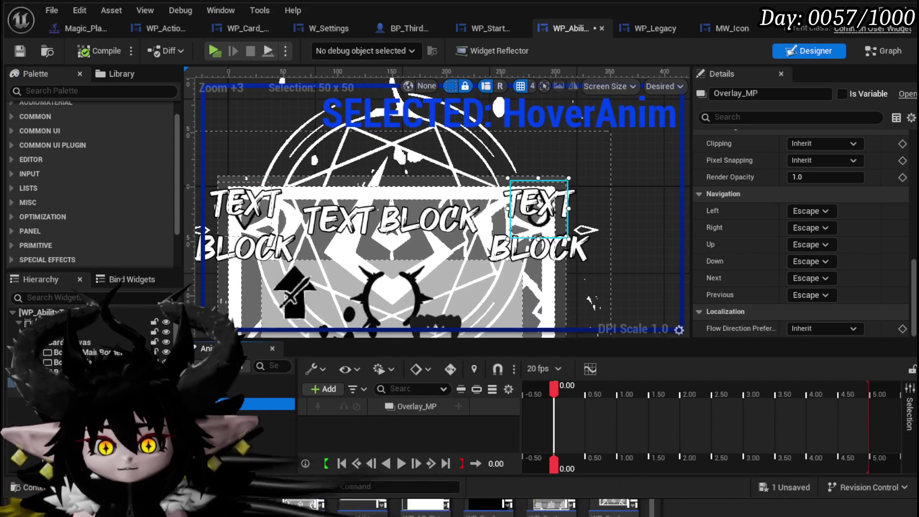
left_click(458, 407)
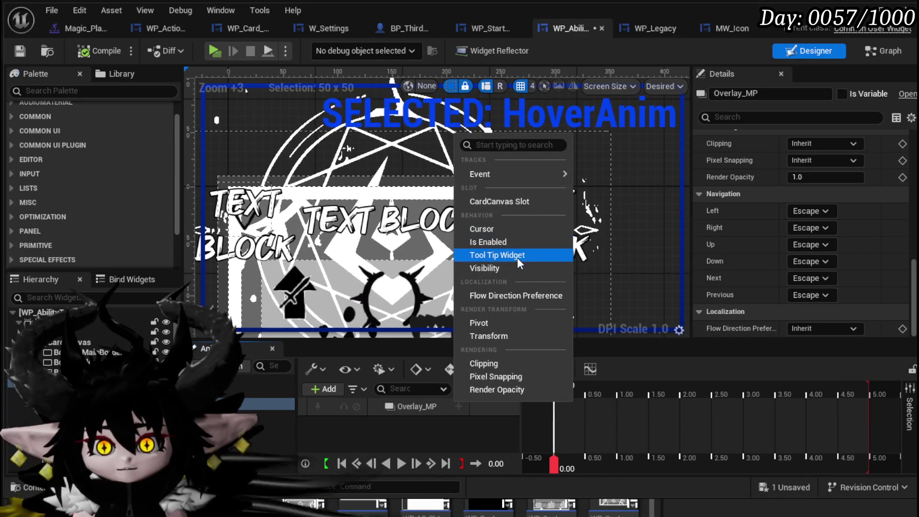
left_click(498, 338)
left_click(385, 424)
scroll(405, 417, "down", 3)
left_click(392, 426)
- Test Overlay_MP scale values of 2.0 and then 5.0 on X and Y
left_click(431, 425)
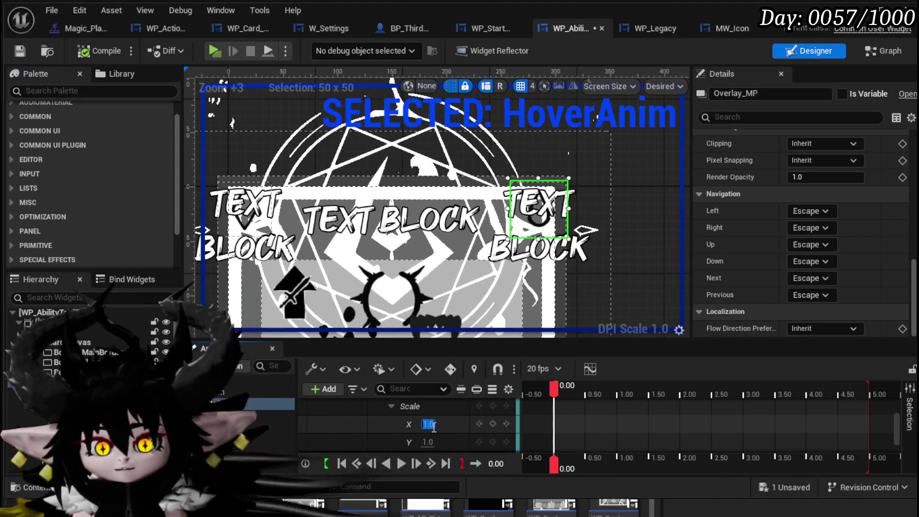
type("2")
key("Return")
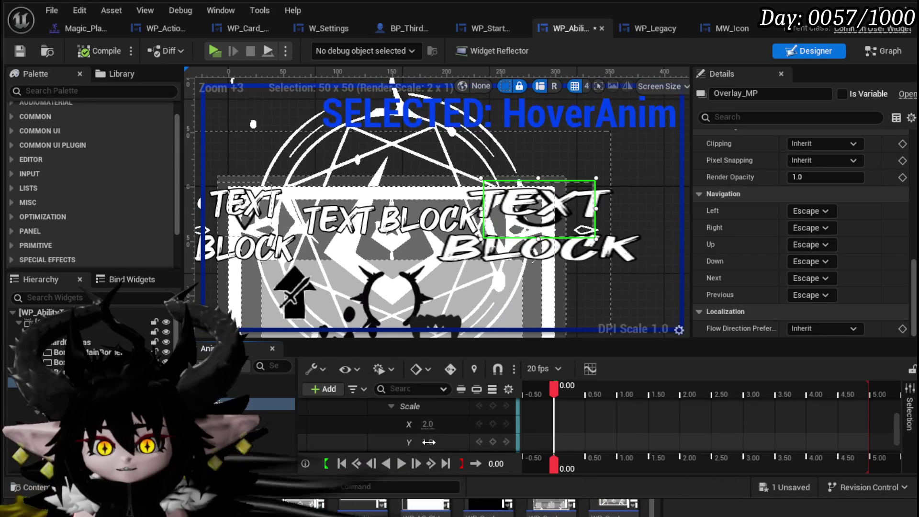
type("2")
key("Return")
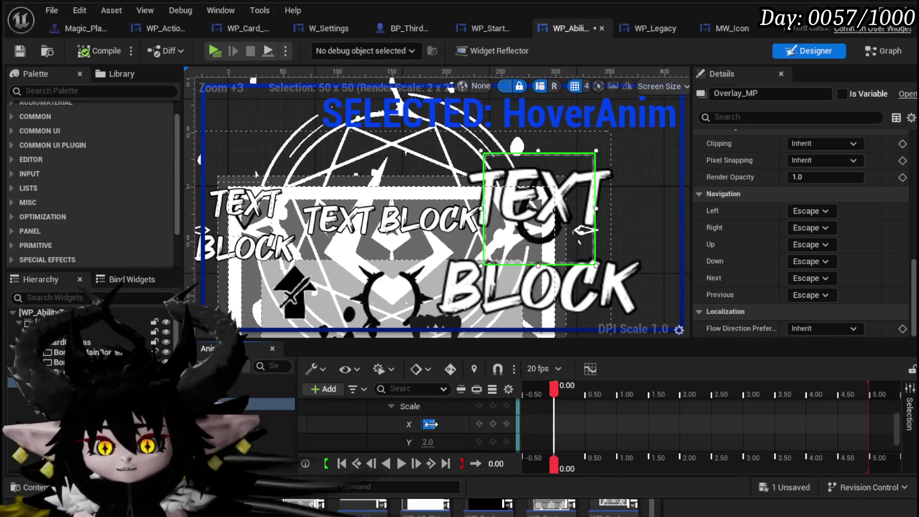
type("5")
key("Return")
left_click(427, 442)
type("5")
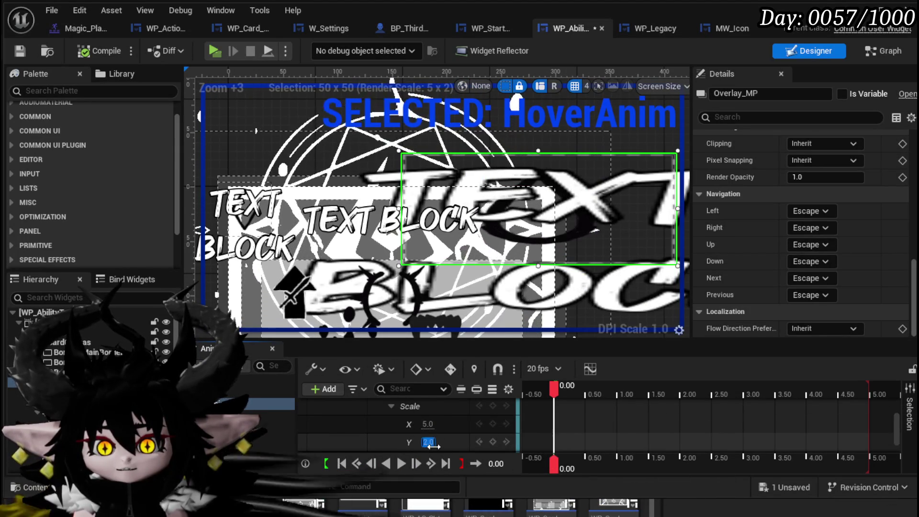
key("Return")
scroll(589, 289, "down", 3)
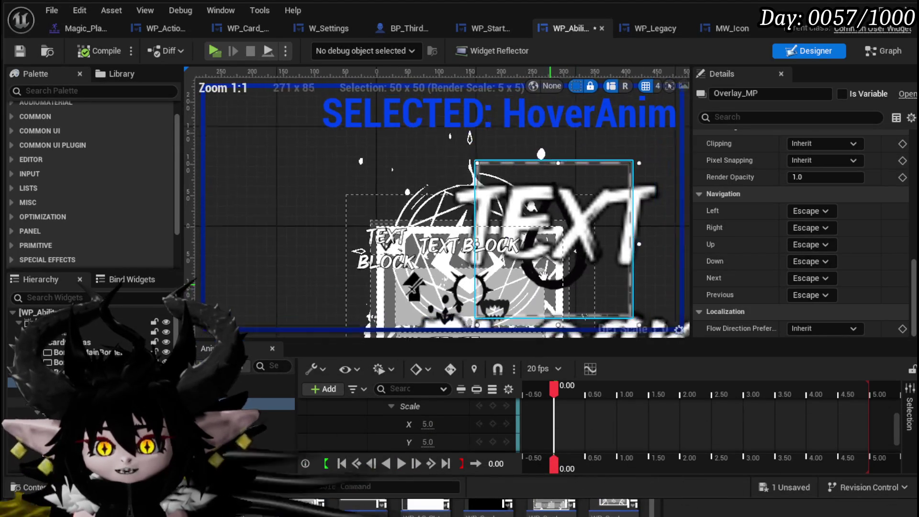
left_click_drag(486, 219, 476, 243)
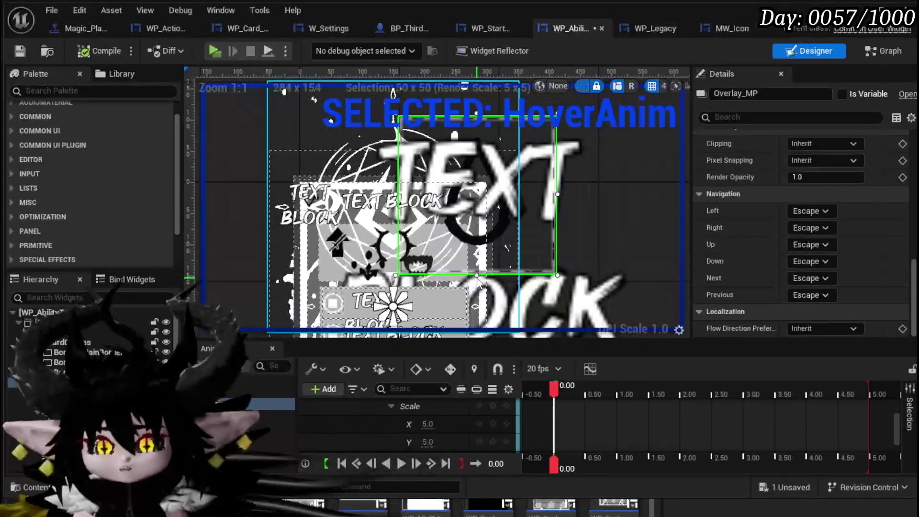
- Set the overlay Scale X to 4.0, then compile and save the widget blueprint
left_click(440, 425)
type("4")
key("Return")
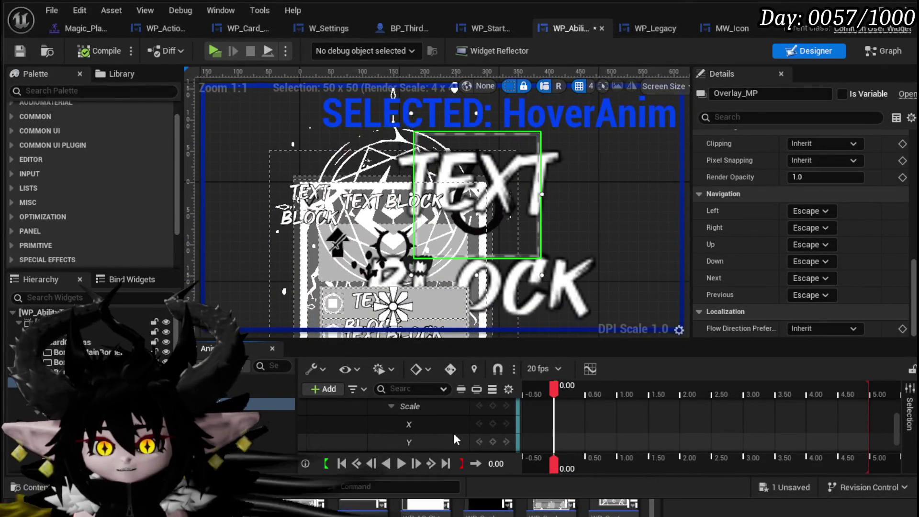
left_click(102, 51)
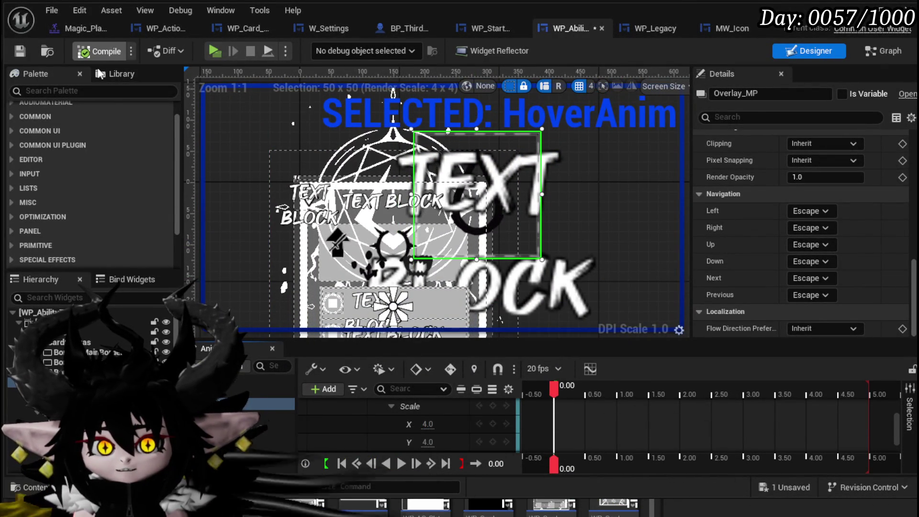
left_click(21, 54)
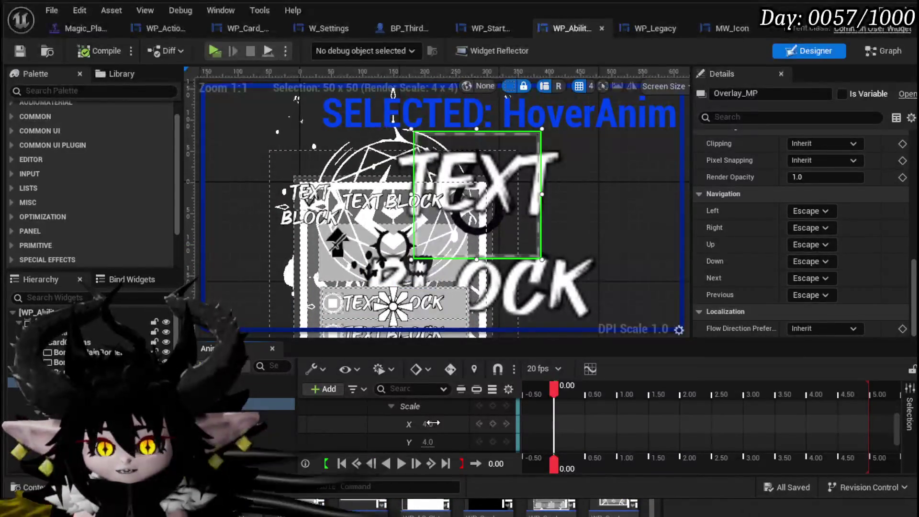
- Reset Overlay_MP's Scale X and Y back to 1.0
type("1")
key("Tab")
type("1")
key("Return")
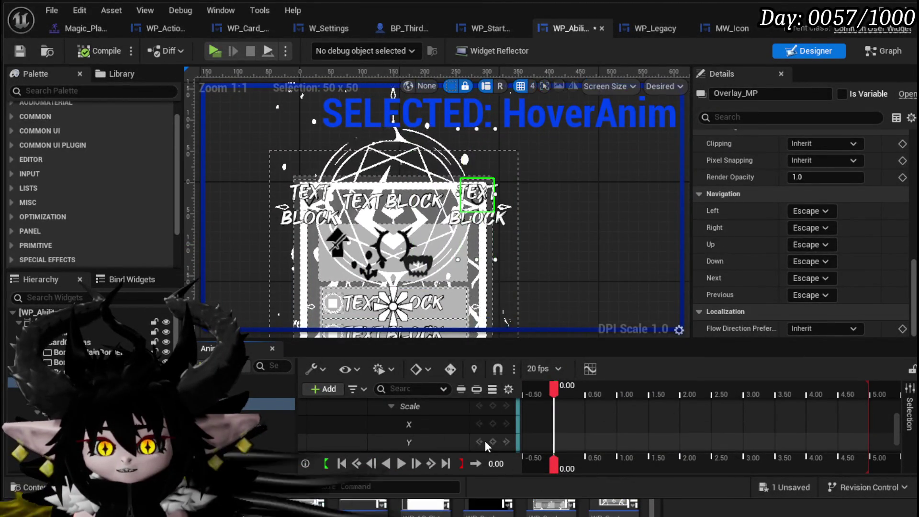
- Save the widget, show the Translation values instead of Scale, and move the playhead to 0.50
left_click(94, 48)
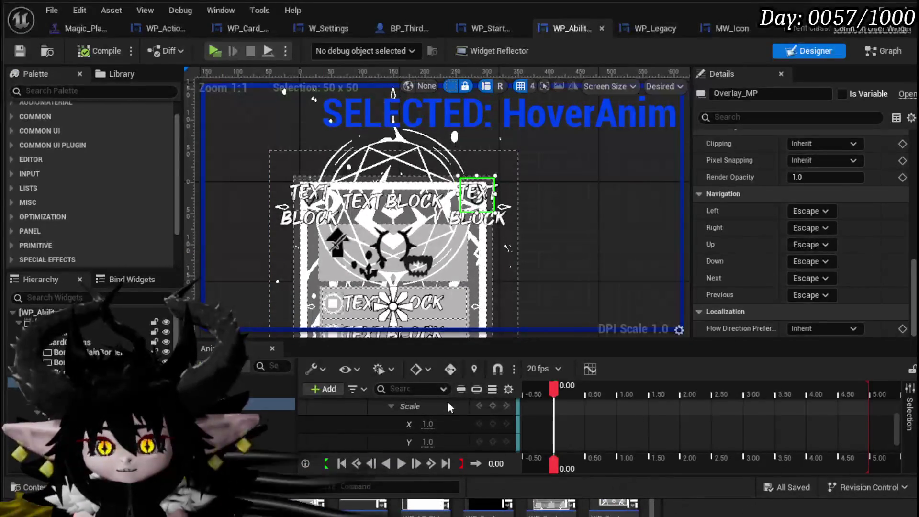
scroll(432, 417, "up", 2)
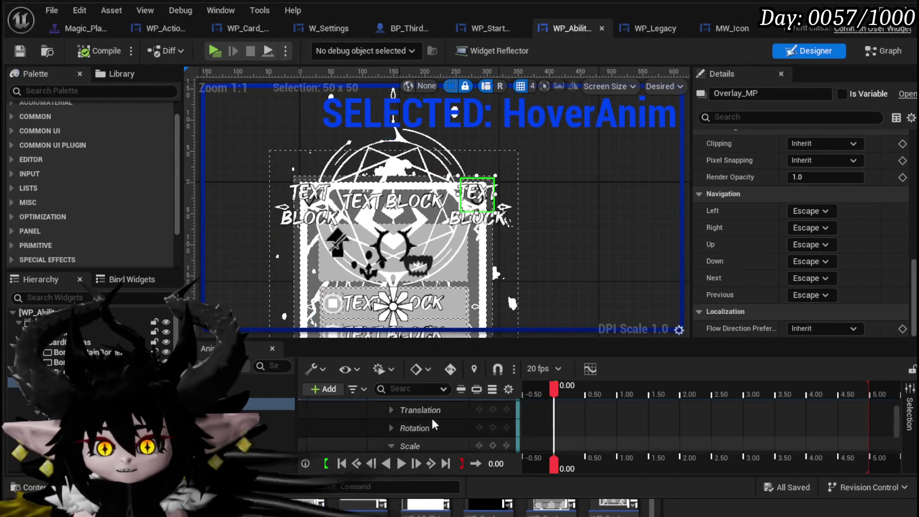
scroll(440, 424, "down", 2)
left_click(396, 406)
scroll(396, 409, "up", 1)
left_click(391, 410)
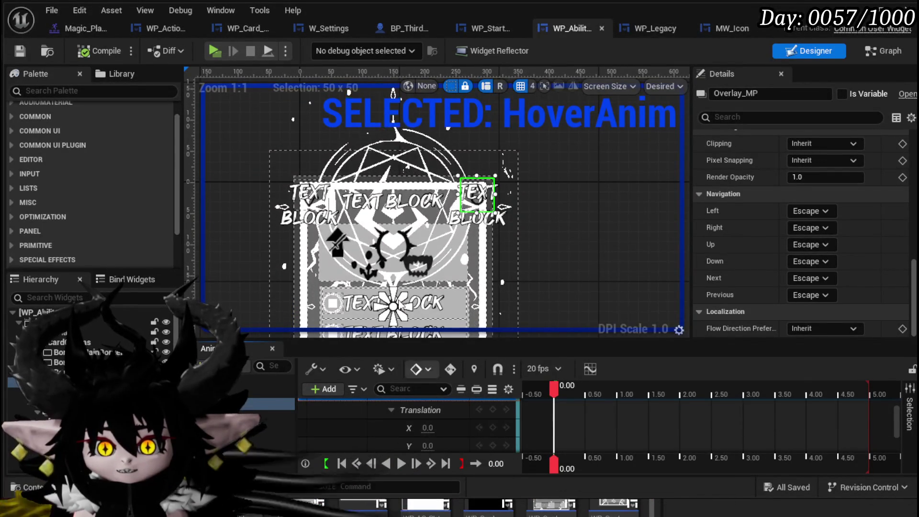
left_click_drag(556, 389, 586, 389)
- Nudge the ability name text, then drag the Overlay_MP mana-cost overlay up and right
scroll(436, 250, "up", 5)
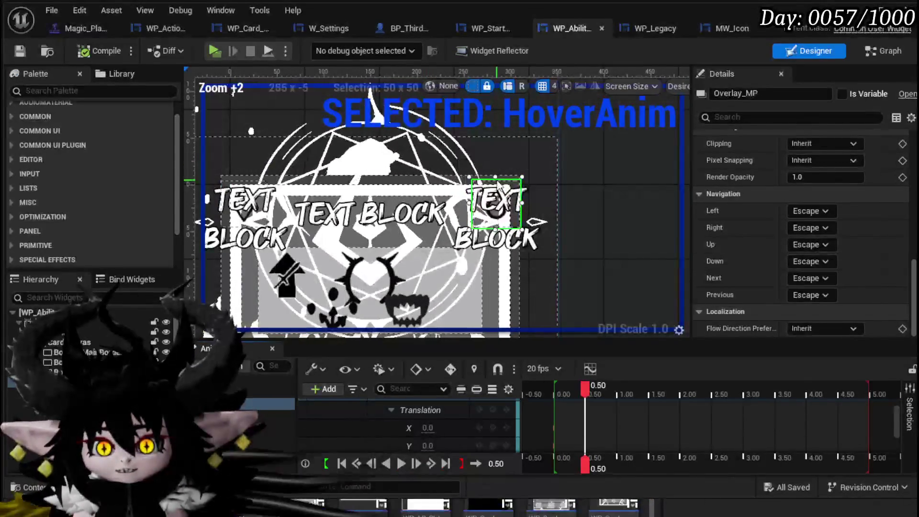
left_click(439, 237)
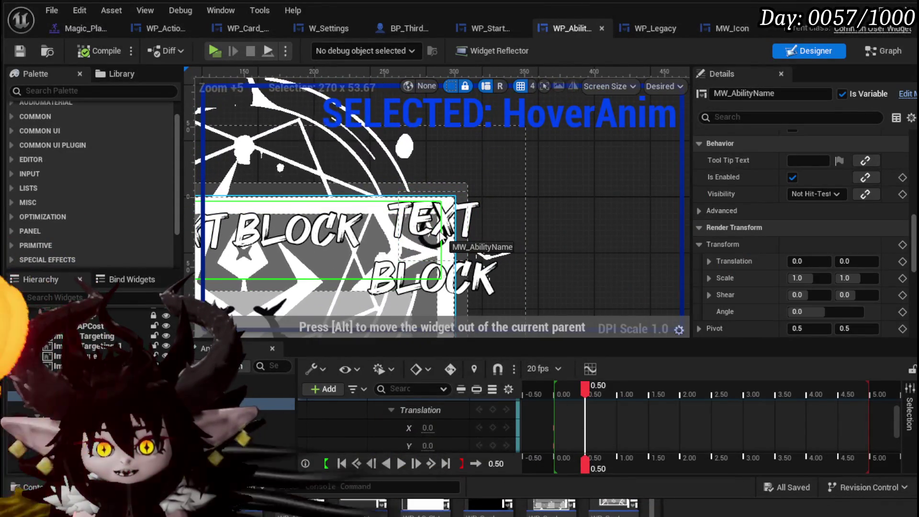
left_click_drag(440, 237, 473, 232)
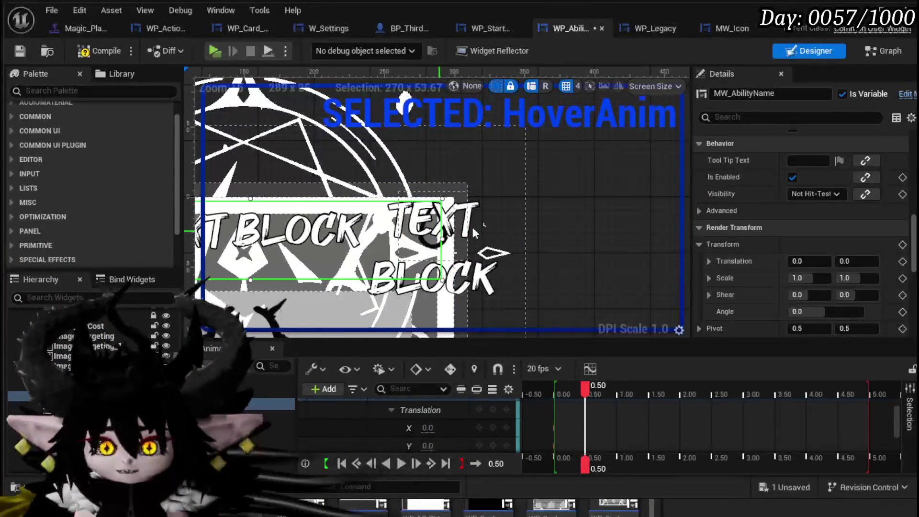
left_click(459, 226)
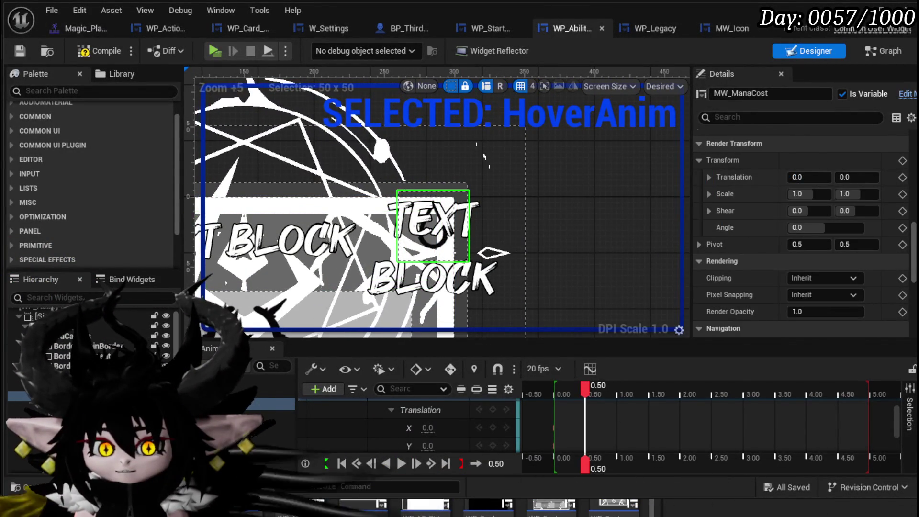
left_click(462, 259)
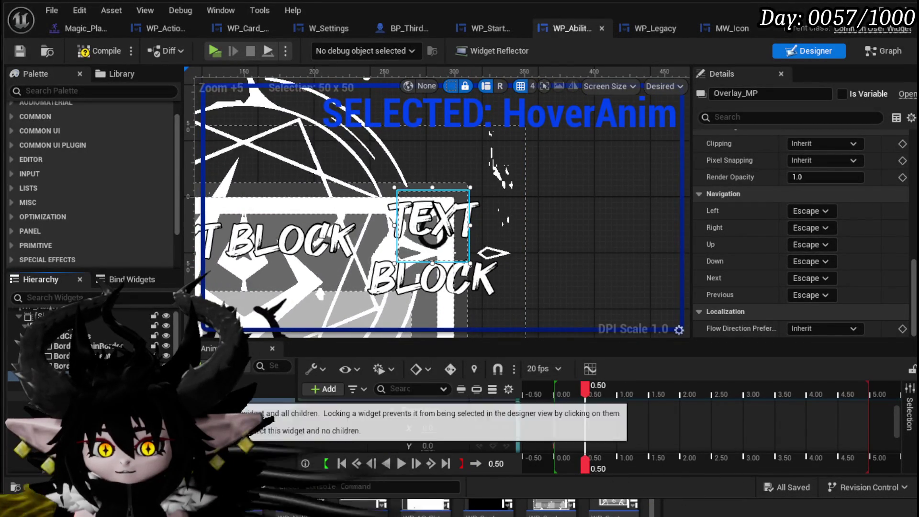
left_click_drag(452, 231, 484, 184)
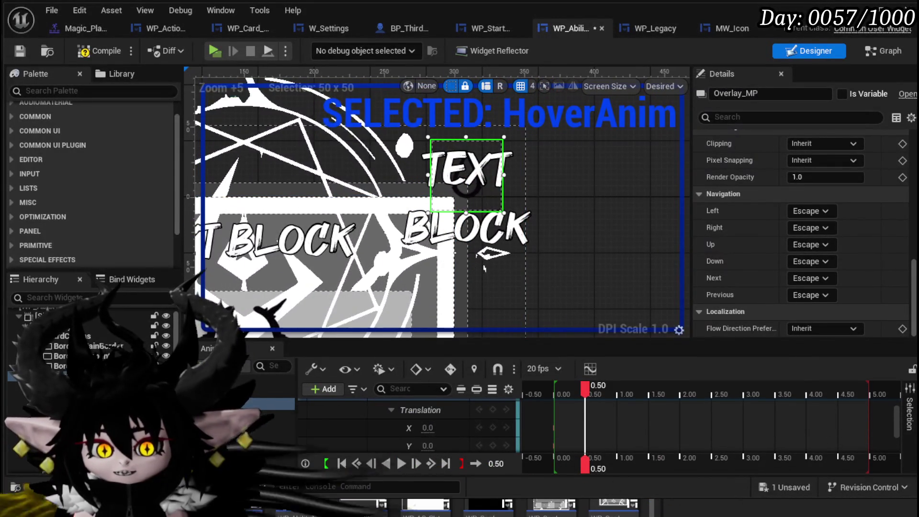
left_click(29, 396)
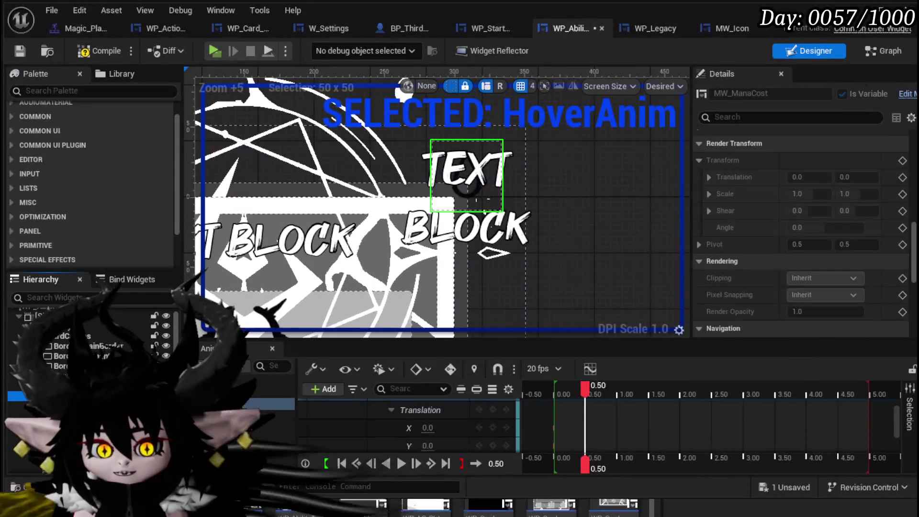
left_click(29, 385)
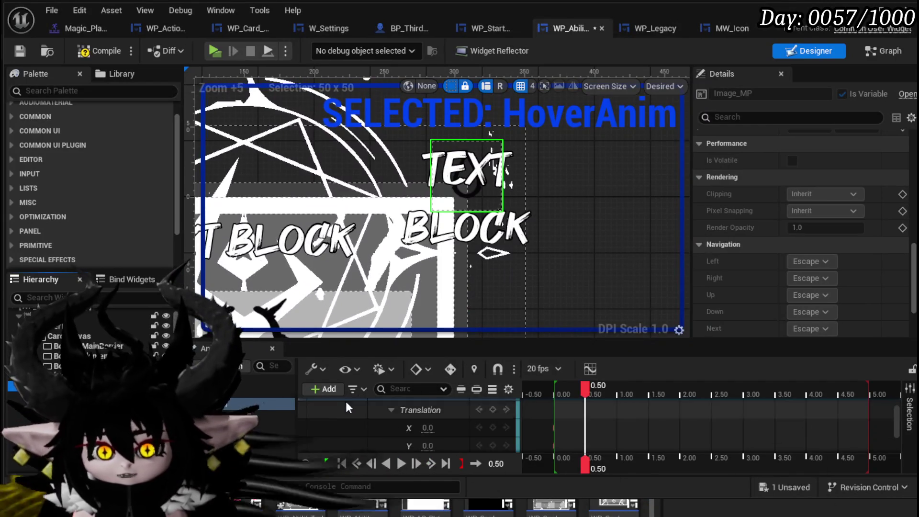
left_click(334, 392)
- Add Image_MP to HoverAnim with a Transform track and expand its Scale values
left_click(359, 425)
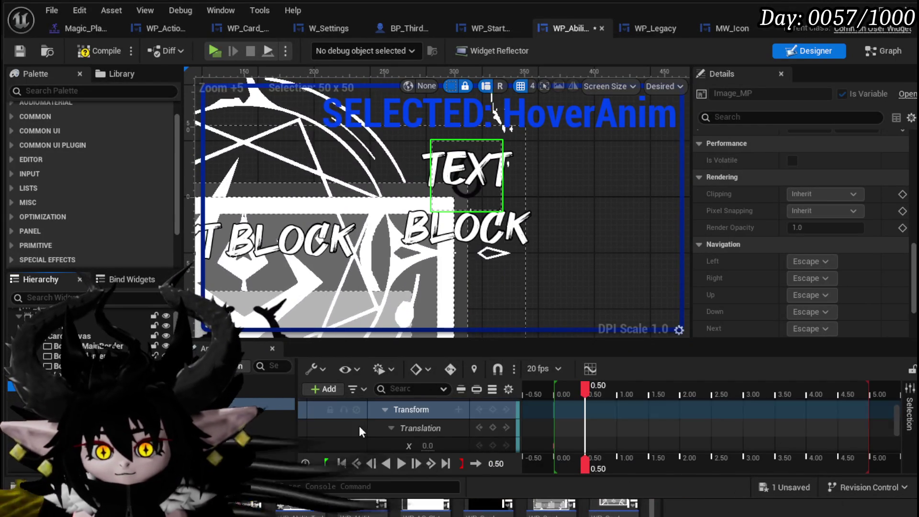
scroll(416, 424, "up", 1)
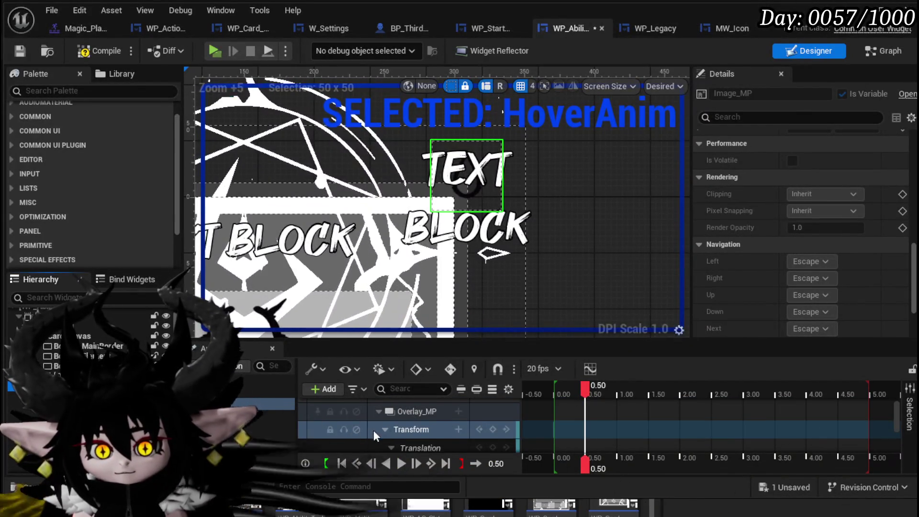
left_click(385, 426)
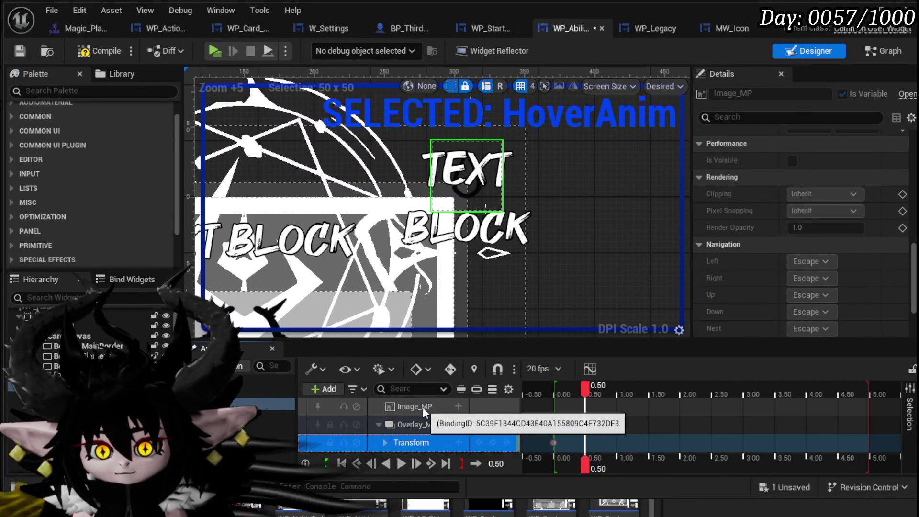
left_click(451, 407)
left_click(457, 407)
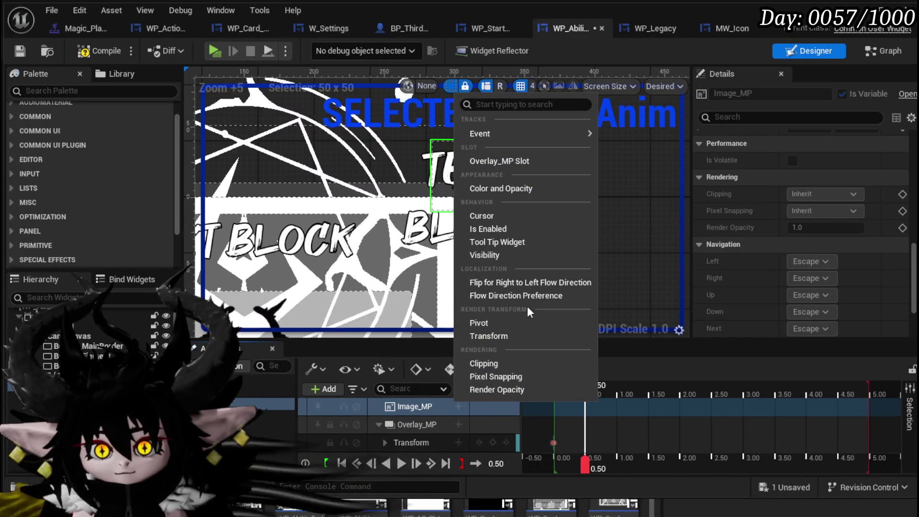
left_click(510, 335)
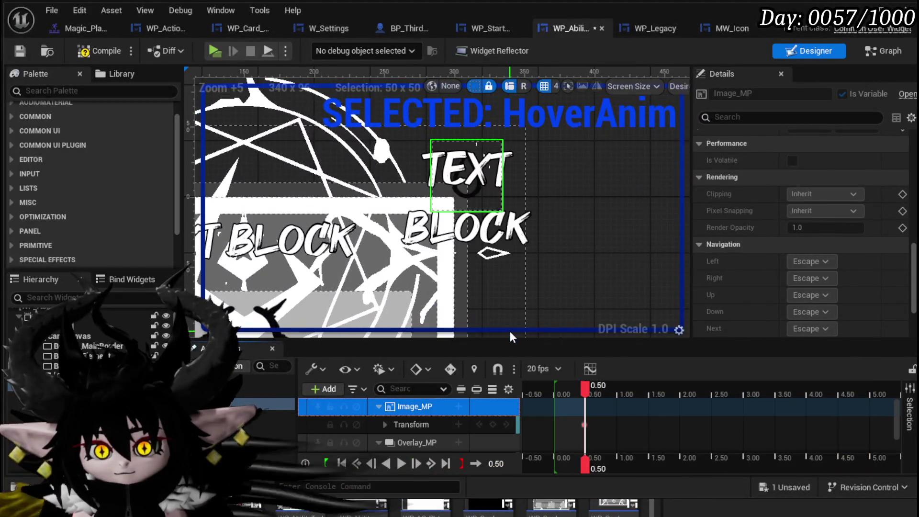
left_click(386, 424)
scroll(407, 431, "down", 2)
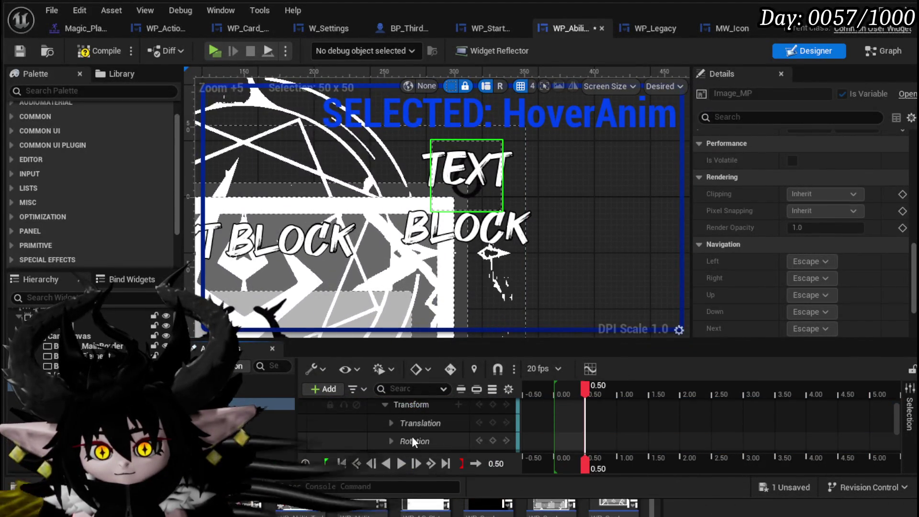
left_click(392, 439)
scroll(430, 429, "down", 2)
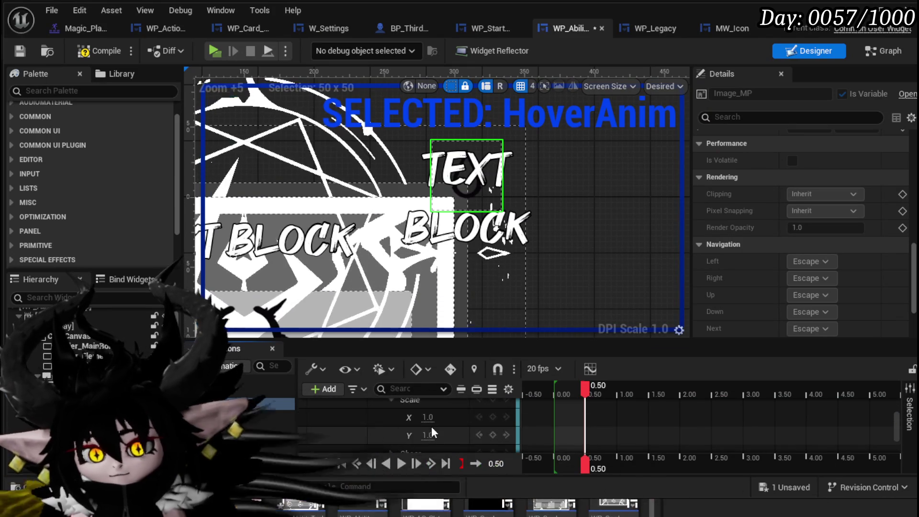
- Key Image_MP's Scale X and Y to 4 at 0.50 seconds
left_click(426, 418)
type("4")
key("Return")
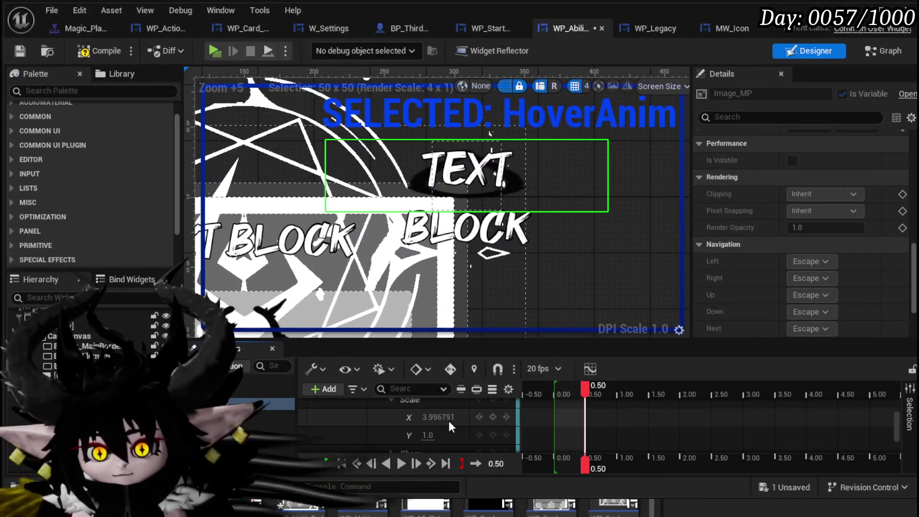
left_click(428, 434)
type("4")
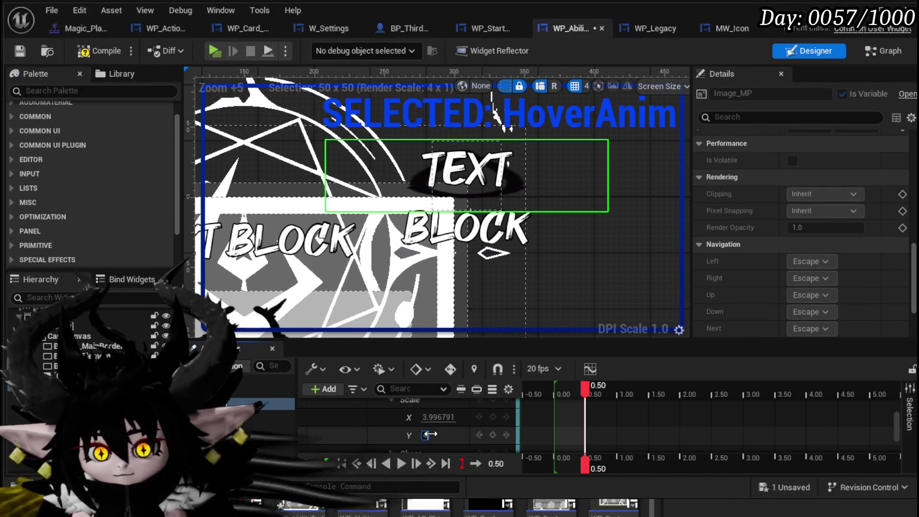
key("Return")
- Key Image_MP's Scale X and Y back to 1.0 at 0.00 seconds
left_click_drag(586, 391, 554, 394)
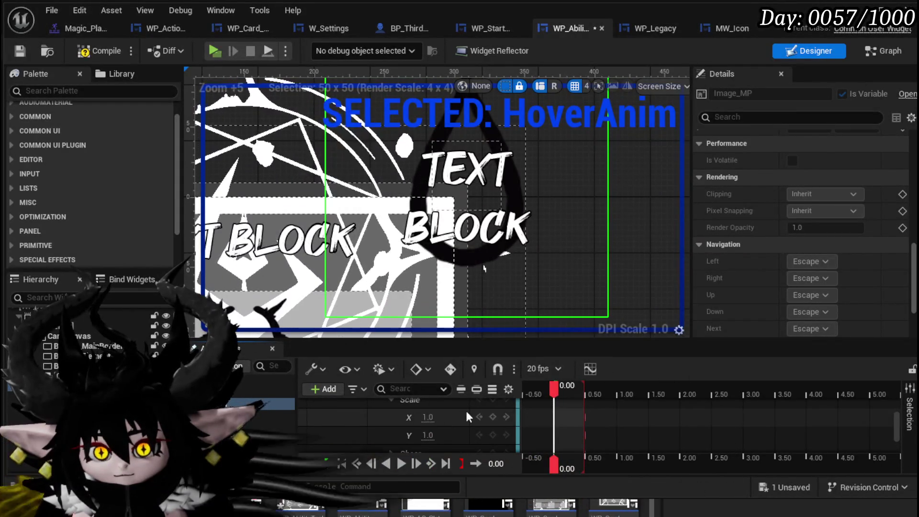
scroll(459, 201, "down", 3)
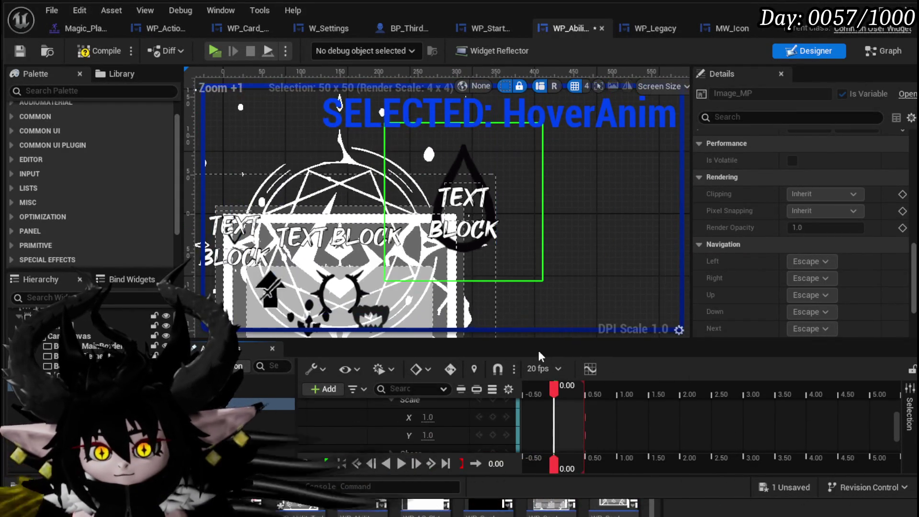
scroll(447, 427, "down", 2)
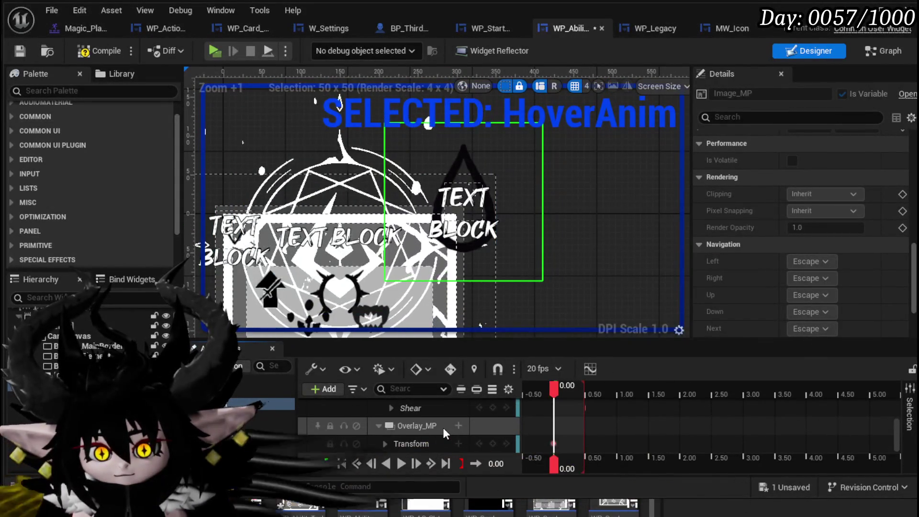
scroll(443, 427, "down", 3)
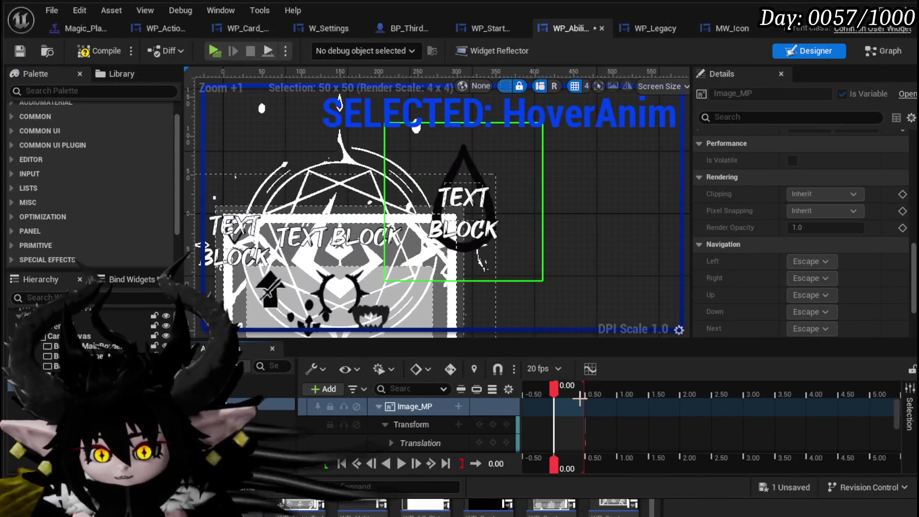
mouse_move(559, 390)
left_mouse_down()
mouse_move(587, 392)
mouse_move(554, 393)
left_mouse_up()
scroll(432, 418, "down", 2)
scroll(438, 419, "up", 1)
scroll(438, 419, "up", 2)
scroll(412, 436, "down", 3)
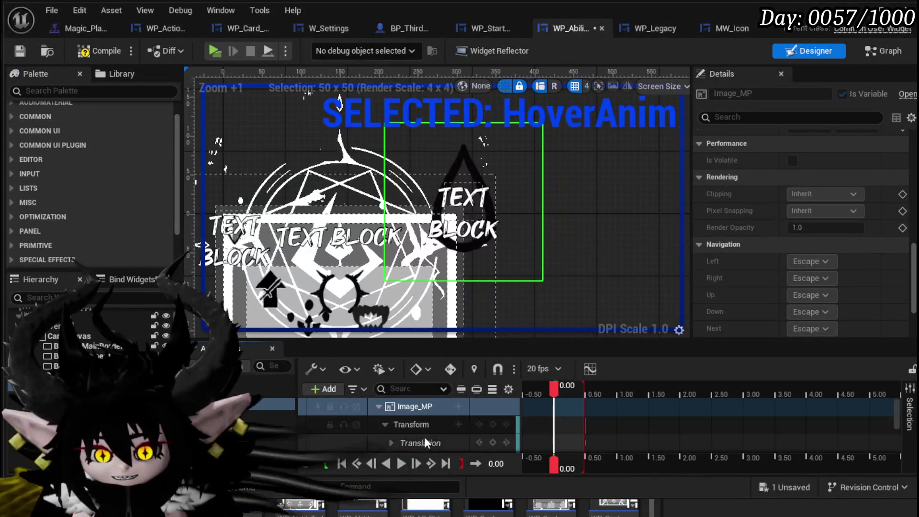
scroll(398, 439, "down", 1)
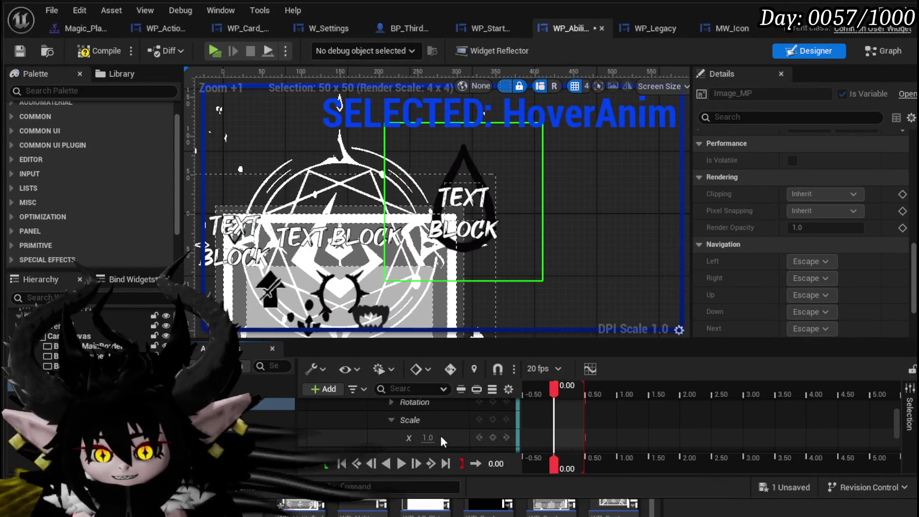
left_click_drag(436, 437, 434, 440)
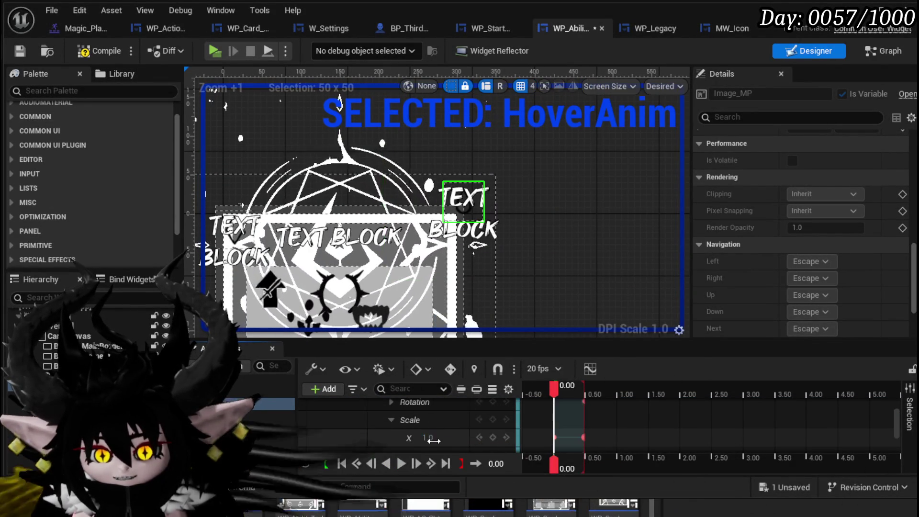
scroll(436, 431, "down", 1)
left_click(444, 434)
type("1")
key("Return")
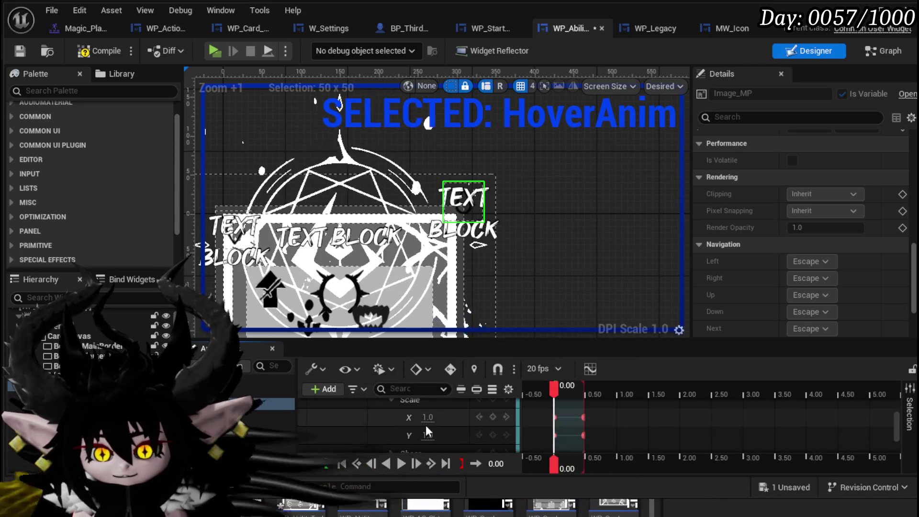
- Expand the Overlay_MP transform properties and preview the animation around 0.57 seconds
left_click(386, 448)
scroll(431, 434, "down", 1)
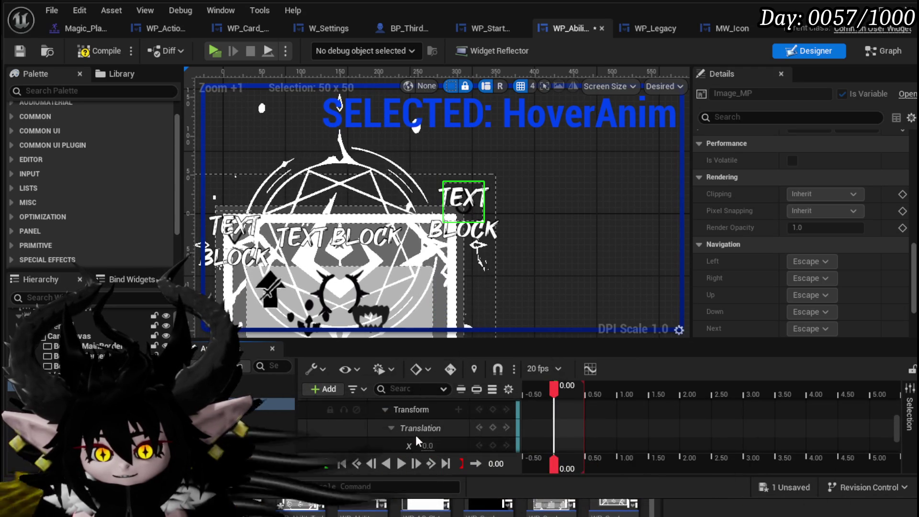
scroll(404, 427, "down", 1)
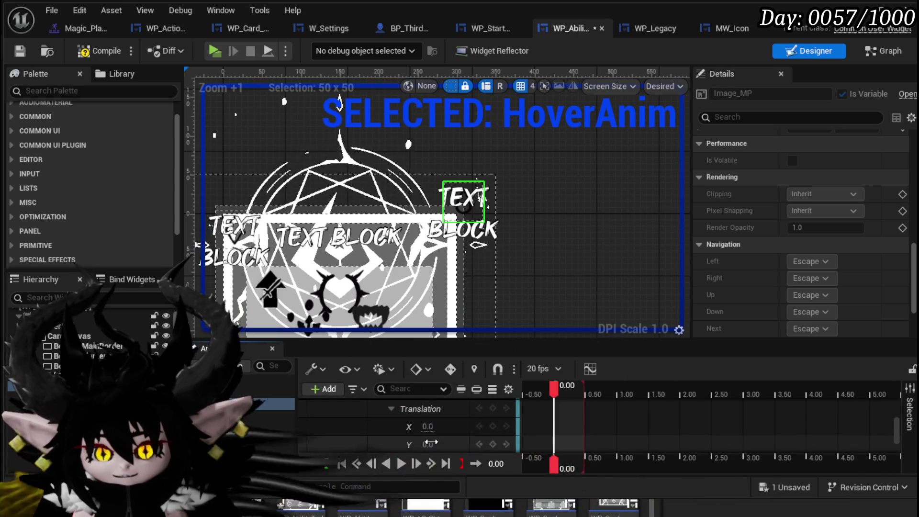
mouse_move(561, 393)
left_mouse_down()
mouse_move(591, 394)
mouse_move(580, 395)
left_mouse_up()
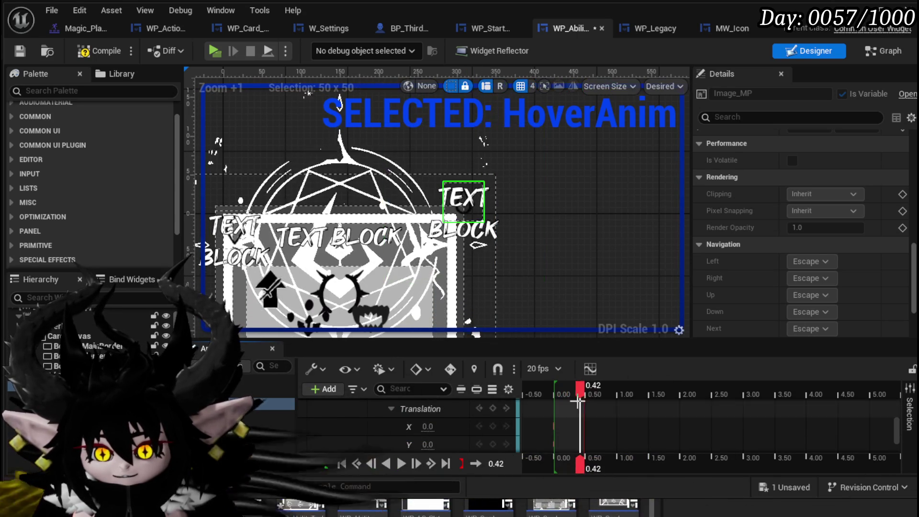
scroll(574, 421, "down", 2)
scroll(622, 418, "up", 5)
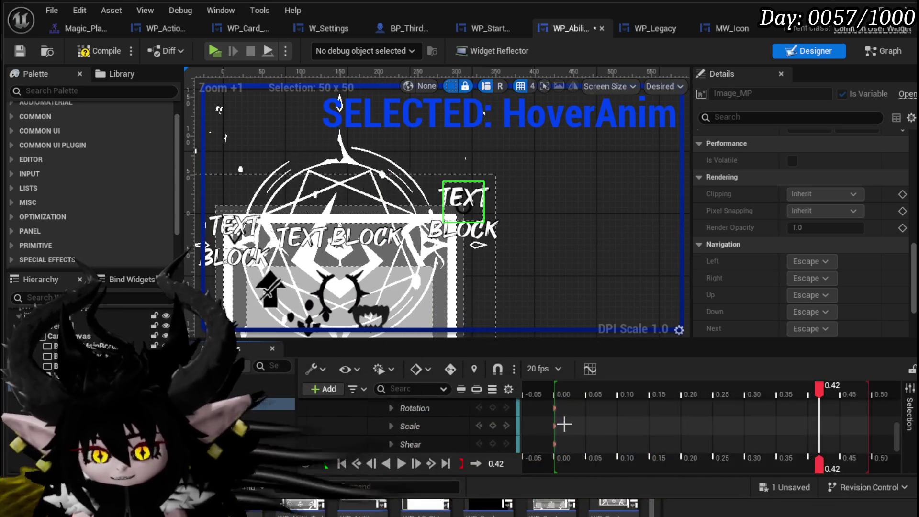
double_click(643, 418)
scroll(646, 416, "up", 3)
scroll(647, 417, "down", 3)
left_click_drag(820, 389, 663, 395)
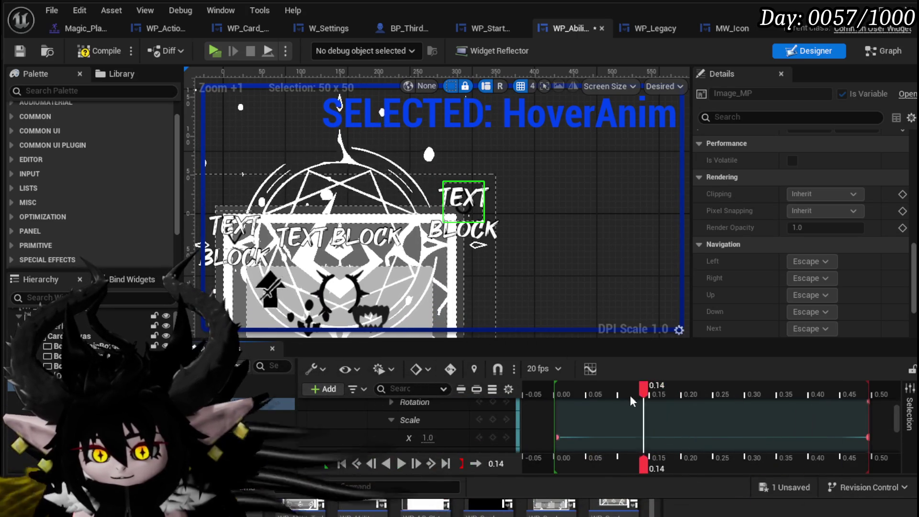
mouse_move(556, 400)
left_mouse_down()
mouse_move(876, 396)
mouse_move(580, 395)
left_mouse_up()
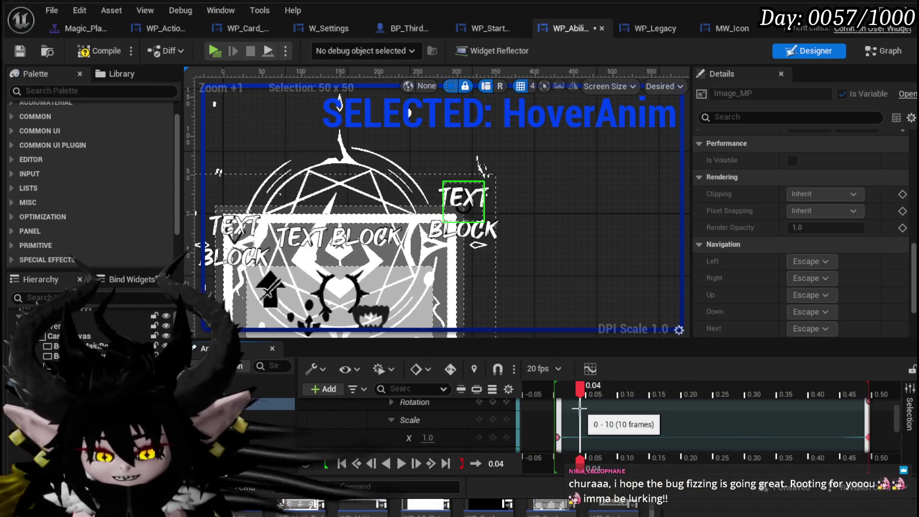
left_click_drag(562, 387, 555, 387)
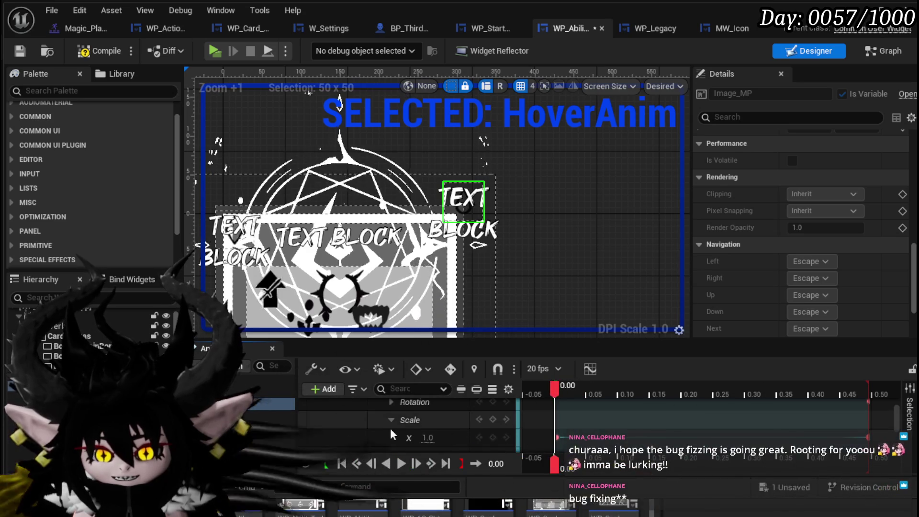
scroll(407, 424, "up", 3)
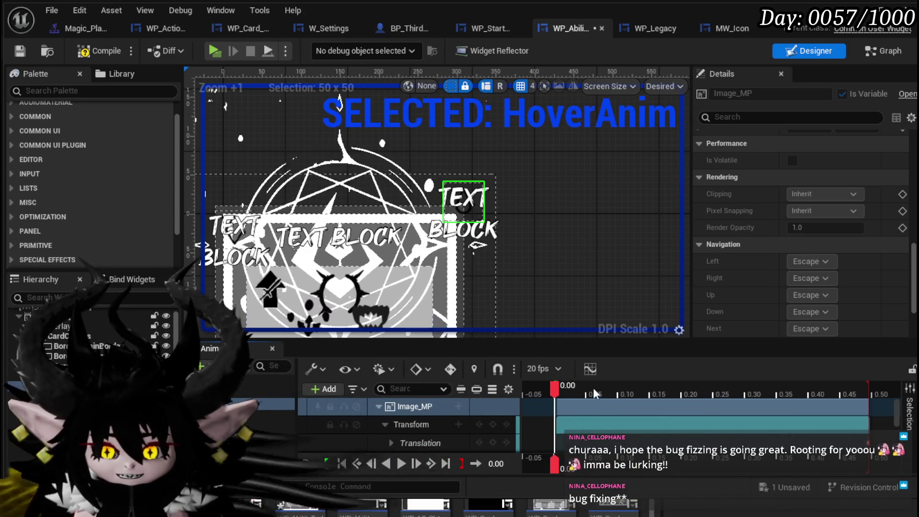
left_click(551, 395)
left_click_drag(551, 394, 554, 395)
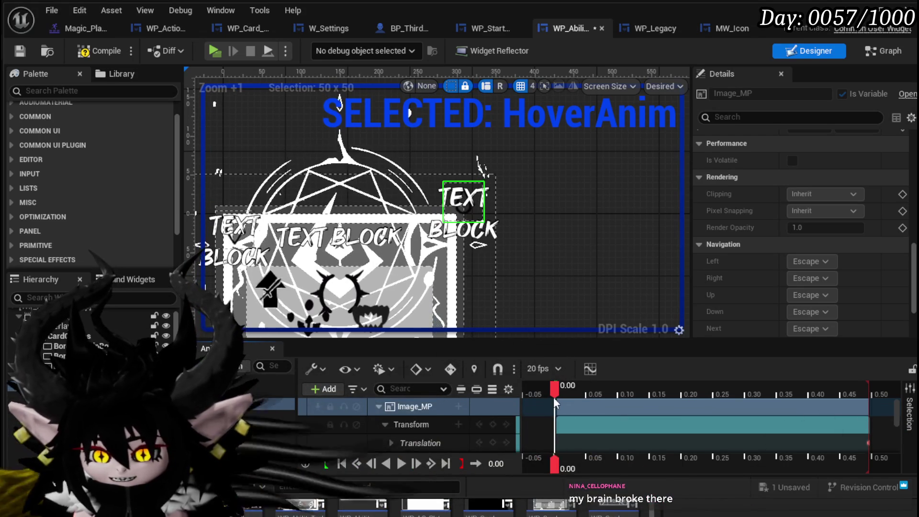
mouse_move(553, 397)
left_mouse_down()
mouse_move(868, 395)
mouse_move(554, 393)
left_mouse_up()
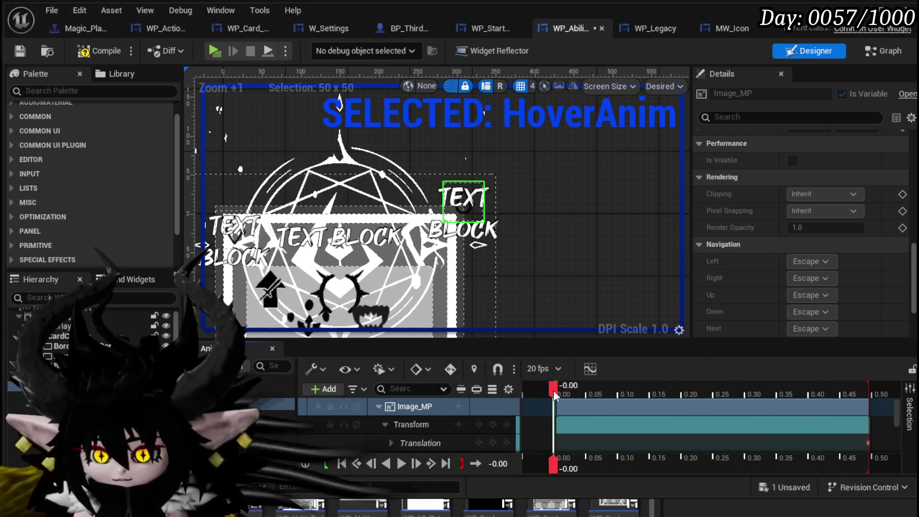
scroll(431, 277, "down", 1)
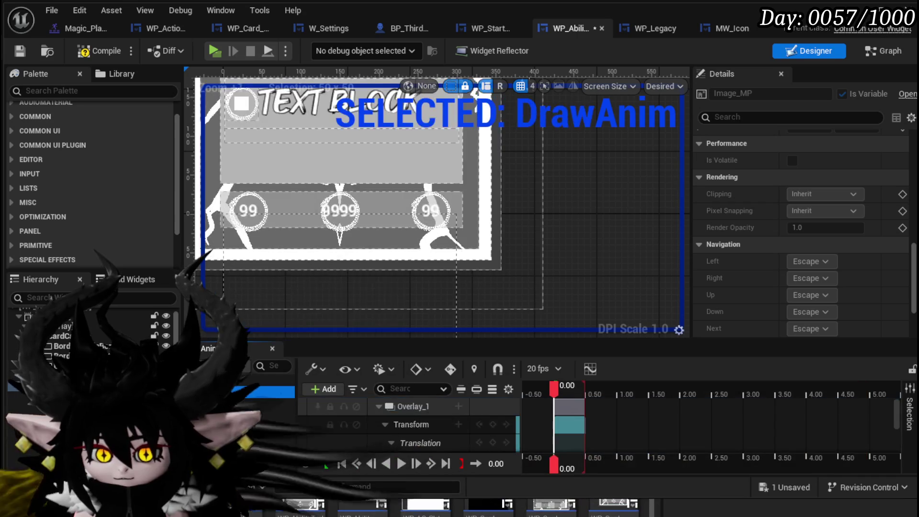
- Delete the Image_MP track from HoverAnim and clear the canvas and animation selections
left_click(420, 408)
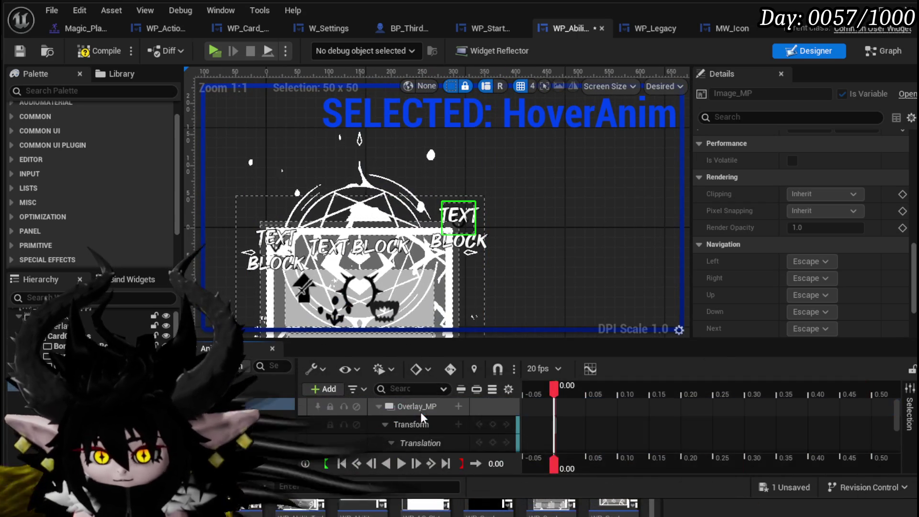
key("Delete")
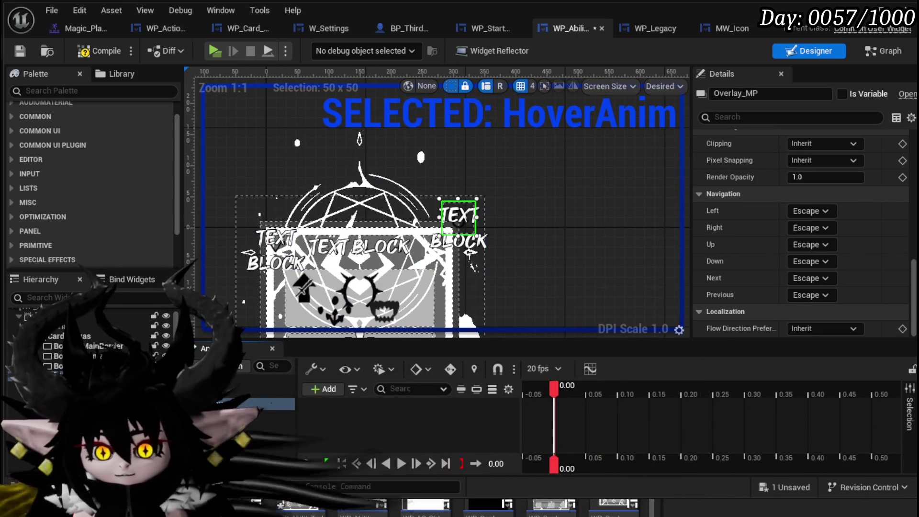
left_click(609, 241)
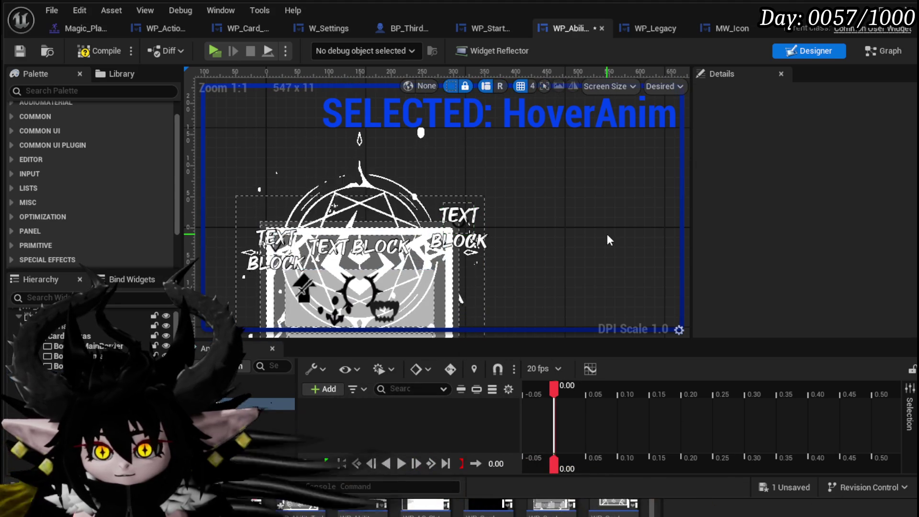
key("Up")
key("Up")
scroll(557, 254, "down", 1)
left_click(259, 412)
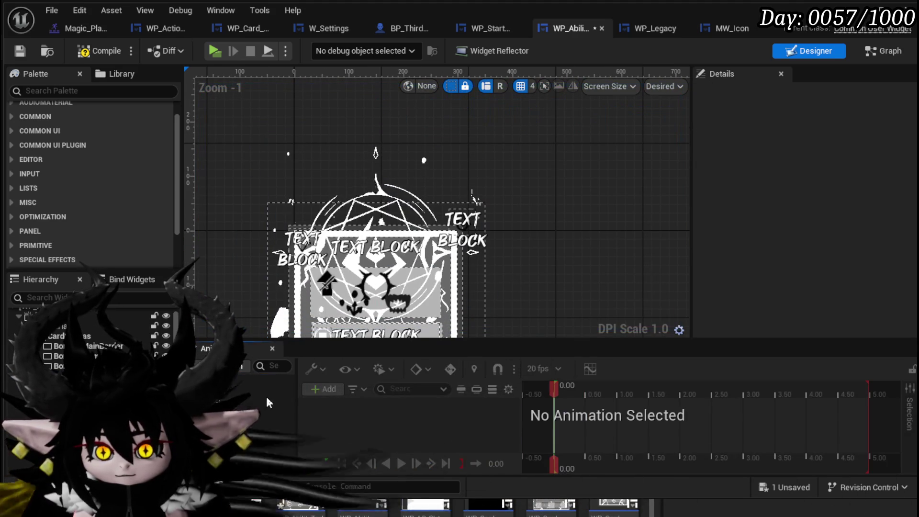
- Drag the mana-cost overlay down and left, settling its X position at 133
left_click(473, 219)
scroll(363, 259, "up", 3)
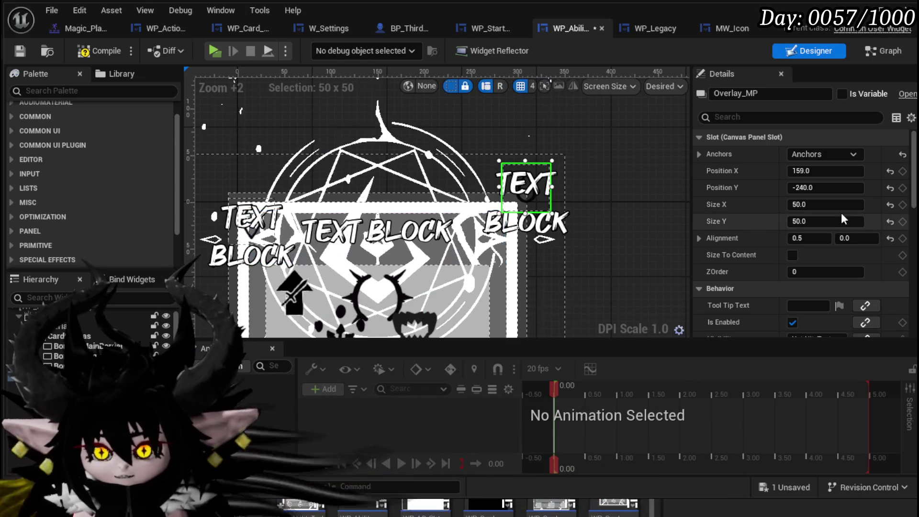
left_click_drag(530, 188, 506, 223)
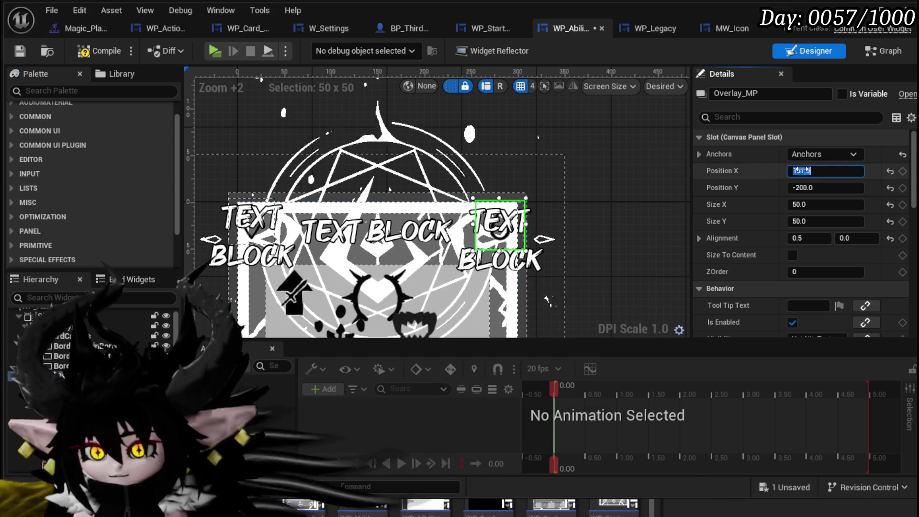
key("Return")
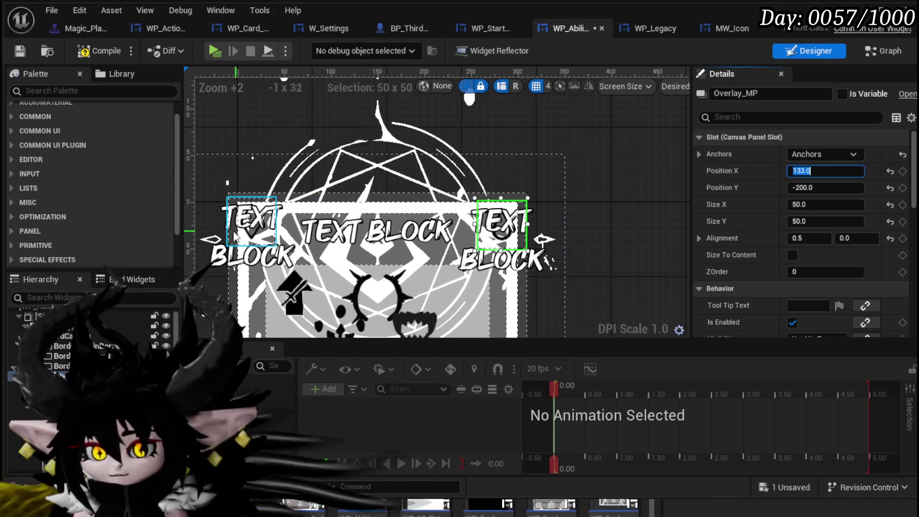
- Inspect the central ability name text and the left cost text for reference
left_click(253, 237)
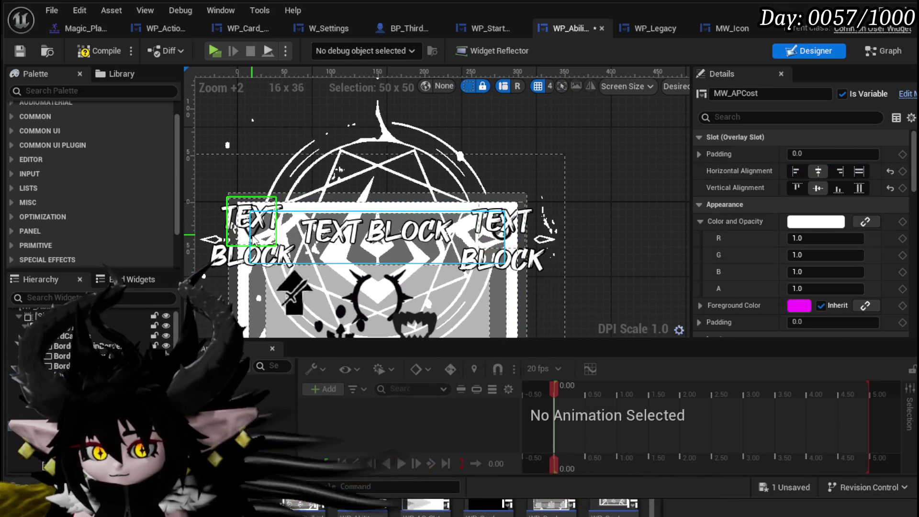
scroll(254, 238, "up", 2)
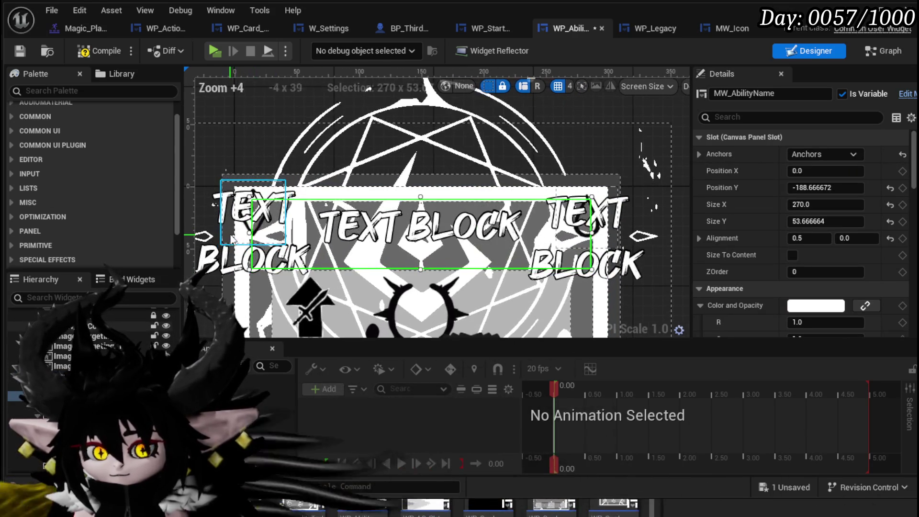
left_click(240, 235)
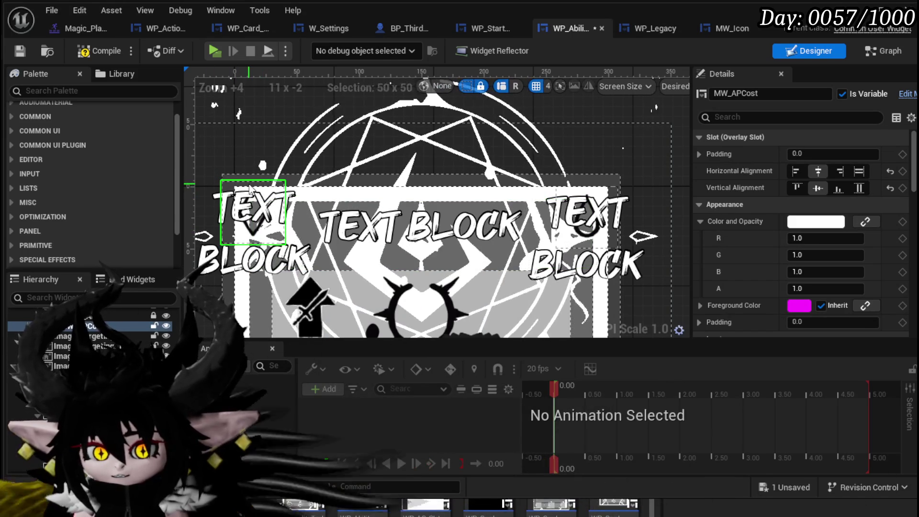
scroll(761, 180, "down", 5)
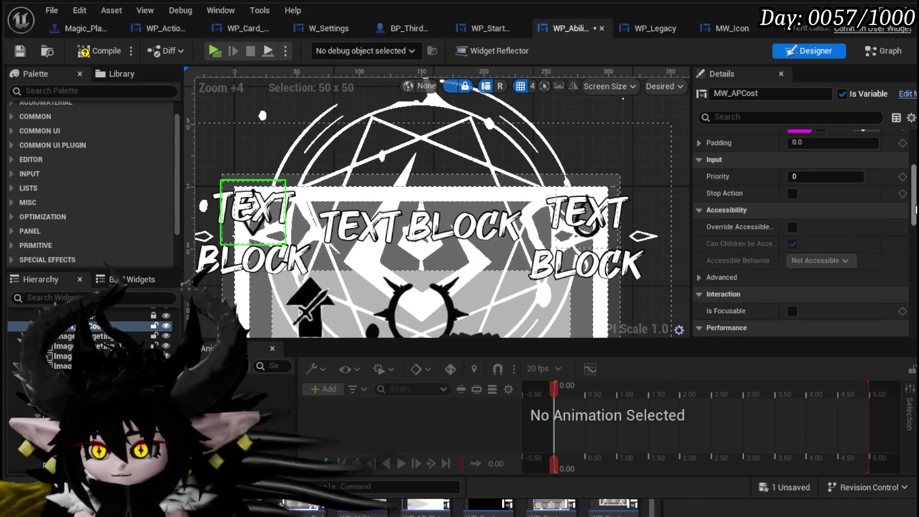
mouse_move(916, 190)
left_mouse_down()
mouse_move(915, 177)
mouse_move(904, 322)
left_mouse_up()
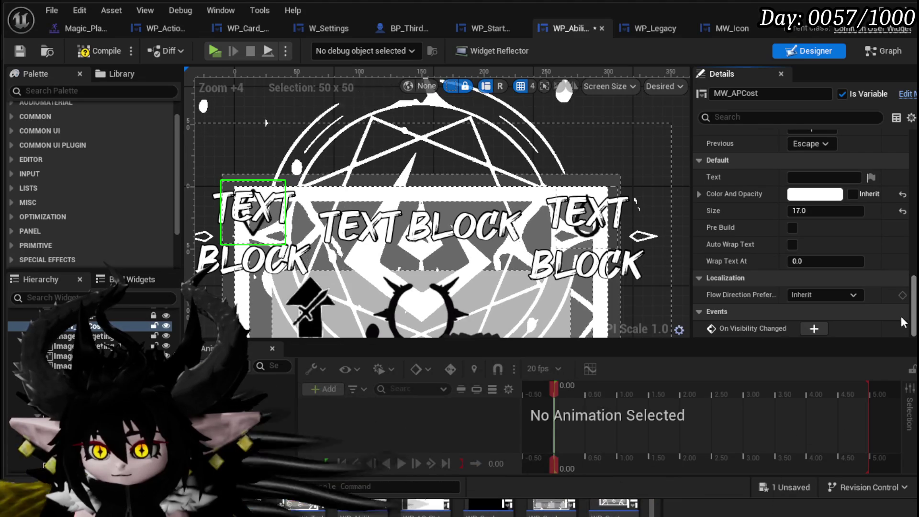
scroll(904, 321, "up", 10)
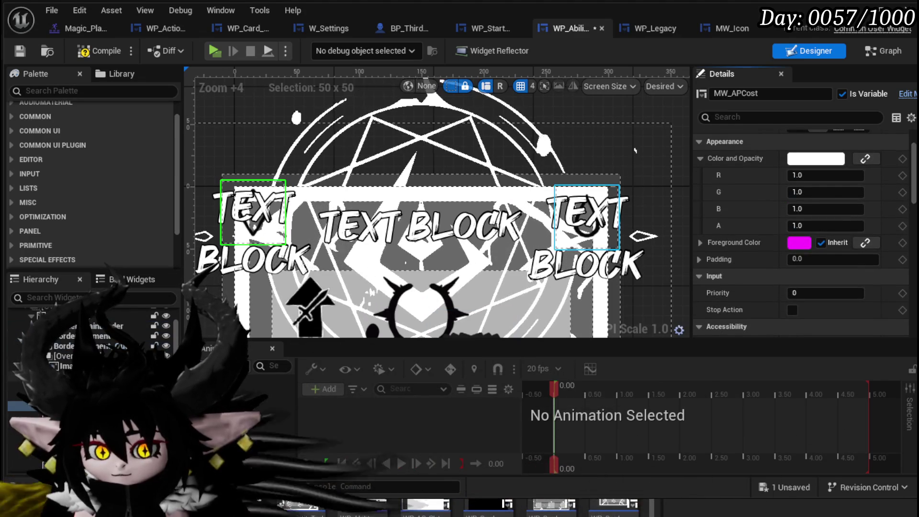
- Set Overlay_MP's Position X to 135 and return to the level editor
left_click(44, 386)
scroll(722, 267, "up", 3)
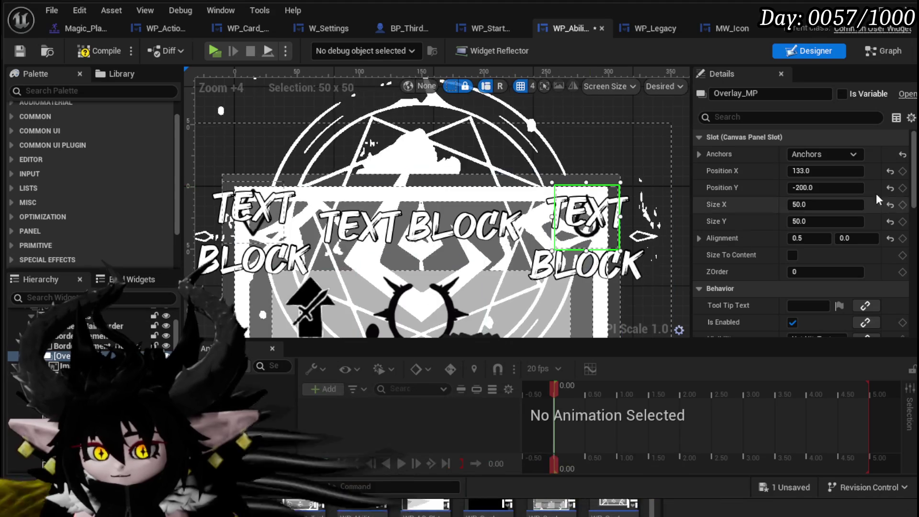
type("135")
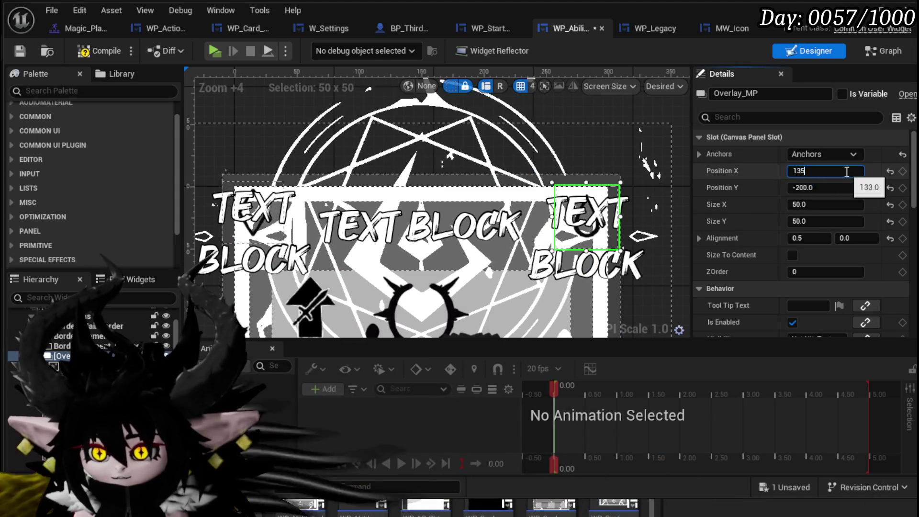
left_click(251, 191)
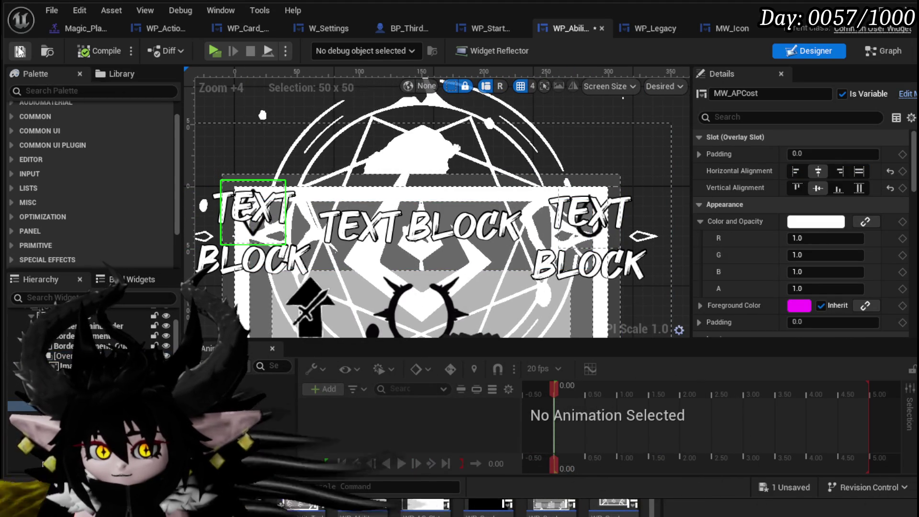
key("alt+Tab")
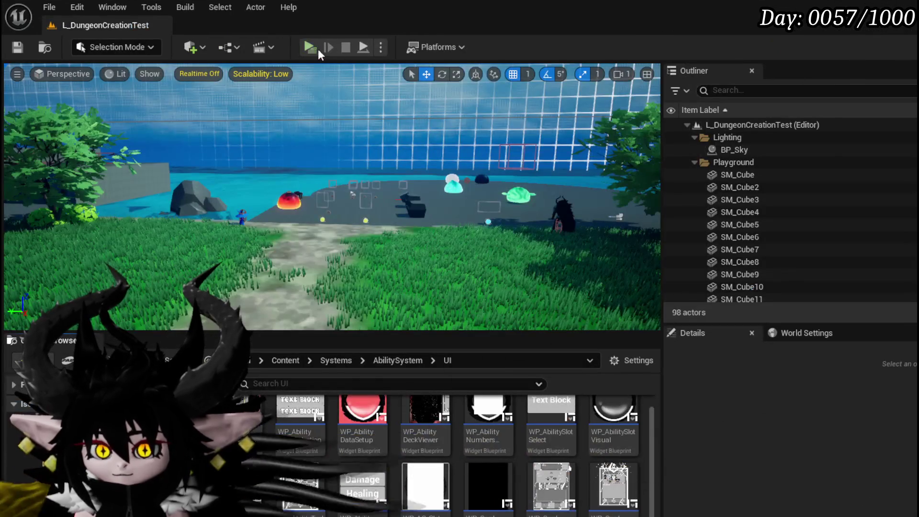
- Start play-testing and add a new blank entry in the pause menu's to-do list
key("alt+p")
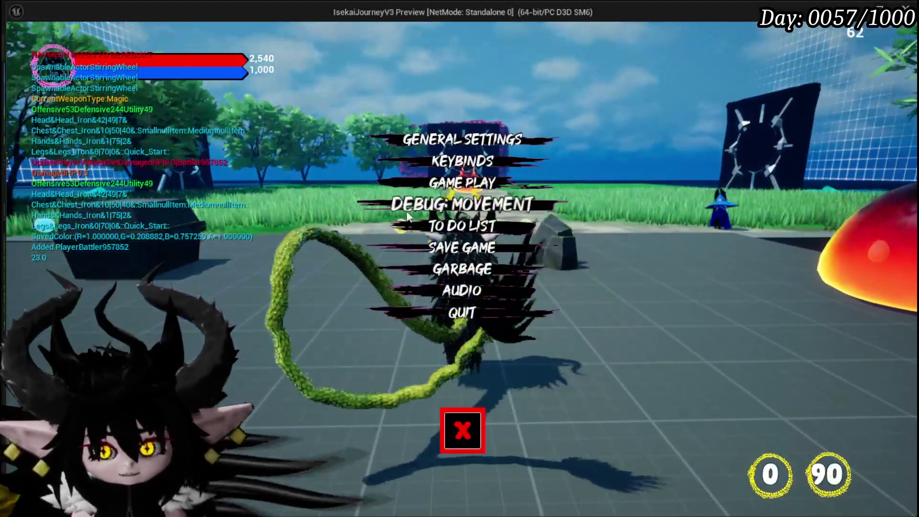
left_click(443, 228)
left_click(749, 84)
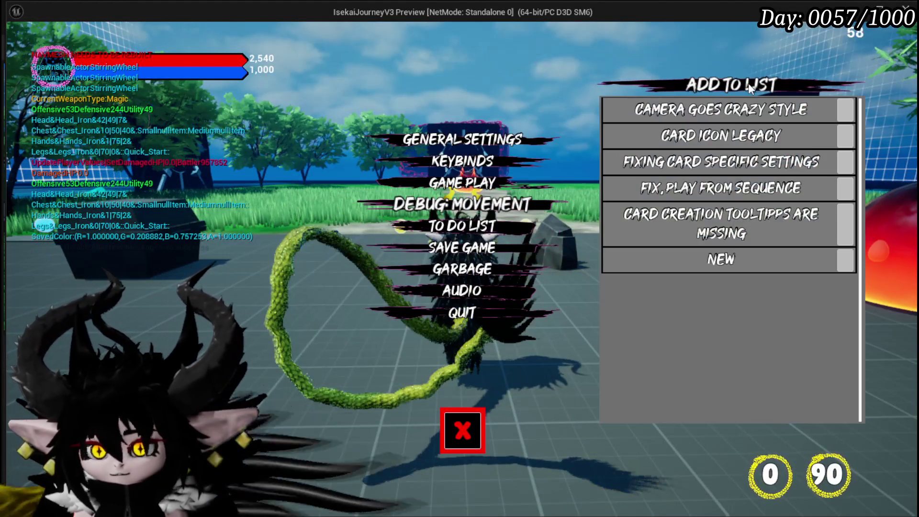
- Enter 'Hover animation for the cards, making better visibility' as the to-do item and resume play
left_click(723, 268)
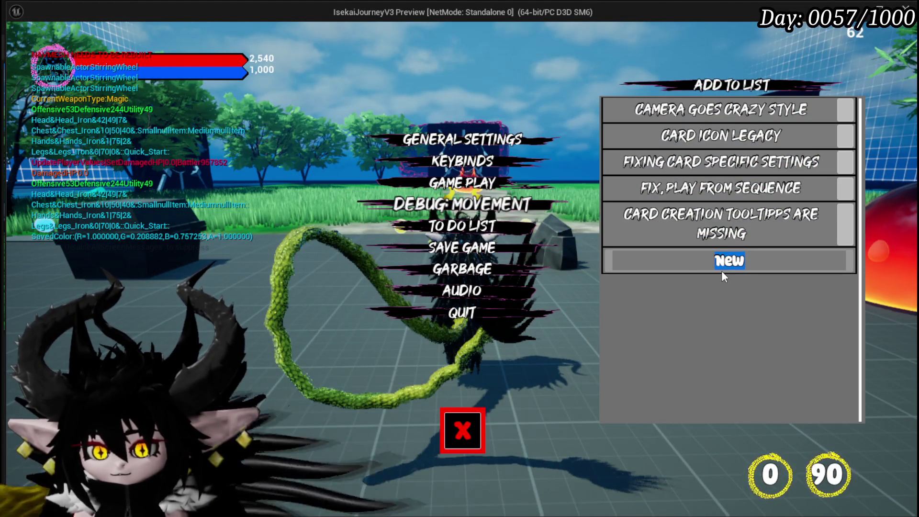
type("Hover ")
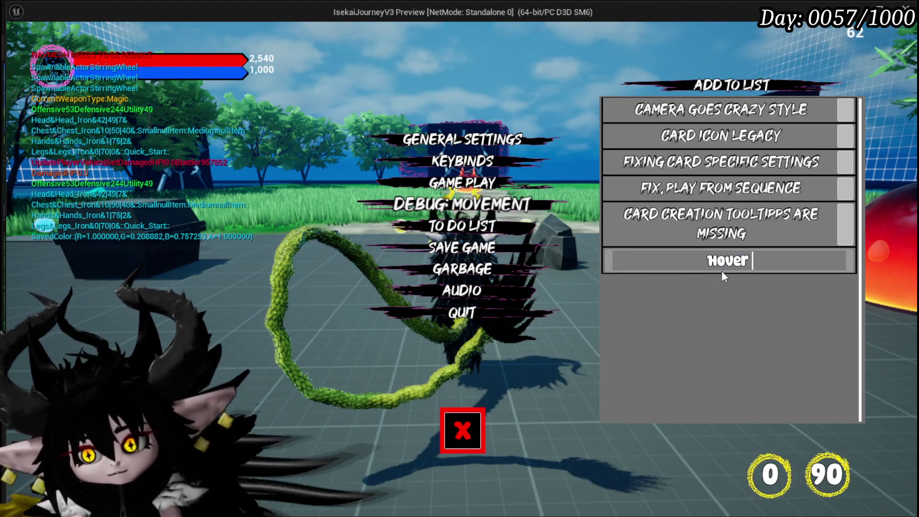
type("animation fo")
key("BackSpace")
key("BackSpace")
key("BackSpace")
type("for the ")
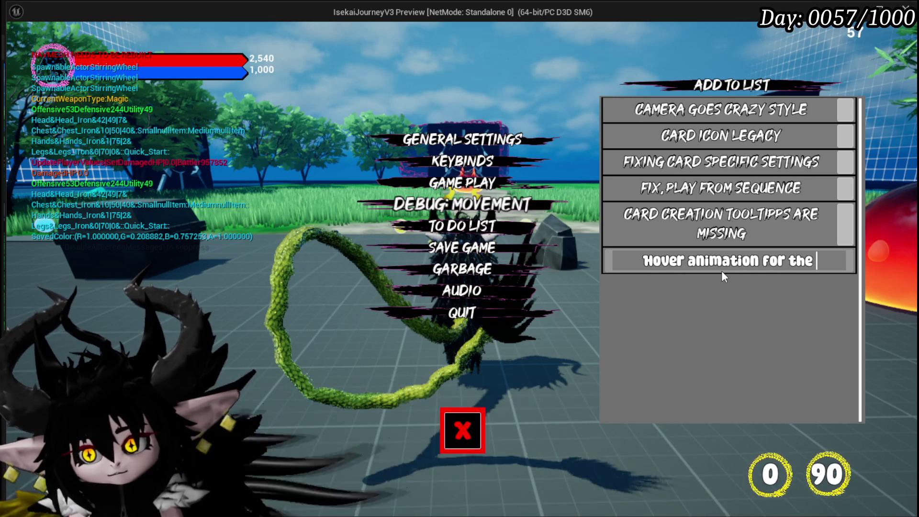
type("cards, mak")
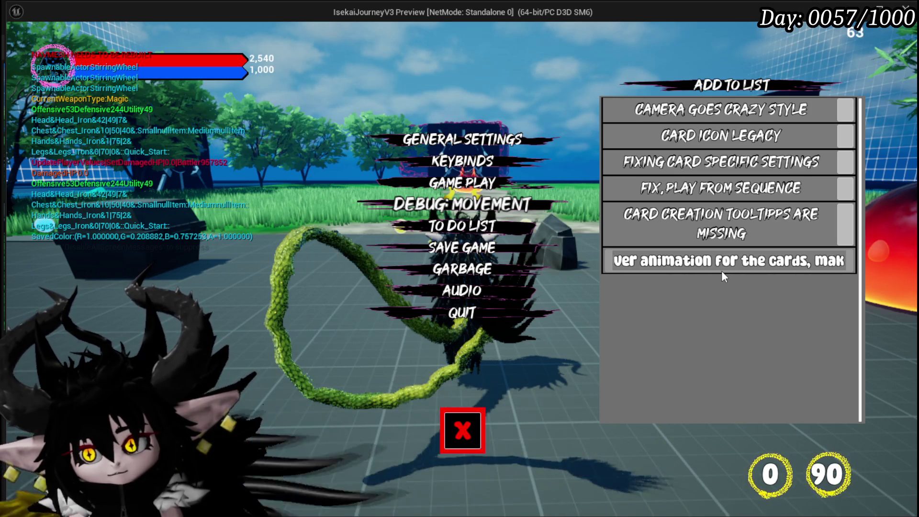
type("ing mor")
key("BackSpace")
key("BackSpace")
key("BackSpace")
type("better visi")
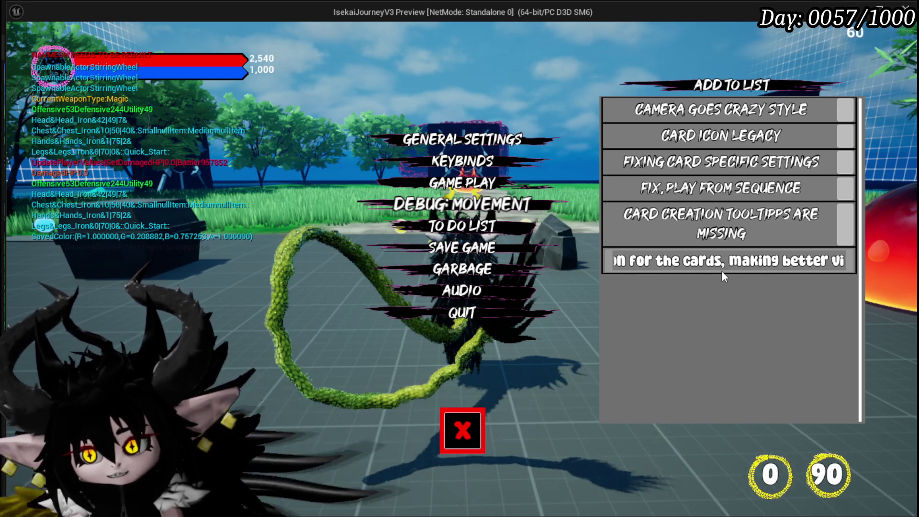
type("bility")
key("Return")
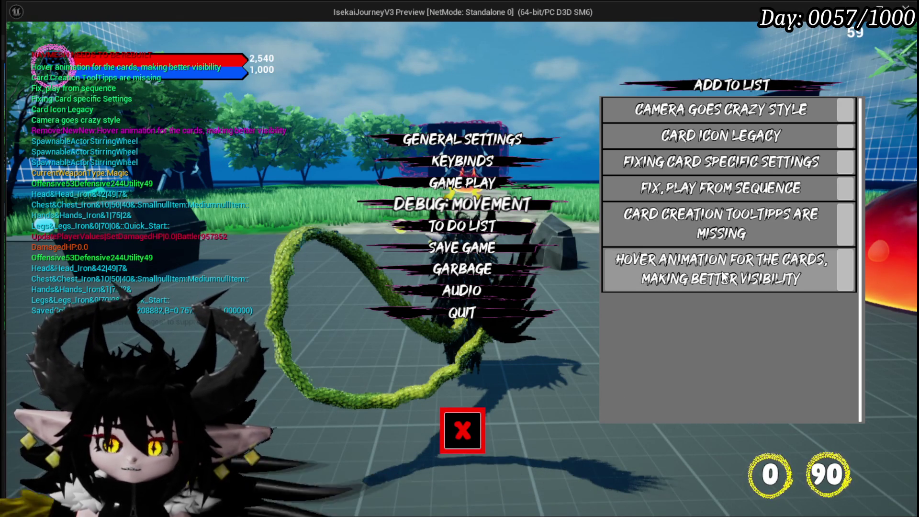
left_click(462, 436)
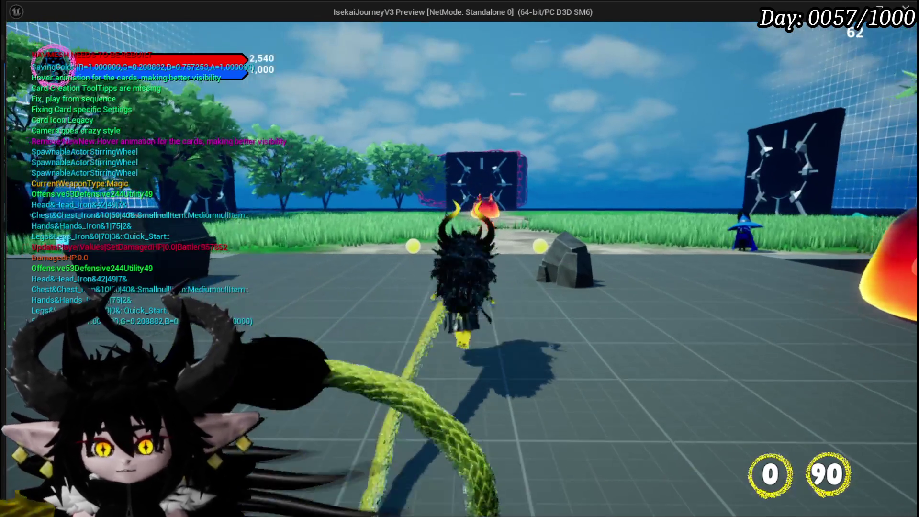
- Run the character across the map to the workbench and open its CORE/ABILITY menu
key("w")
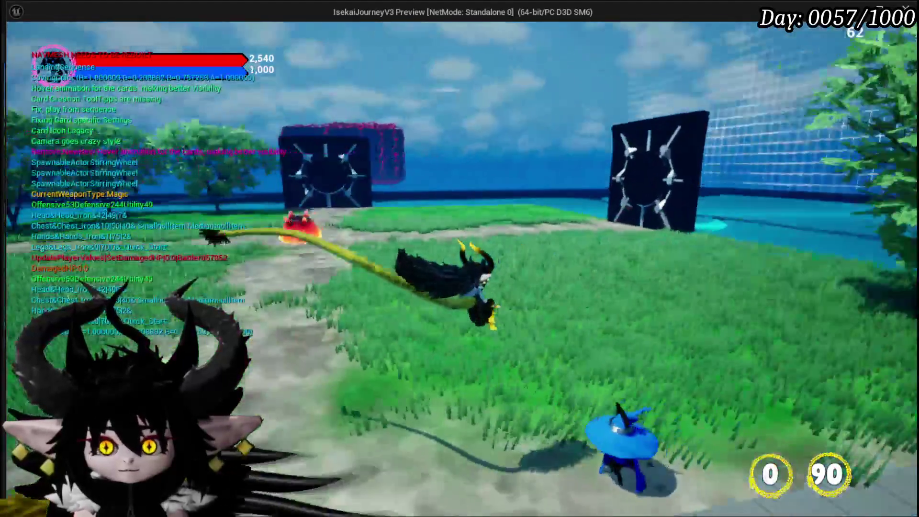
key("w")
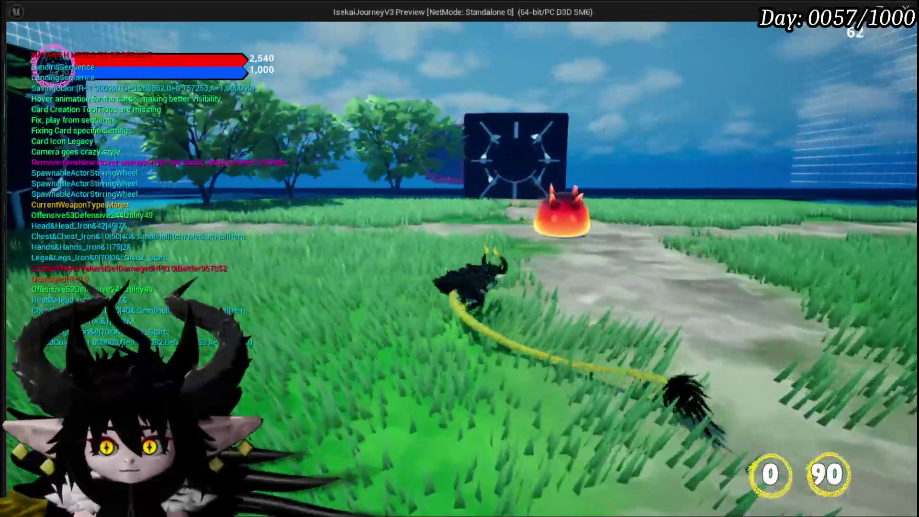
key("w")
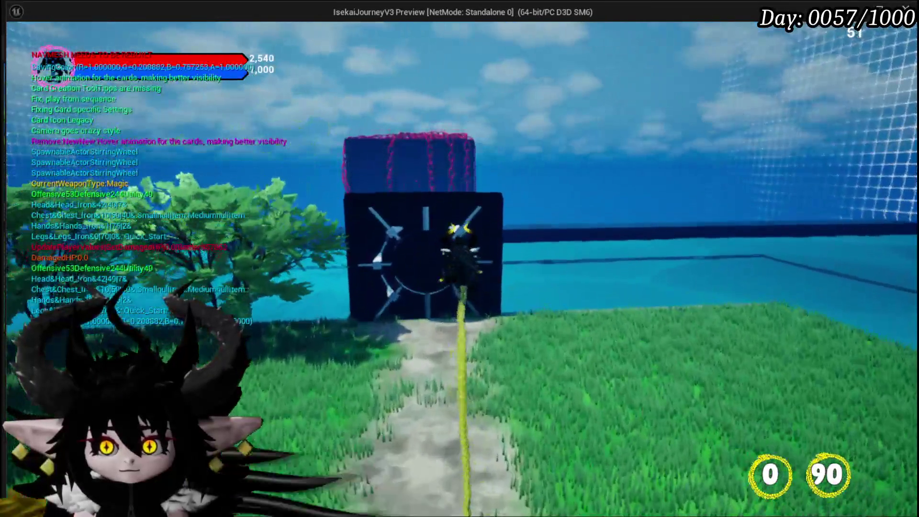
key("w")
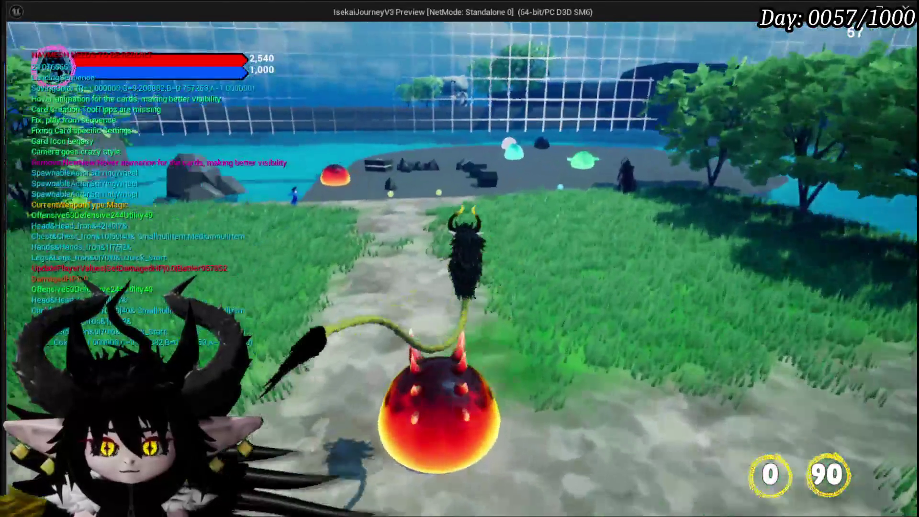
key("w")
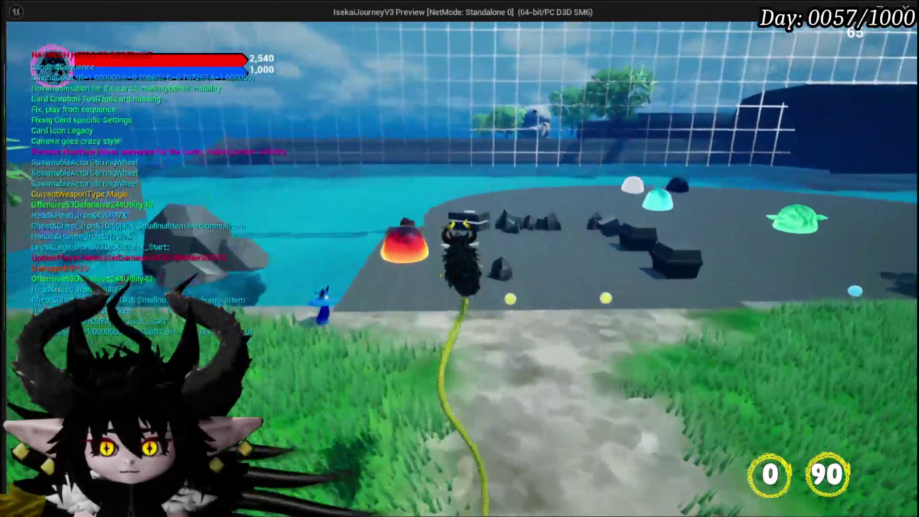
key("w")
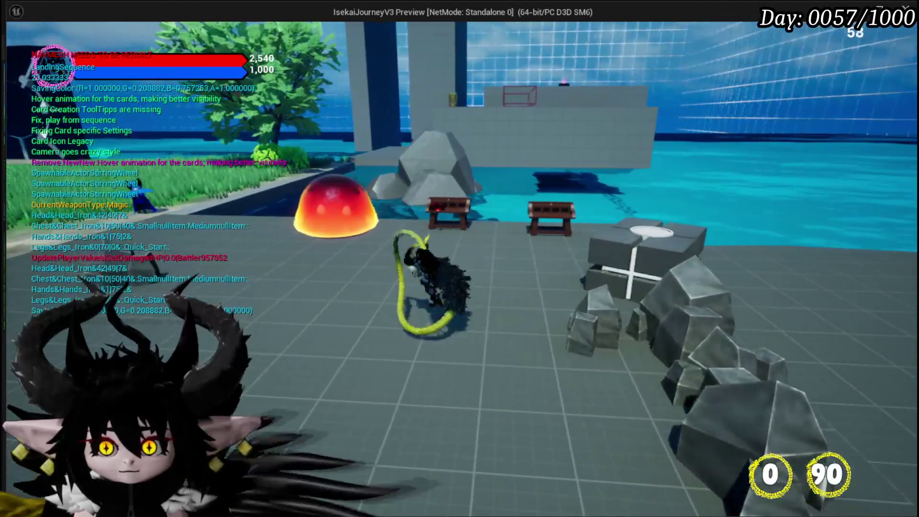
key("w")
key("e")
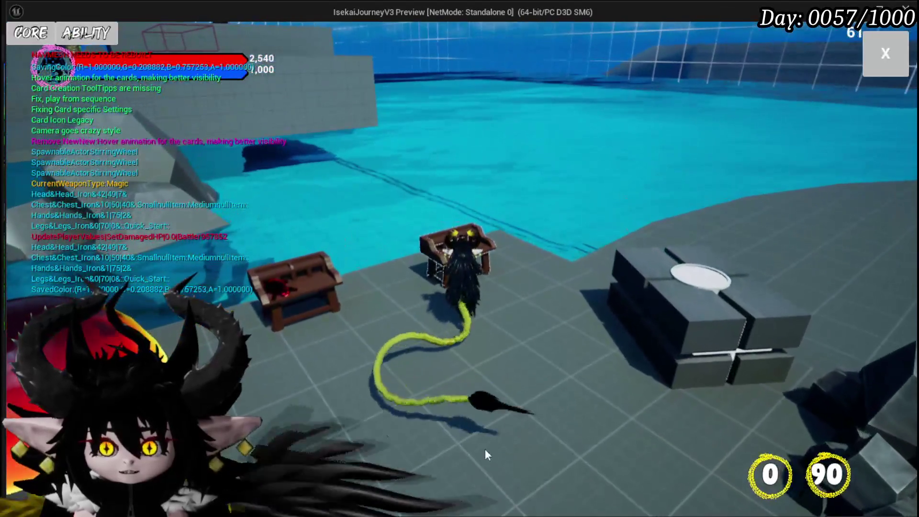
- Load another saved magic ability in the ability editor and scroll through its card list
left_click(74, 34)
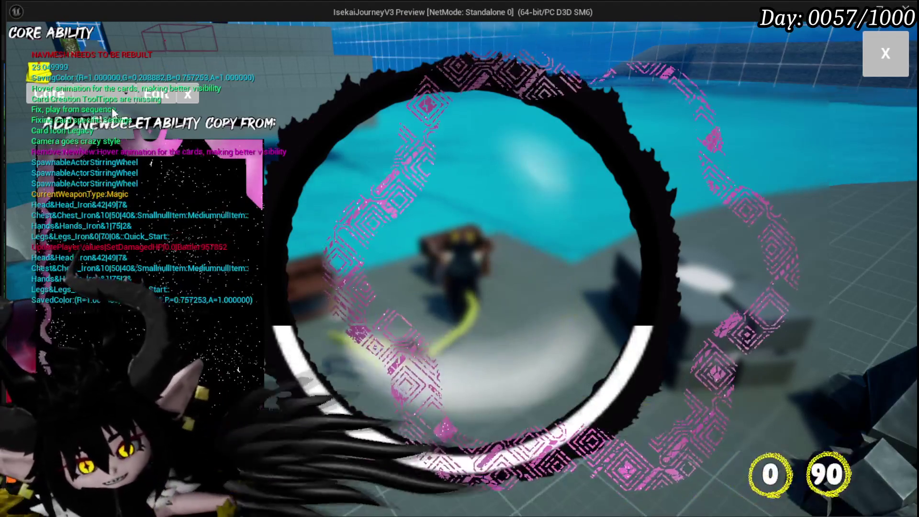
left_click(108, 99)
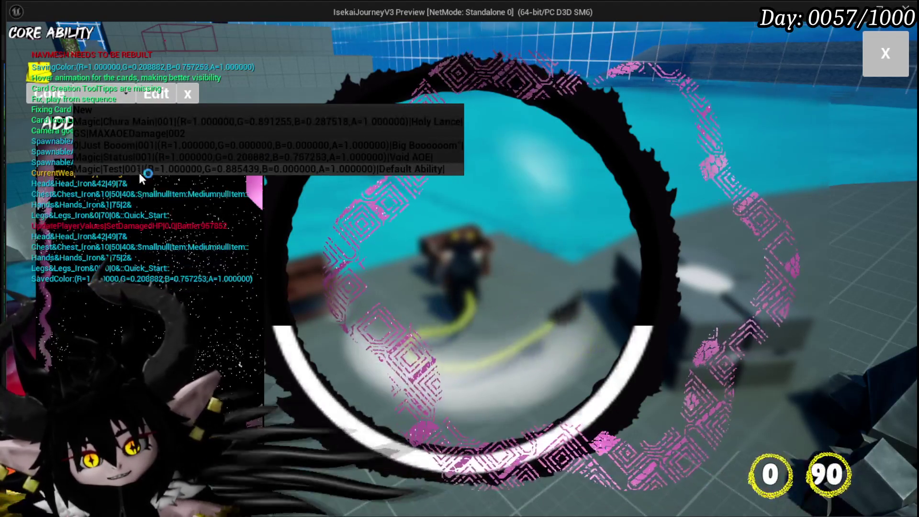
left_click(139, 172)
left_click(119, 98)
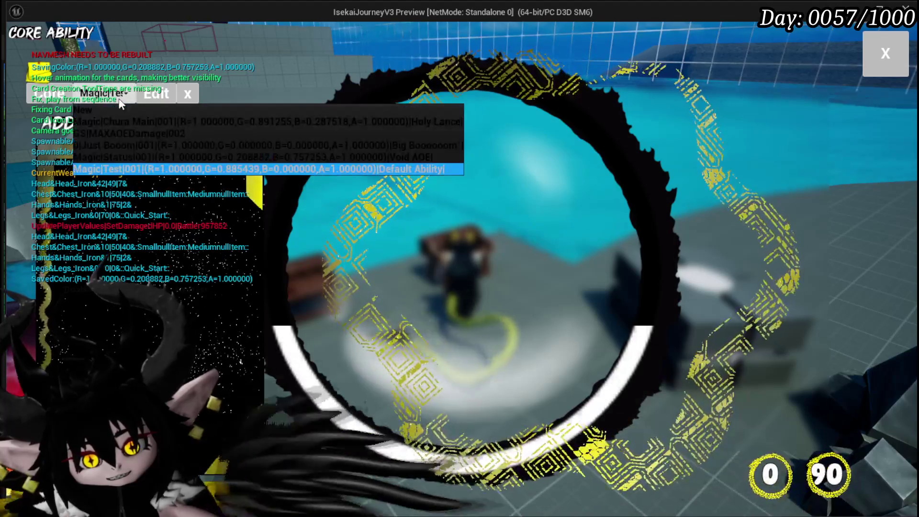
left_click(117, 156)
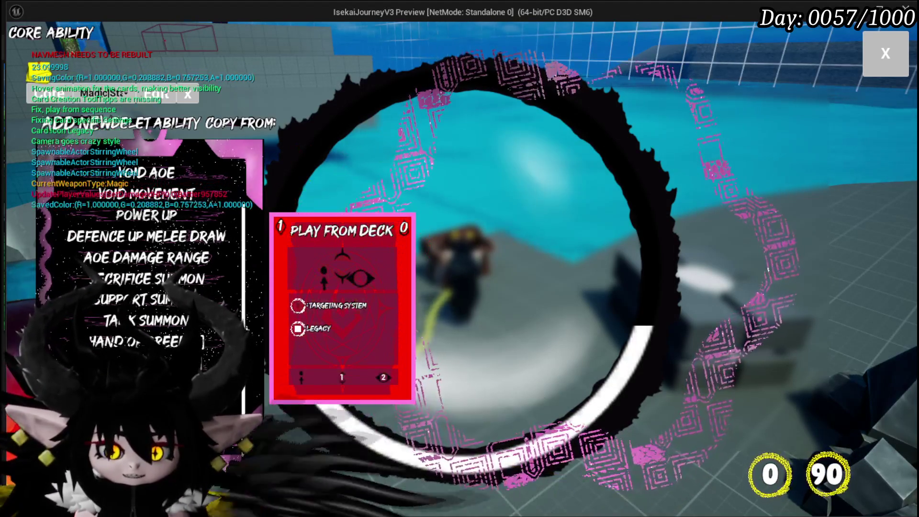
scroll(131, 288, "up", 3)
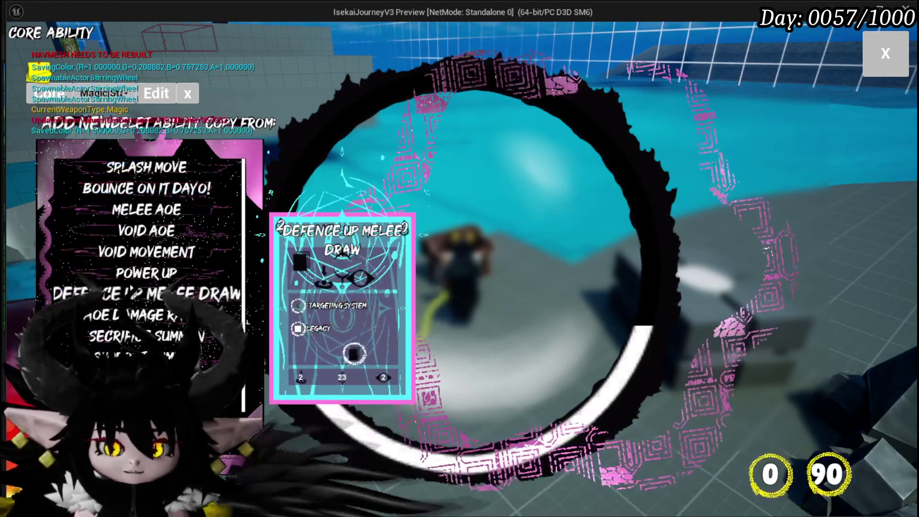
scroll(131, 287, "down", 3)
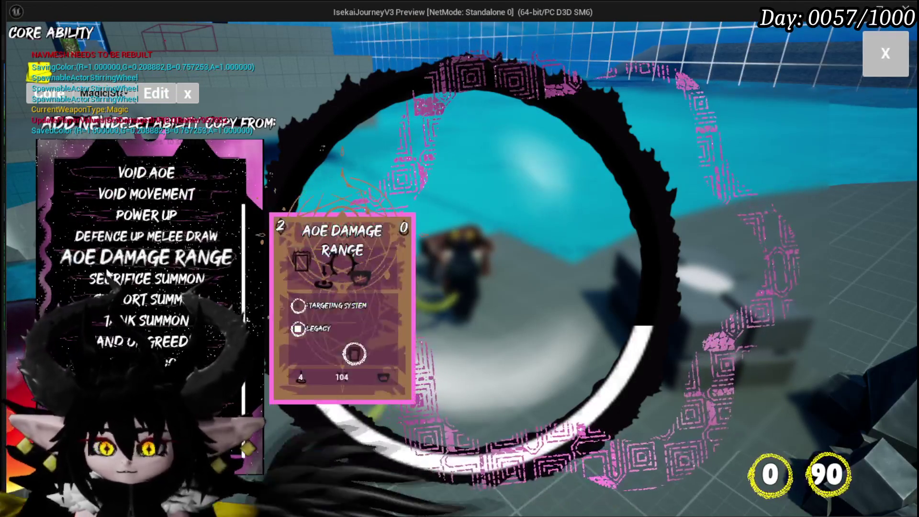
- Run the character along the grass path to the fire slime and attack it to start a battle
key("w")
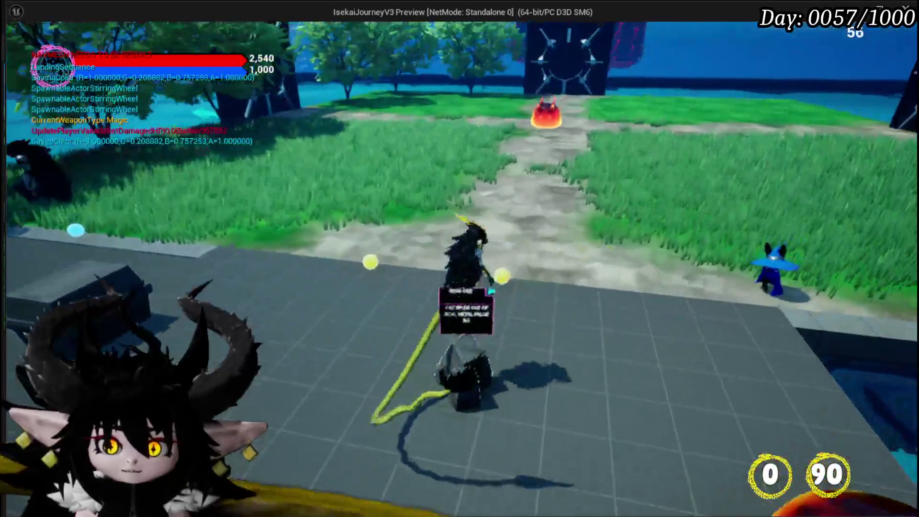
key("w")
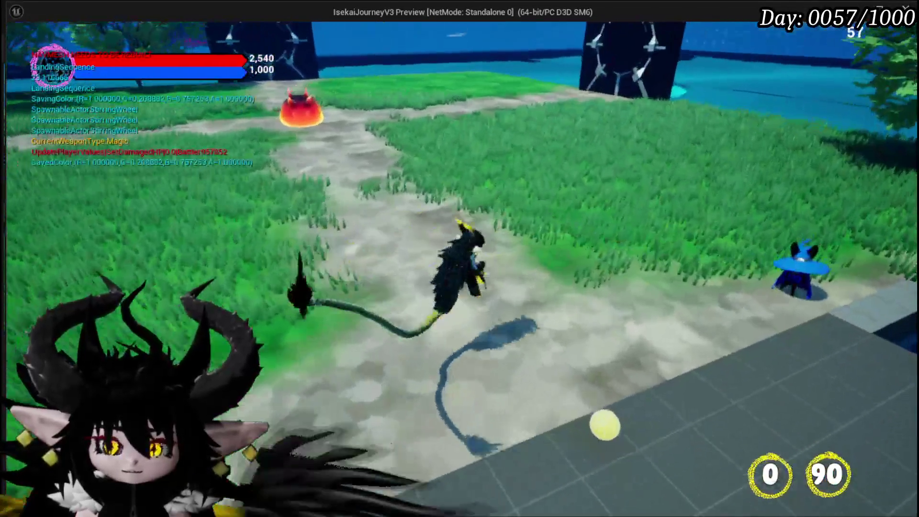
key("w")
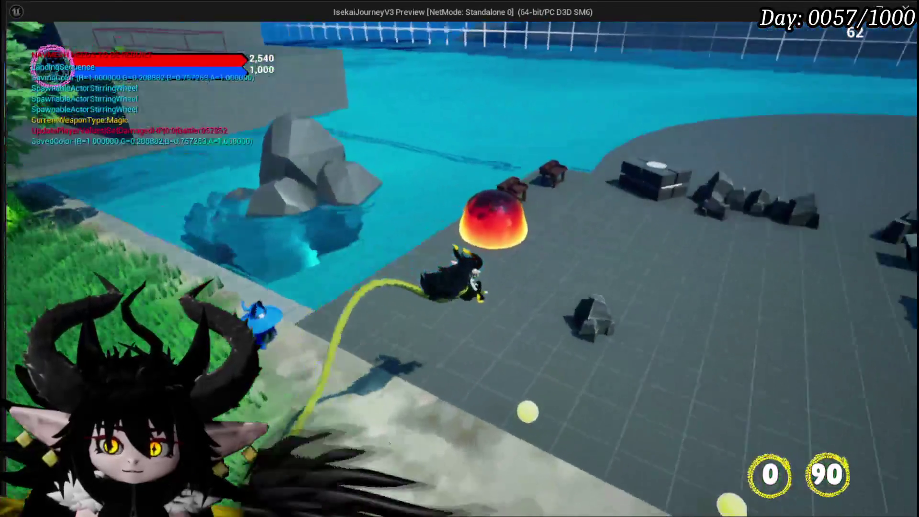
key("w")
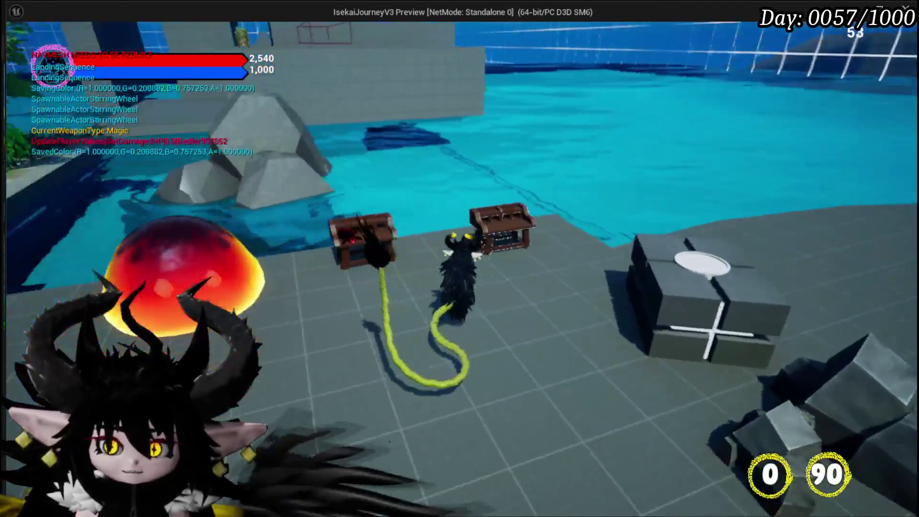
key("w")
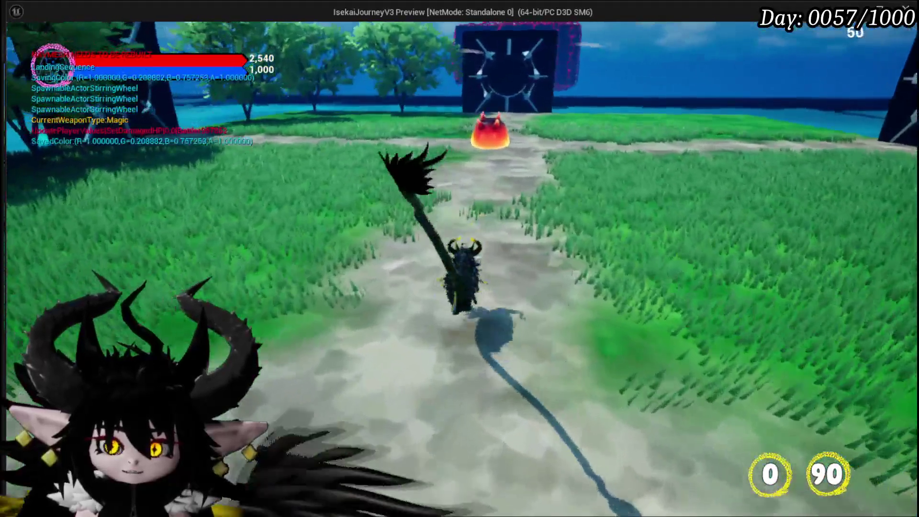
key("w")
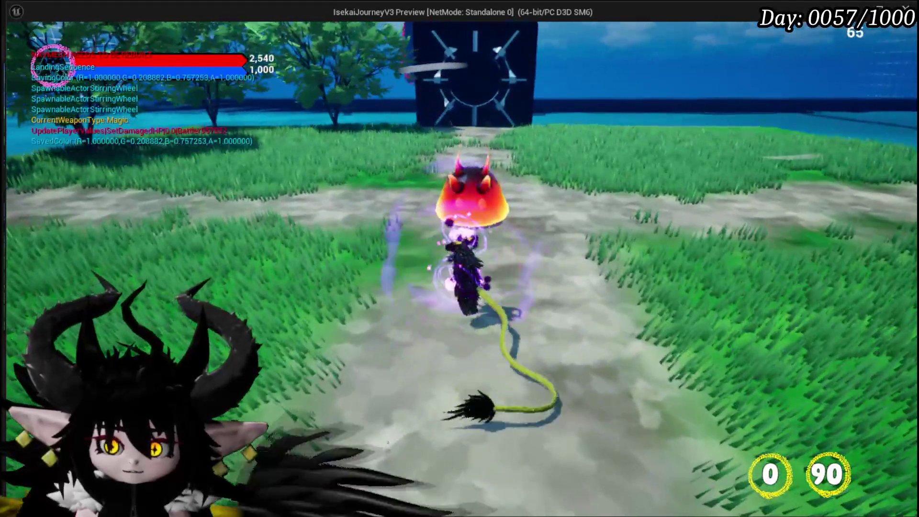
left_click(460, 259)
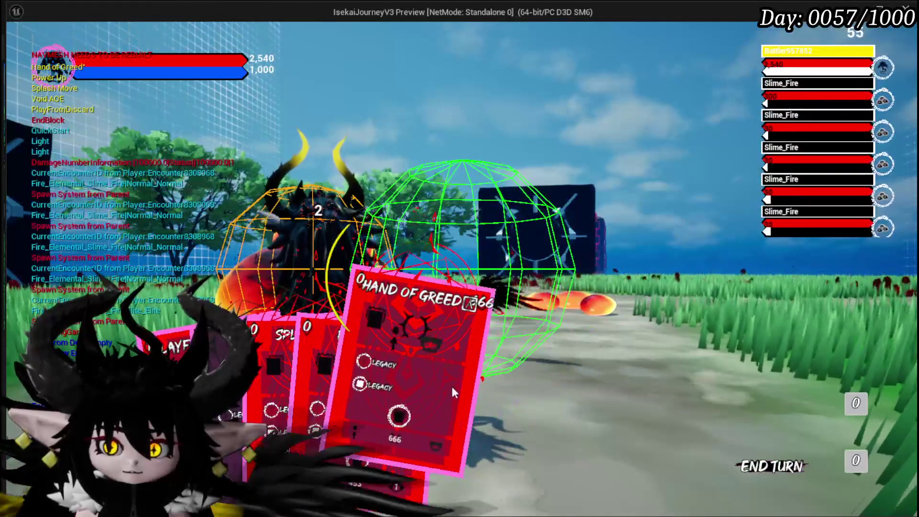
- Play the PlayFromDiscard card from the hand to end the turn
mouse_move(399, 303)
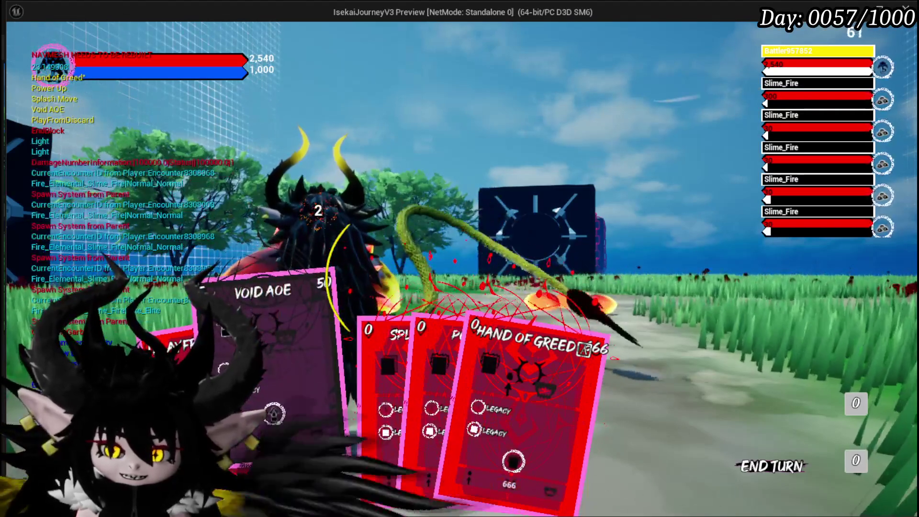
mouse_move(301, 381)
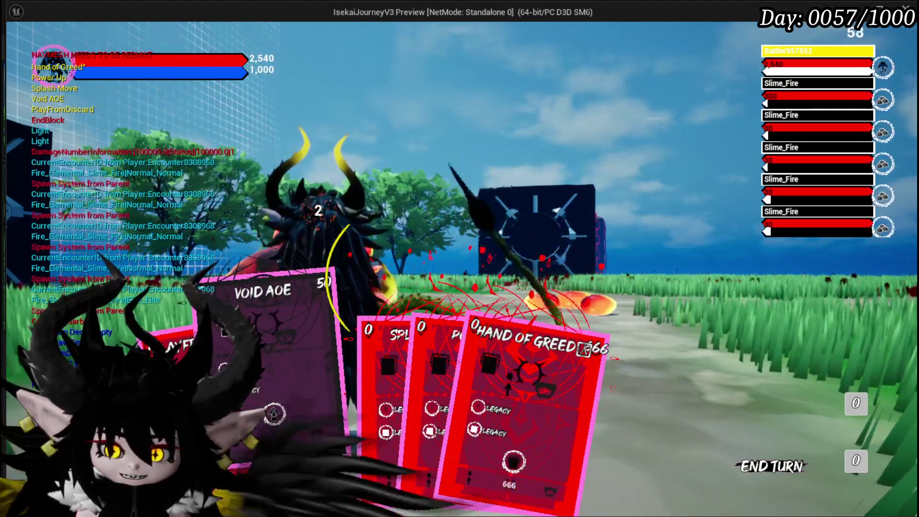
left_click(277, 394)
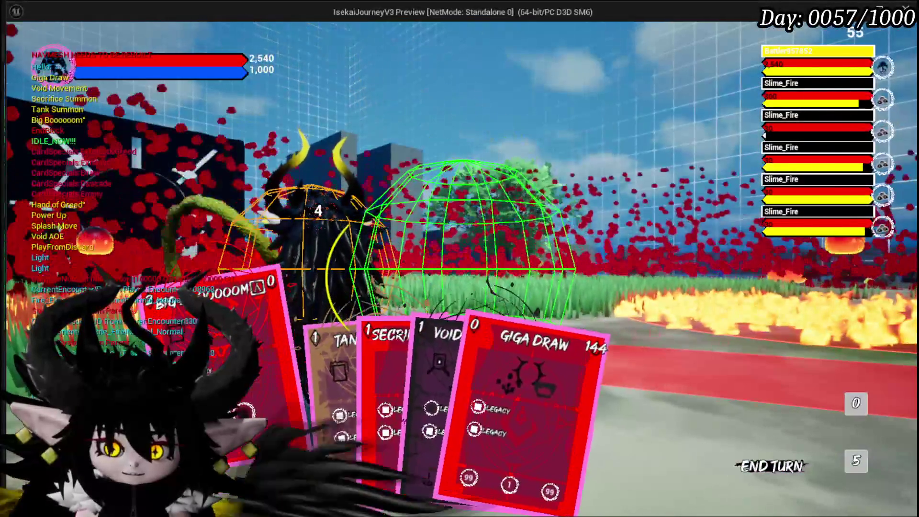
- Select Big Boooooom with hotkey 1 and launch it at the targeted fire slimes
key("1")
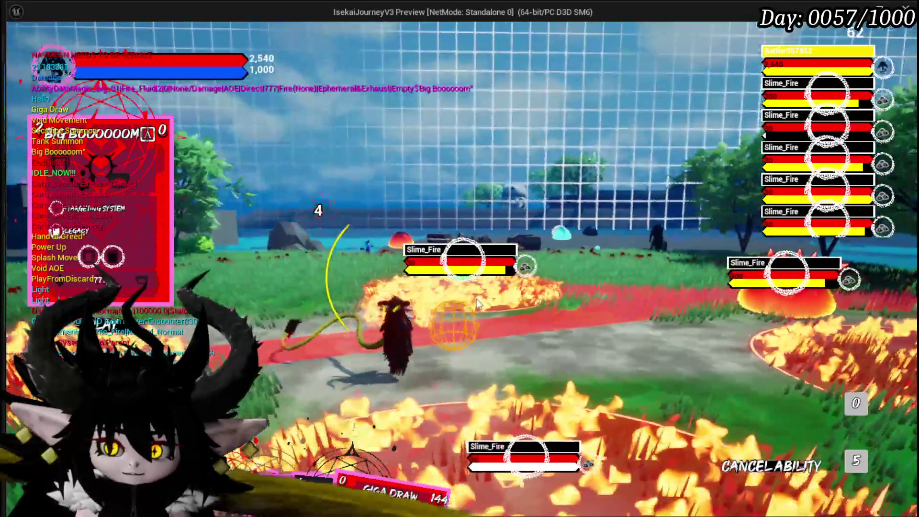
left_click(478, 302)
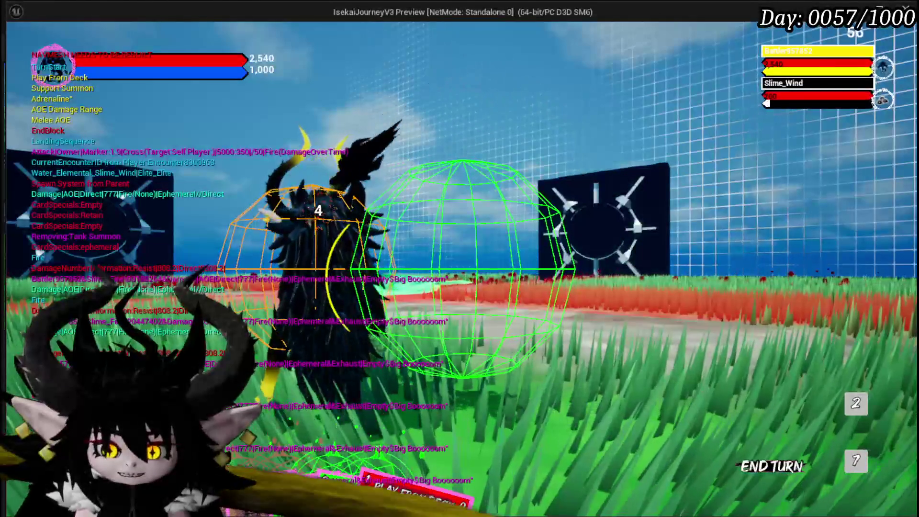
- Play the Play From Deck card, then aim and fire the drawn area attack
mouse_move(241, 453)
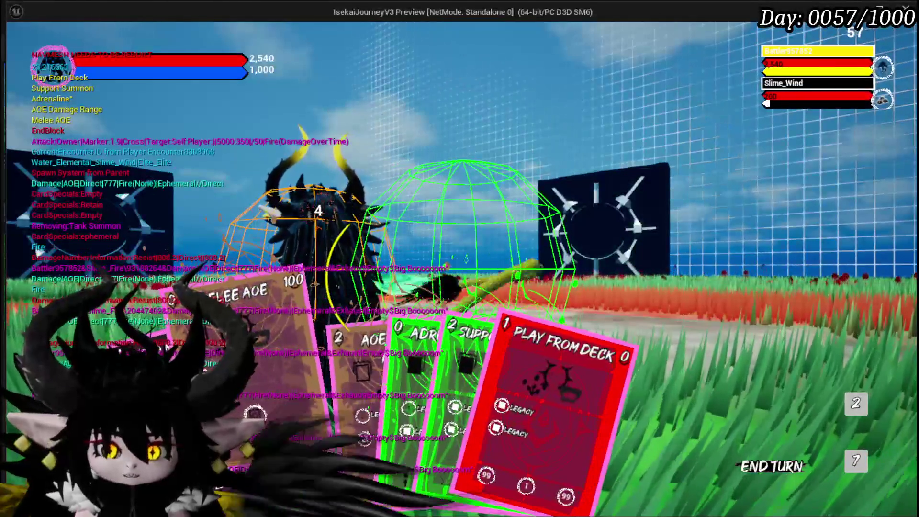
left_click(532, 393)
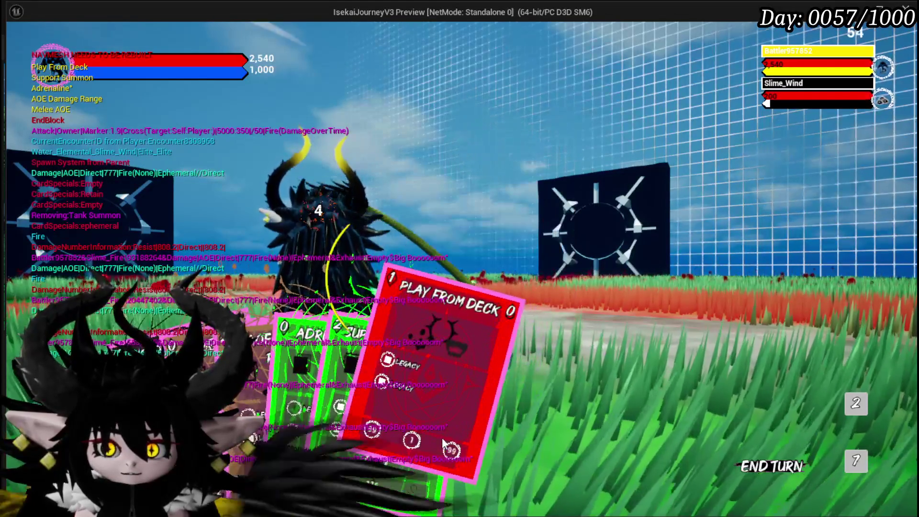
left_click(498, 388)
left_click(547, 395)
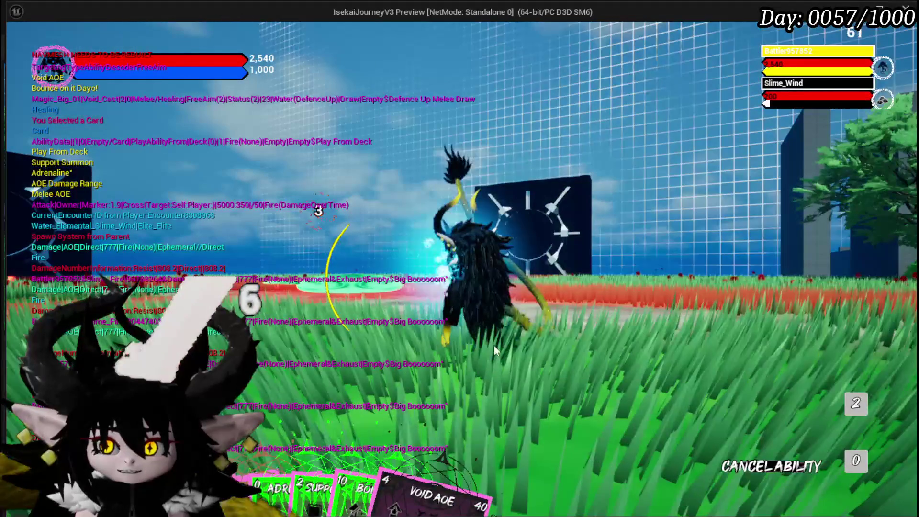
- Cast AOE Damage Range onto the ground, play Void AOE, then stop the play test
mouse_move(322, 420)
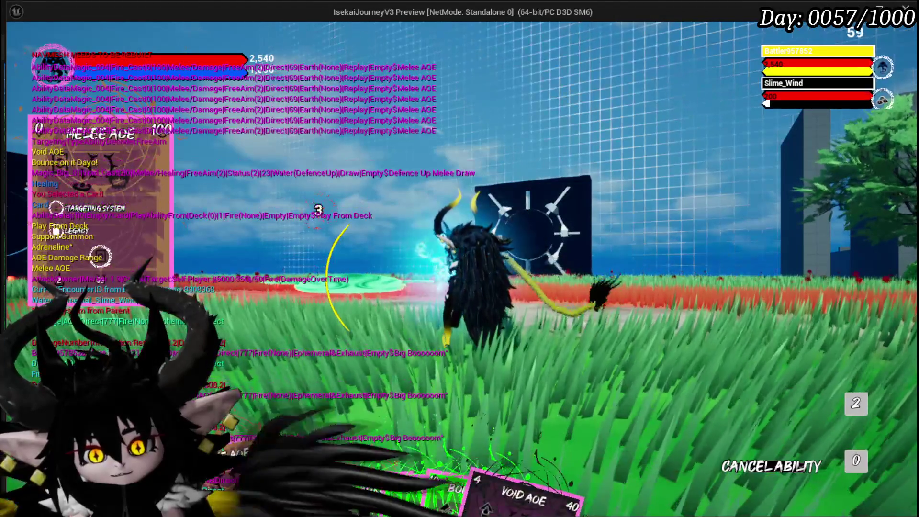
left_click(303, 485)
left_click(302, 485)
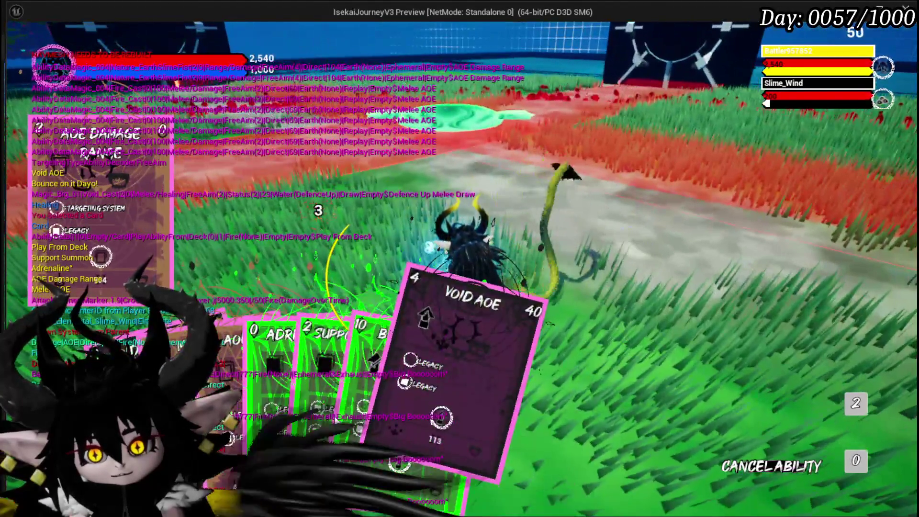
left_click(499, 414)
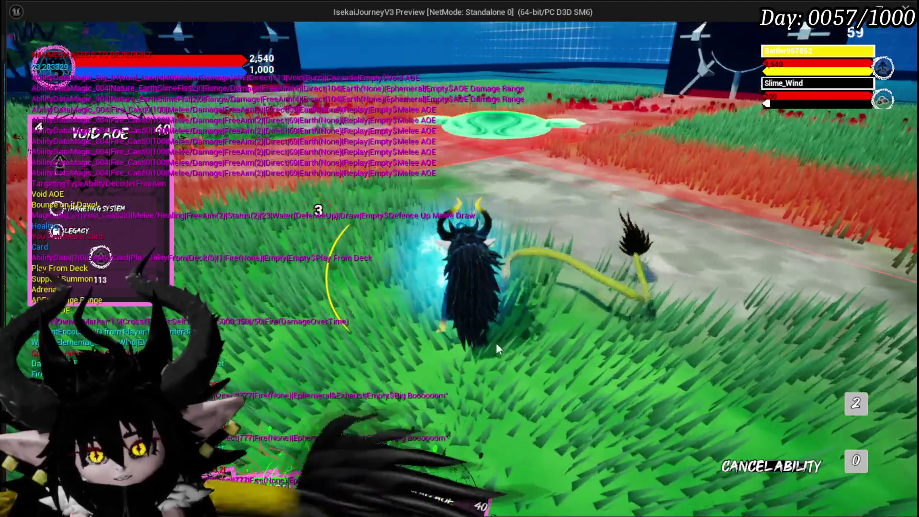
mouse_move(497, 343)
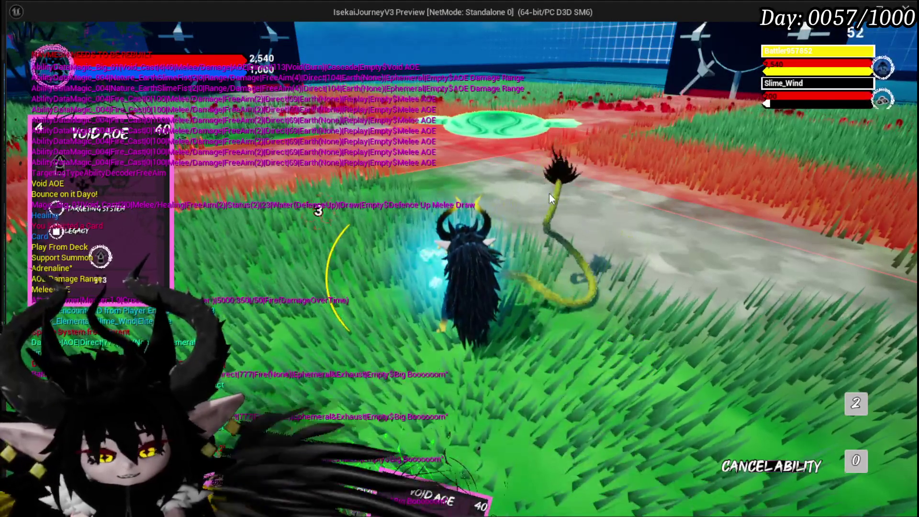
key("Escape")
key("ctrl+s")
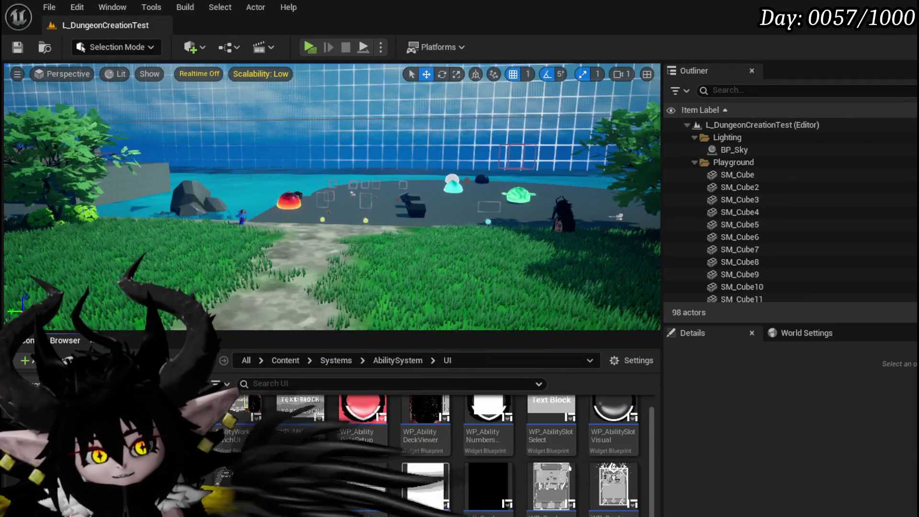
- Relaunch the preview with Alt+P, stop it with Esc, and save L_DungeonCreationTest
key("alt+p")
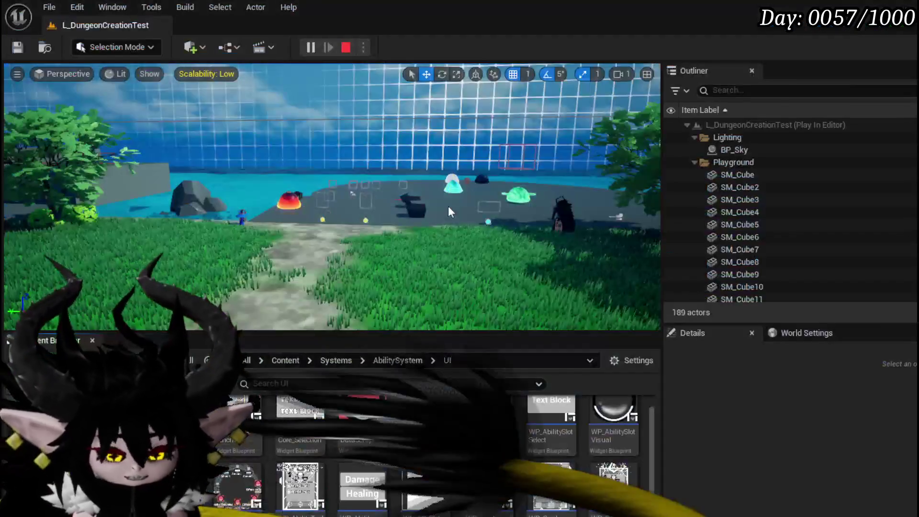
key("Escape")
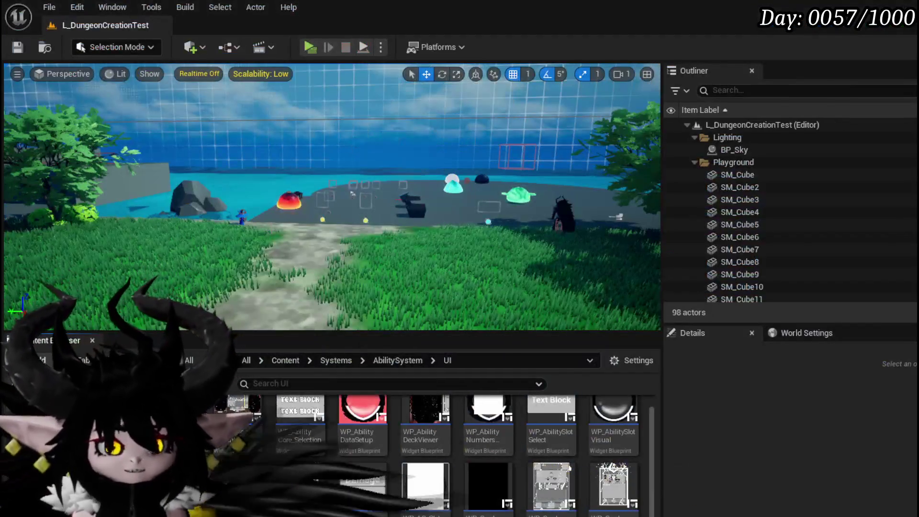
left_click(19, 48)
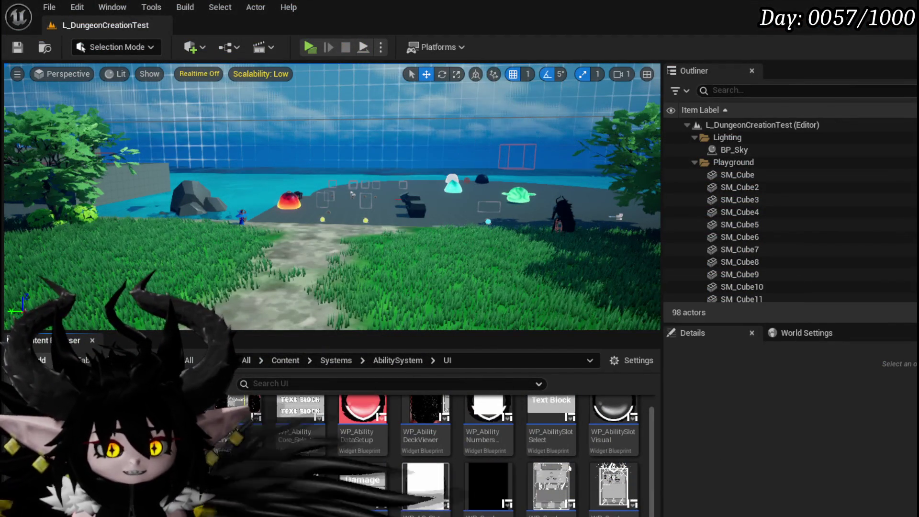